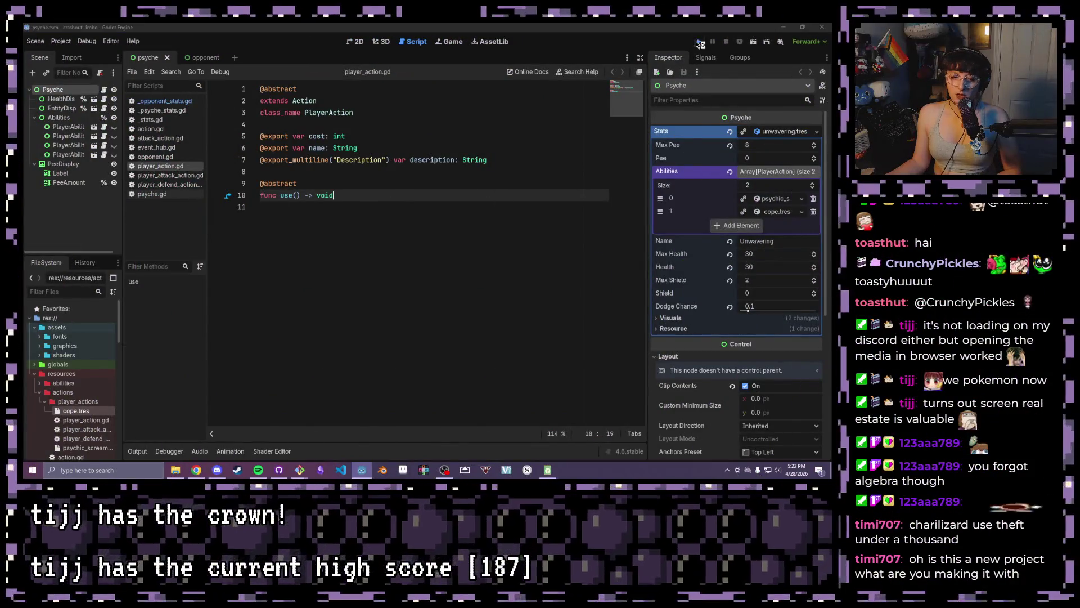
# Run the project to start the number-grid battle game in a debug window
pyautogui.click(700, 44)
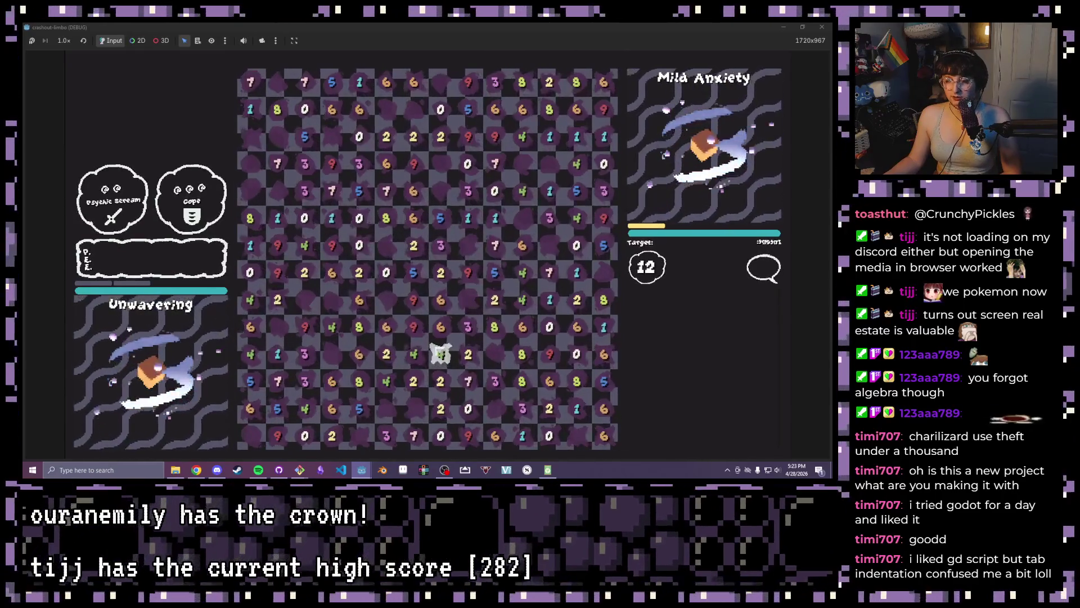
# Clear the 2, 4, 4, 2 tiles summing to 12, then drag the F item onto the board
pyautogui.moveTo(386, 354); pyautogui.dragTo(468, 354)
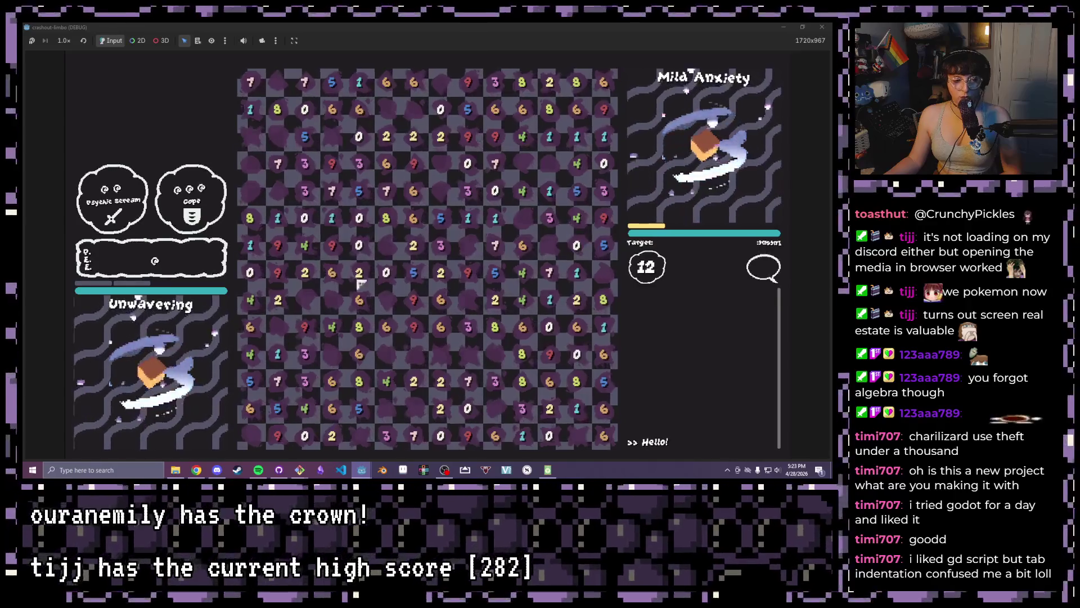
pyautogui.moveTo(178, 261)
pyautogui.mouseDown()
pyautogui.moveTo(386, 323)
pyautogui.moveTo(276, 273)
pyautogui.moveTo(415, 320)
pyautogui.moveTo(357, 378)
pyautogui.moveTo(441, 405)
pyautogui.moveTo(330, 390)
pyautogui.moveTo(526, 420)
pyautogui.moveTo(455, 423)
pyautogui.moveTo(479, 420)
pyautogui.moveTo(428, 394)
pyautogui.moveTo(455, 424)
pyautogui.moveTo(440, 407)
pyautogui.mouseUp()
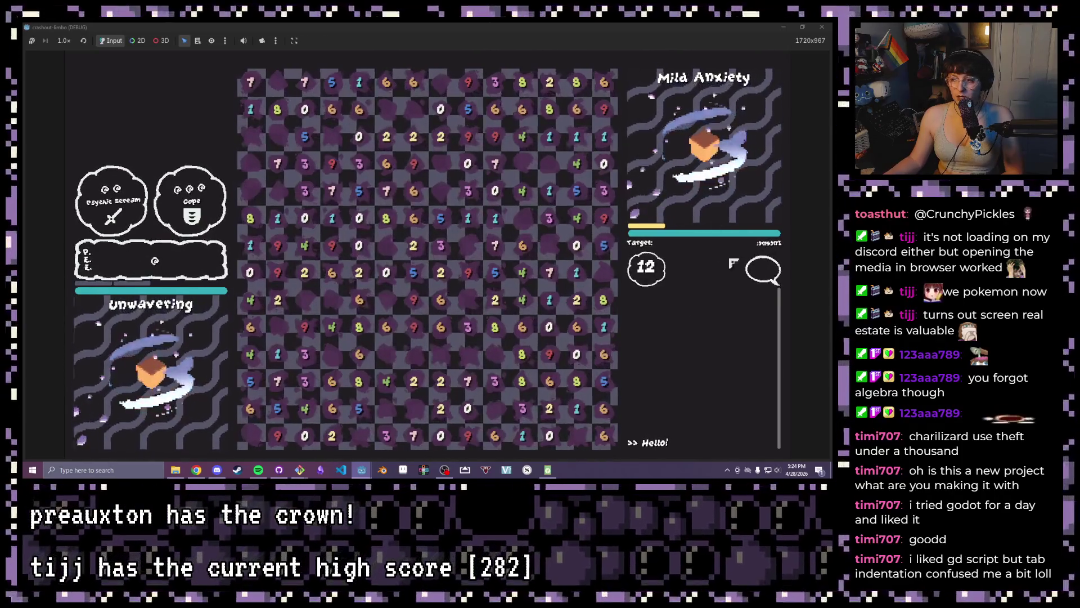
pyautogui.moveTo(153, 261)
pyautogui.mouseDown()
pyautogui.moveTo(273, 212)
pyautogui.moveTo(309, 316)
pyautogui.moveTo(550, 236)
pyautogui.moveTo(562, 168)
pyautogui.moveTo(686, 79)
pyautogui.moveTo(337, 254)
pyautogui.moveTo(432, 279)
pyautogui.moveTo(447, 189)
pyautogui.moveTo(332, 246)
pyautogui.moveTo(356, 240)
pyautogui.moveTo(304, 246)
pyautogui.moveTo(301, 213)
pyautogui.moveTo(360, 189)
pyautogui.moveTo(362, 109)
pyautogui.moveTo(338, 108)
pyautogui.moveTo(359, 109)
pyautogui.mouseUp()
pyautogui.moveTo(435, 134)
pyautogui.mouseDown()
pyautogui.moveTo(414, 166)
pyautogui.moveTo(434, 240)
pyautogui.moveTo(256, 128)
pyautogui.moveTo(551, 193)
pyautogui.mouseUp()
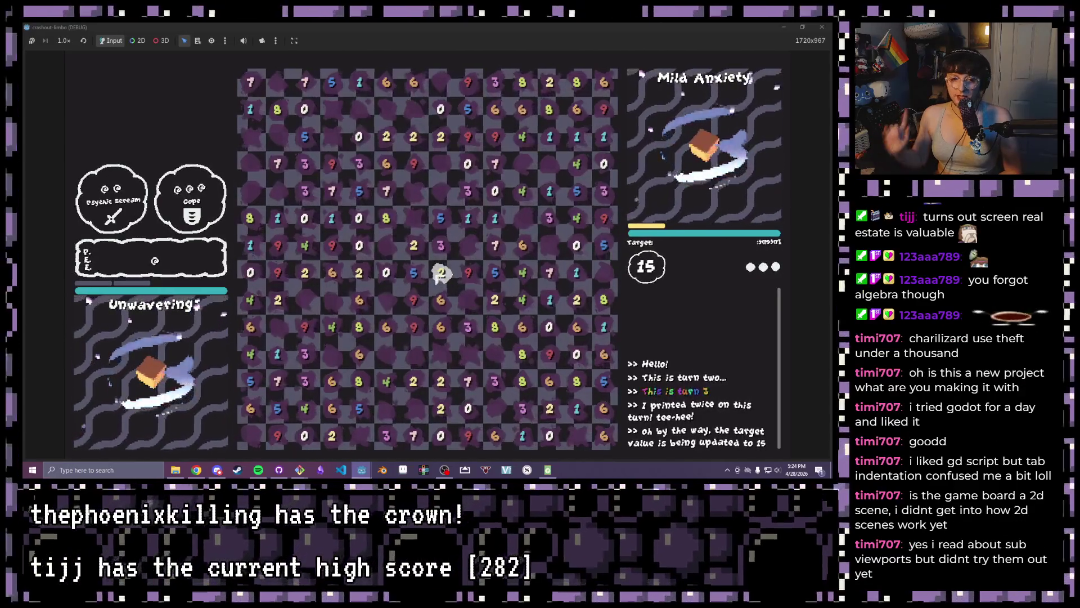
# Clear tile groups: the 9 and 6, a vertical four-cell run, 3-7-0, and 2-8
pyautogui.click(414, 300)
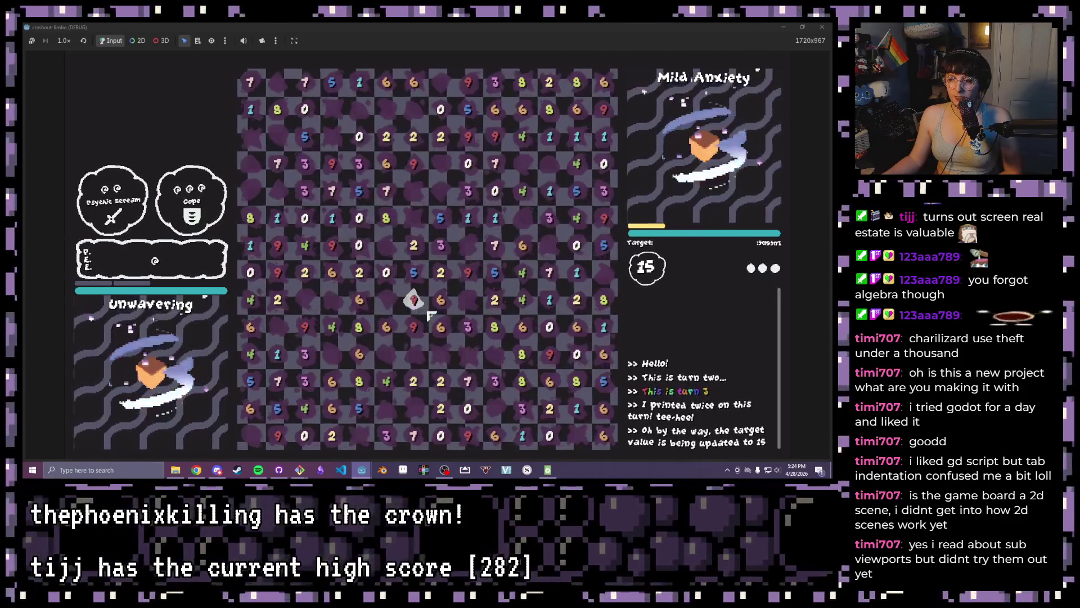
pyautogui.click(440, 300)
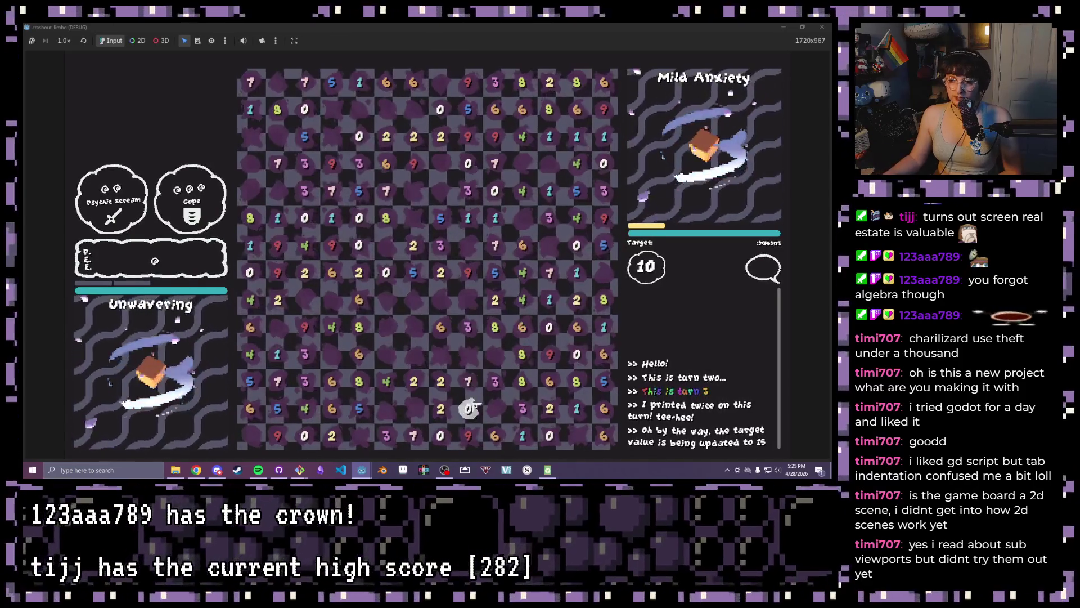
pyautogui.moveTo(468, 381); pyautogui.dragTo(472, 336)
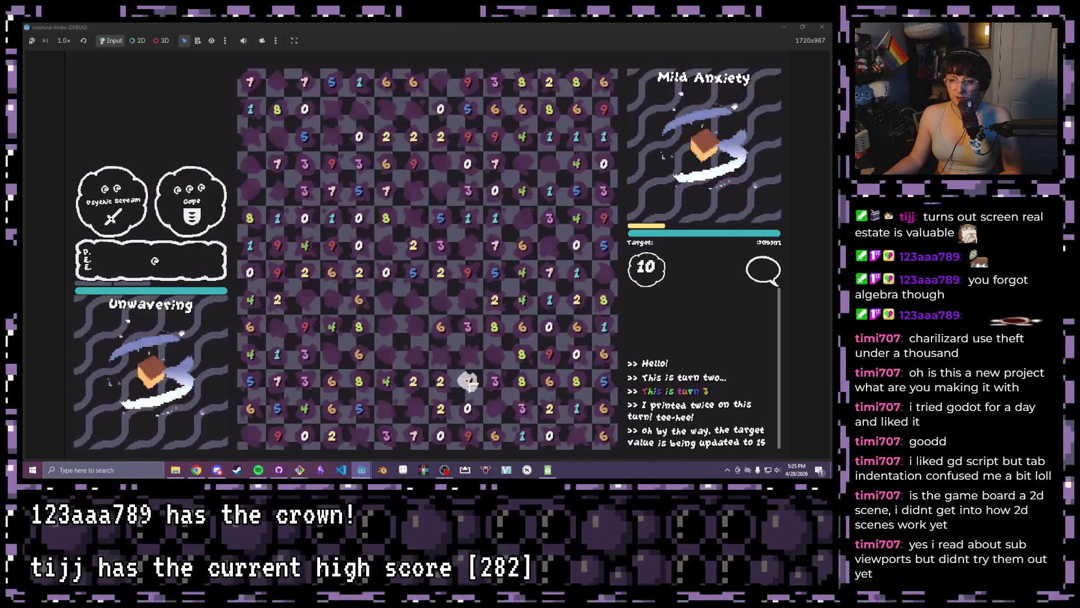
pyautogui.moveTo(468, 406); pyautogui.dragTo(470, 328)
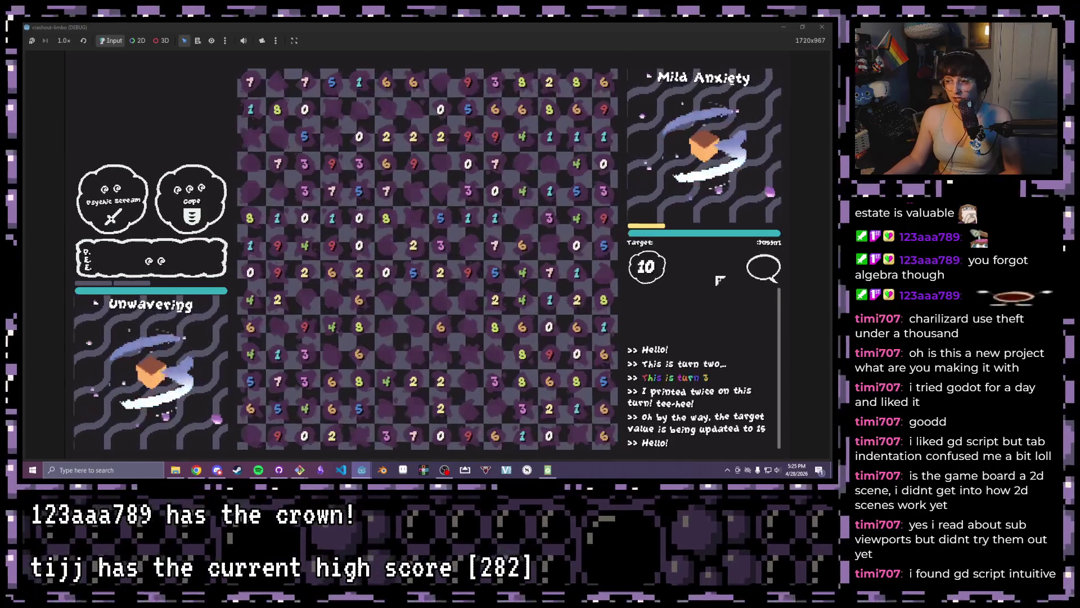
pyautogui.moveTo(386, 436); pyautogui.dragTo(441, 436)
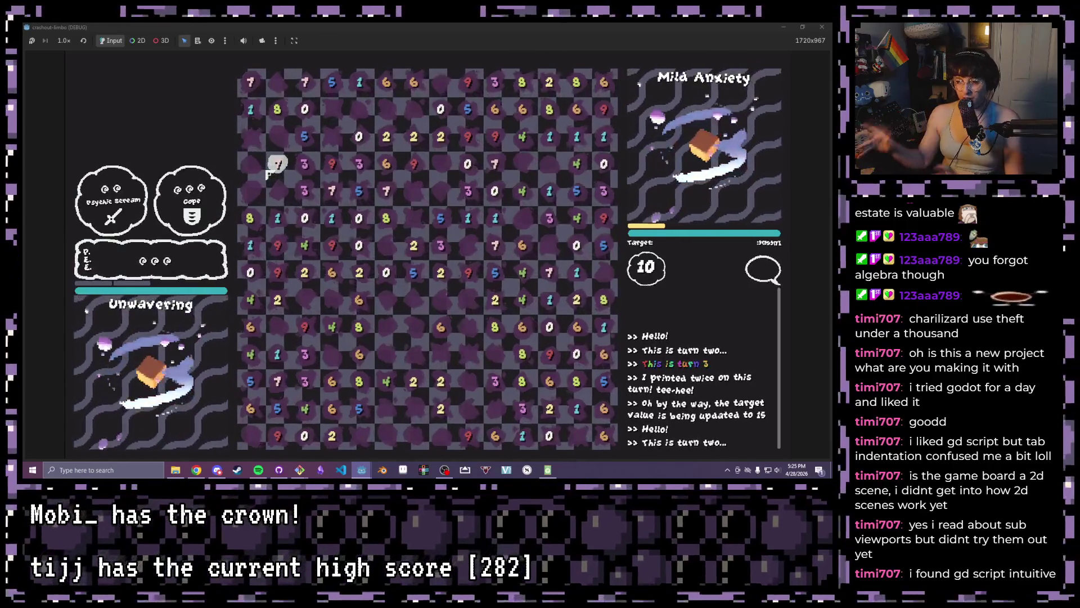
pyautogui.moveTo(495, 300); pyautogui.dragTo(494, 327)
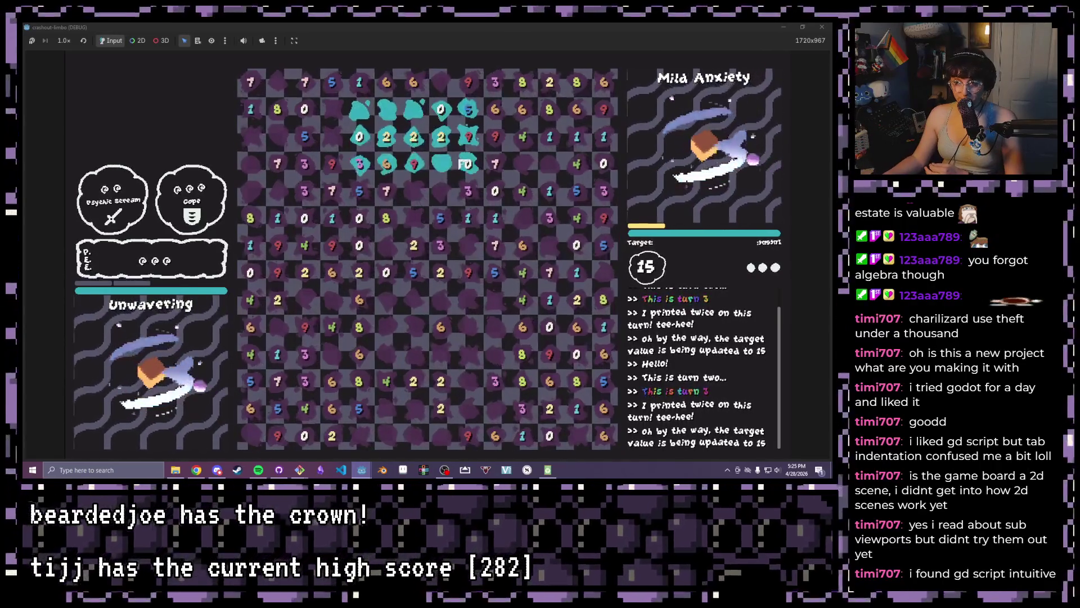
# Clear the 3, 7, 5 tiles in the fifth row, then close the game and open entity_test.tscn
pyautogui.moveTo(462, 162); pyautogui.dragTo(394, 129)
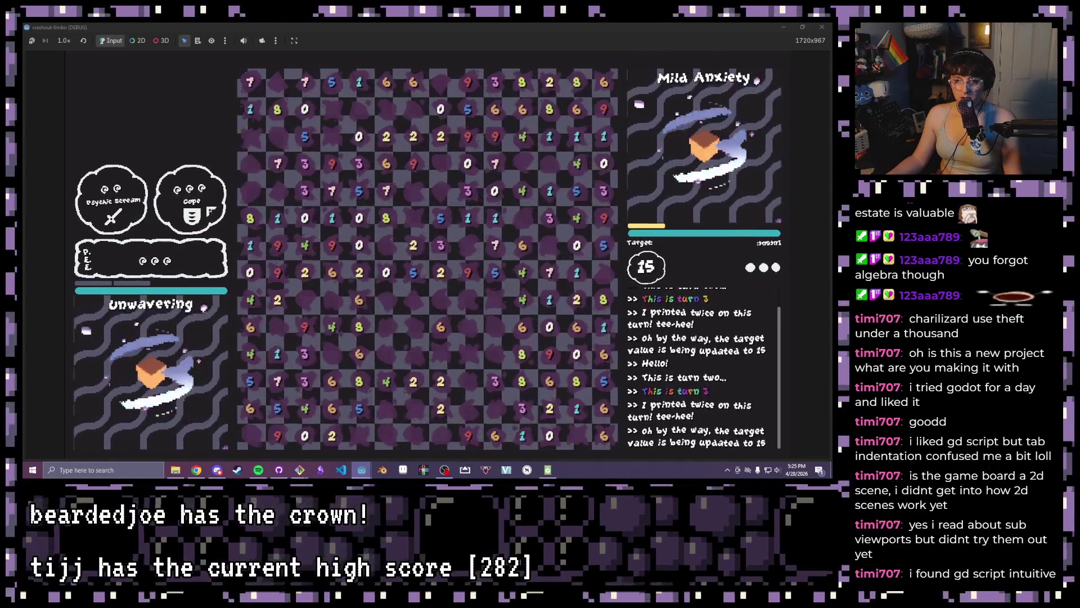
pyautogui.moveTo(359, 136); pyautogui.dragTo(432, 147)
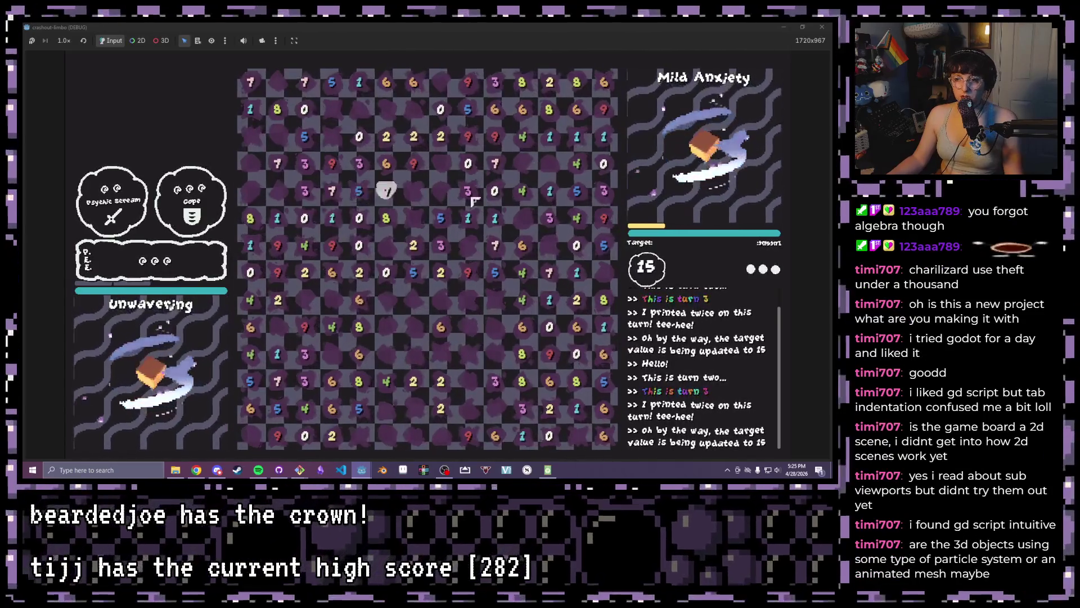
pyautogui.moveTo(298, 190); pyautogui.dragTo(359, 190)
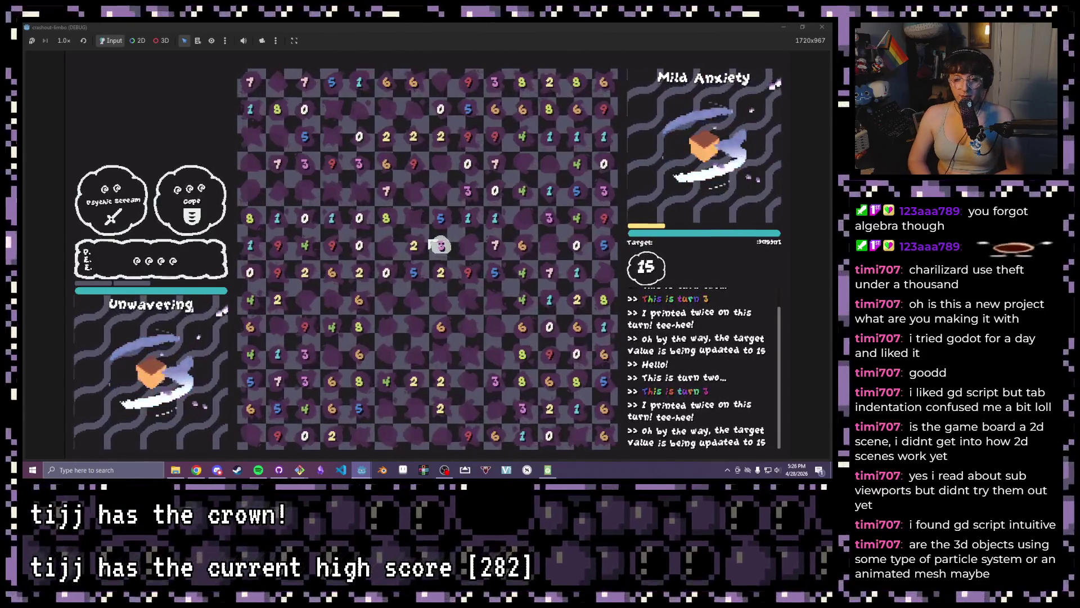
pyautogui.click(821, 26)
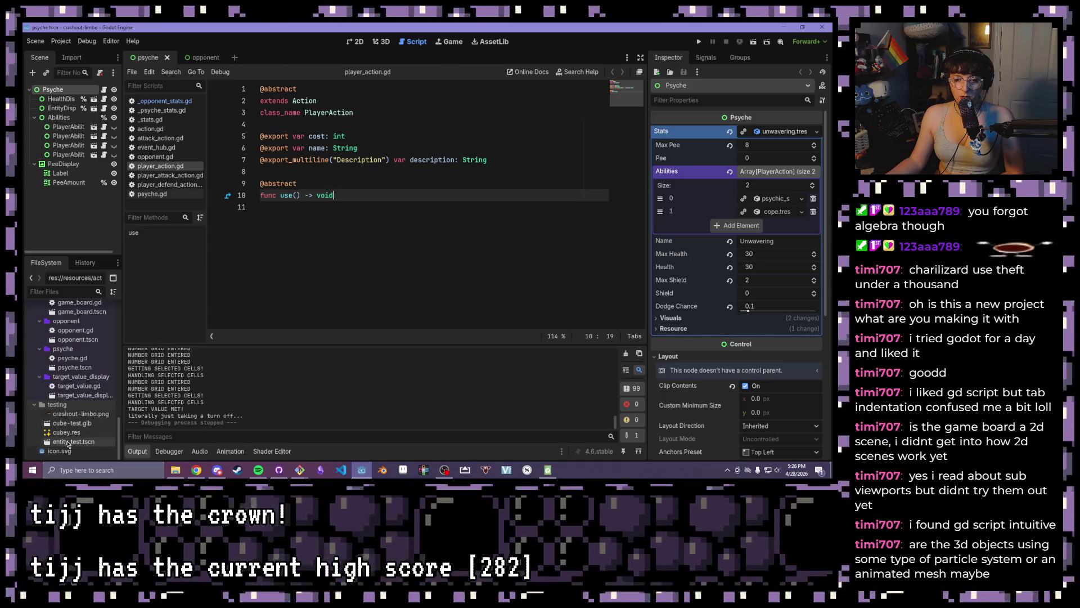
pyautogui.doubleClick(67, 442)
# Show entity_test in the 3D view and orbit in close to the cube
pyautogui.click(389, 41)
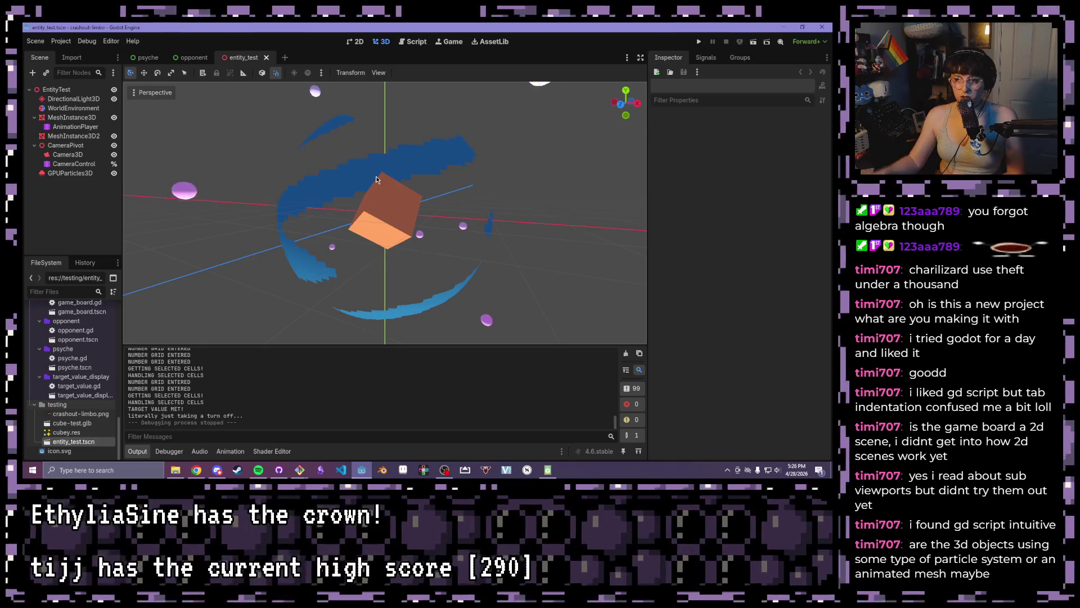
pyautogui.scroll(2, 377, 180)
pyautogui.moveTo(377, 180)
pyautogui.mouseDown()
pyautogui.moveTo(413, 182)
pyautogui.moveTo(348, 124)
pyautogui.moveTo(318, 207)
pyautogui.mouseUp()
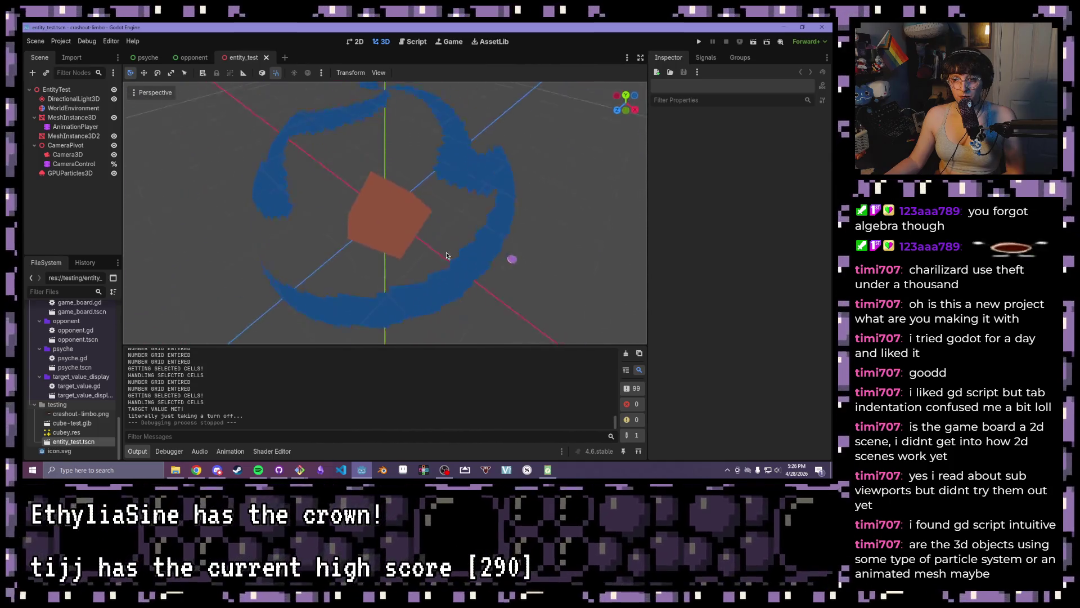
pyautogui.moveTo(281, 178); pyautogui.dragTo(258, 168)
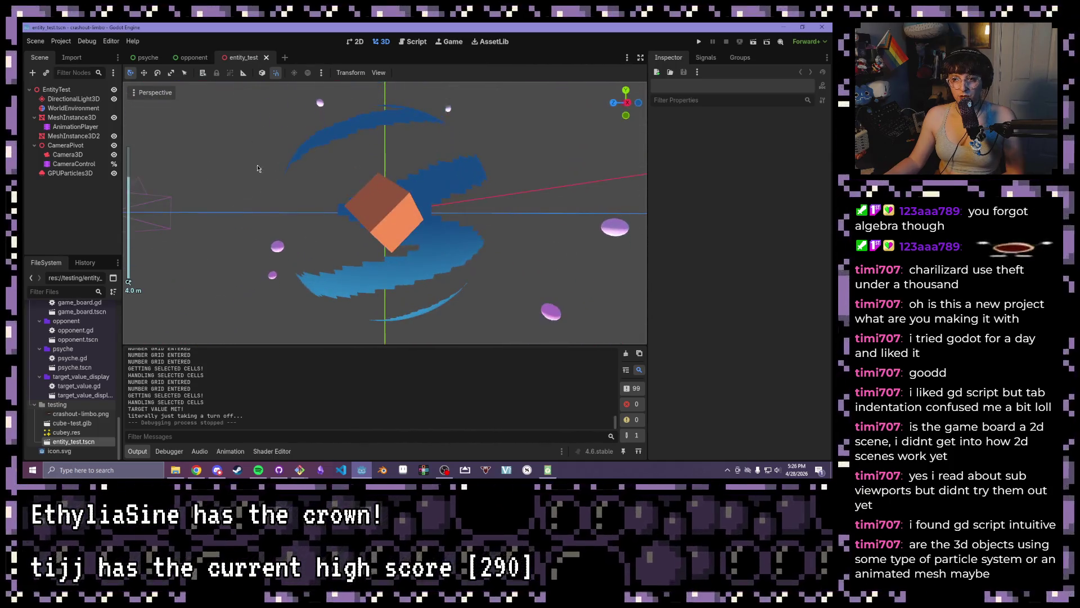
pyautogui.moveTo(331, 162); pyautogui.dragTo(408, 163)
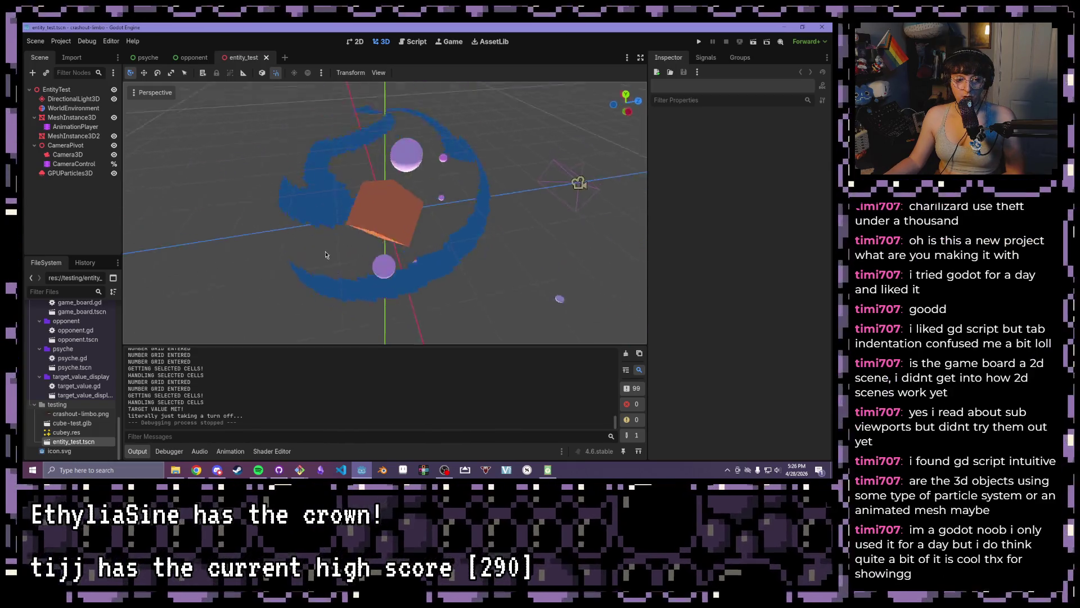
pyautogui.moveTo(450, 241)
pyautogui.mouseDown()
pyautogui.moveTo(197, 217)
pyautogui.moveTo(392, 181)
pyautogui.mouseUp()
# Orbit around the cube and its particle swirl, pull back, and rerun the game
pyautogui.scroll(3, 438, 260)
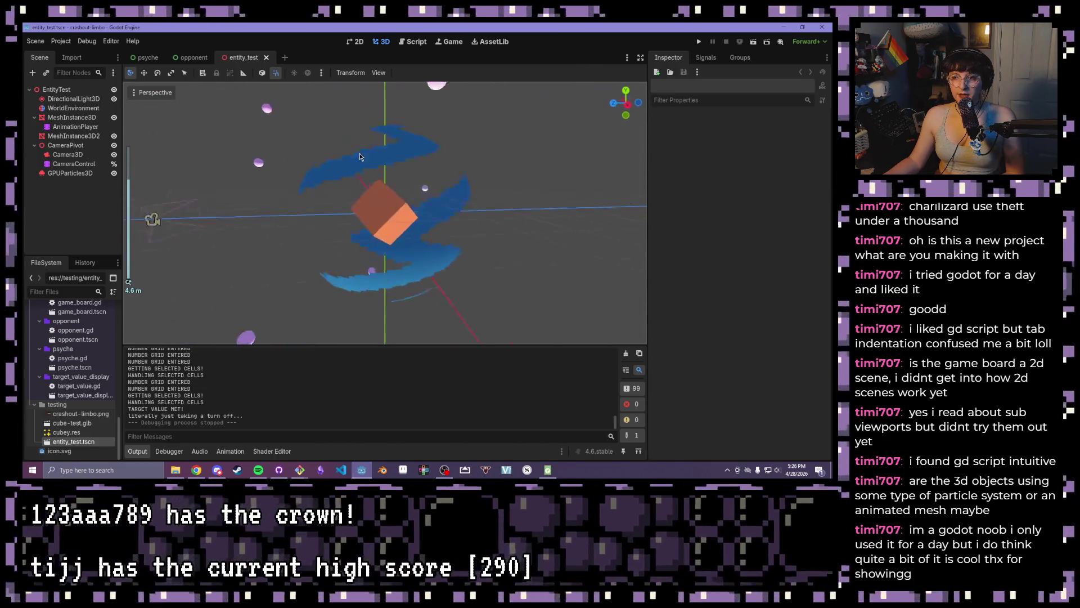
pyautogui.moveTo(360, 157); pyautogui.dragTo(319, 94)
pyautogui.moveTo(442, 135); pyautogui.dragTo(420, 200)
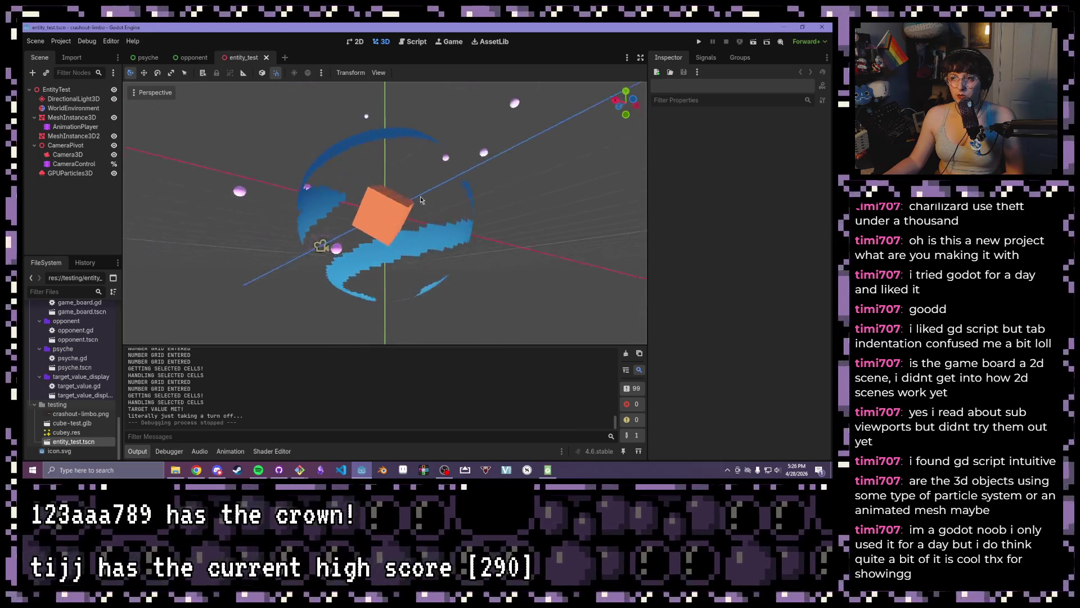
pyautogui.moveTo(333, 227); pyautogui.dragTo(208, 151)
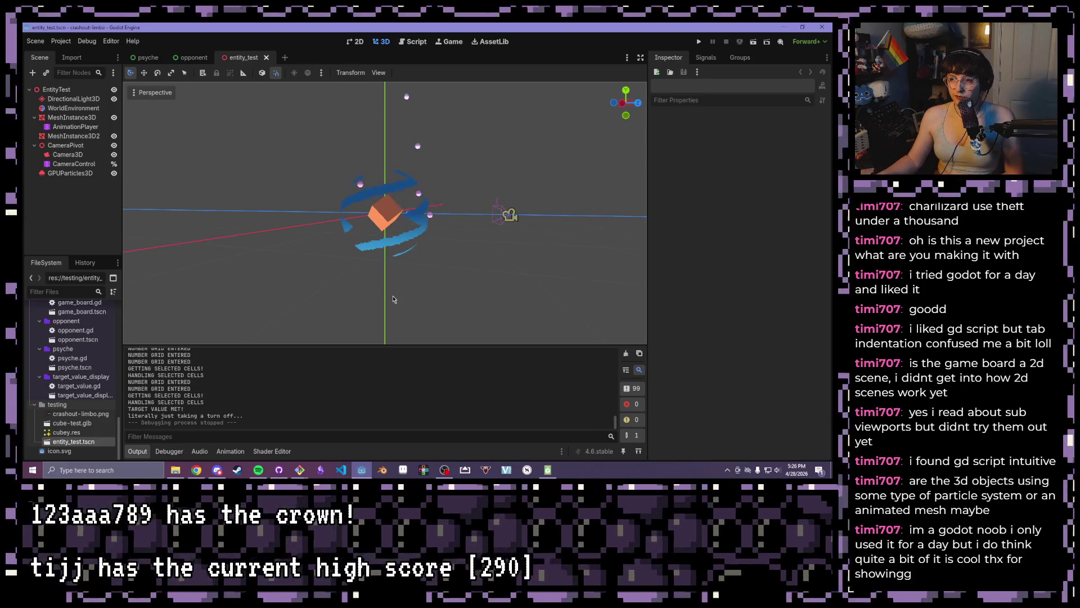
pyautogui.scroll(-2, 418, 290)
pyautogui.moveTo(456, 276)
pyautogui.mouseDown()
pyautogui.moveTo(488, 221)
pyautogui.moveTo(467, 251)
pyautogui.mouseUp()
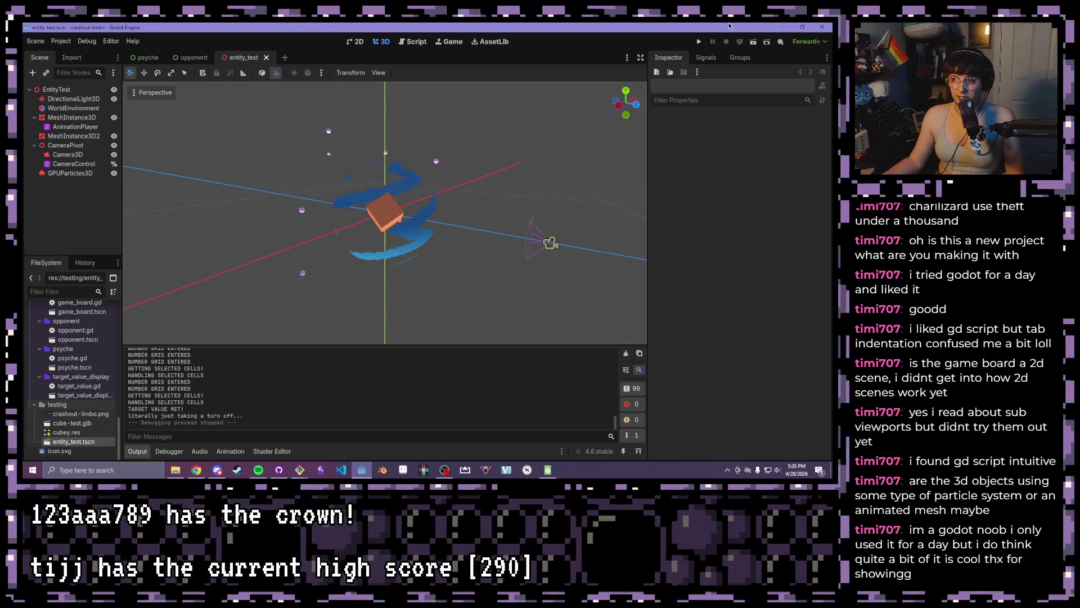
pyautogui.click(698, 42)
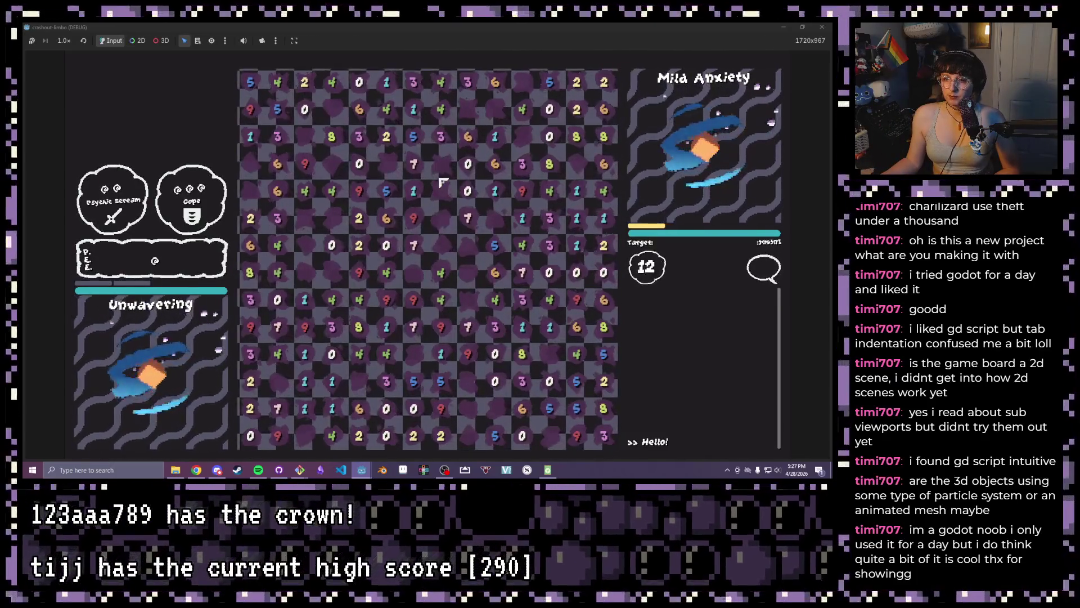
# Clear the 2, 2, 8 column and link four cells summing to 12, then stop the game
pyautogui.moveTo(445, 246); pyautogui.dragTo(443, 181)
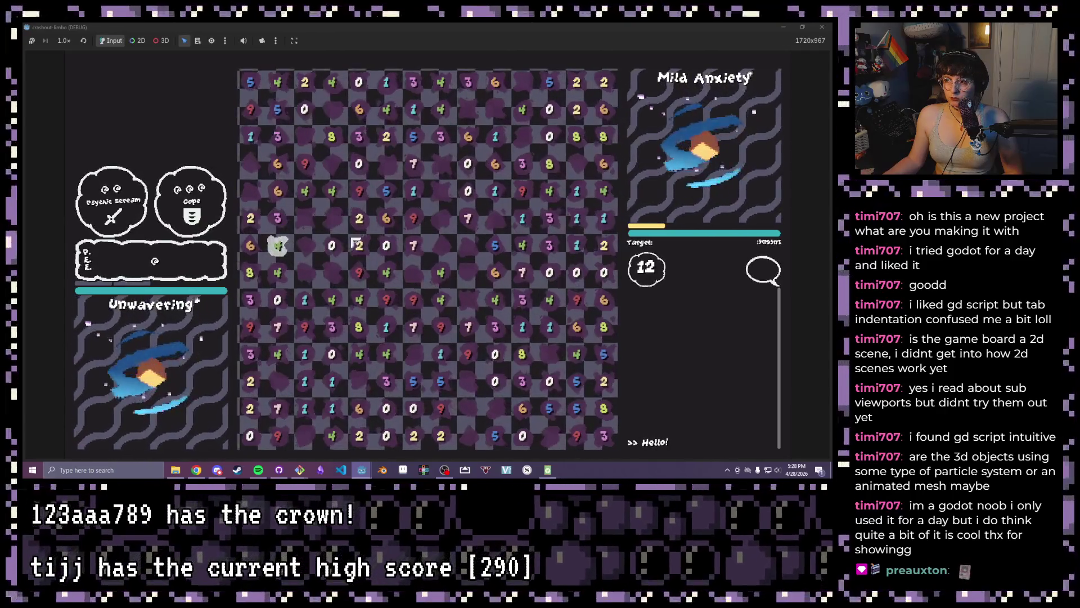
pyautogui.click(613, 166)
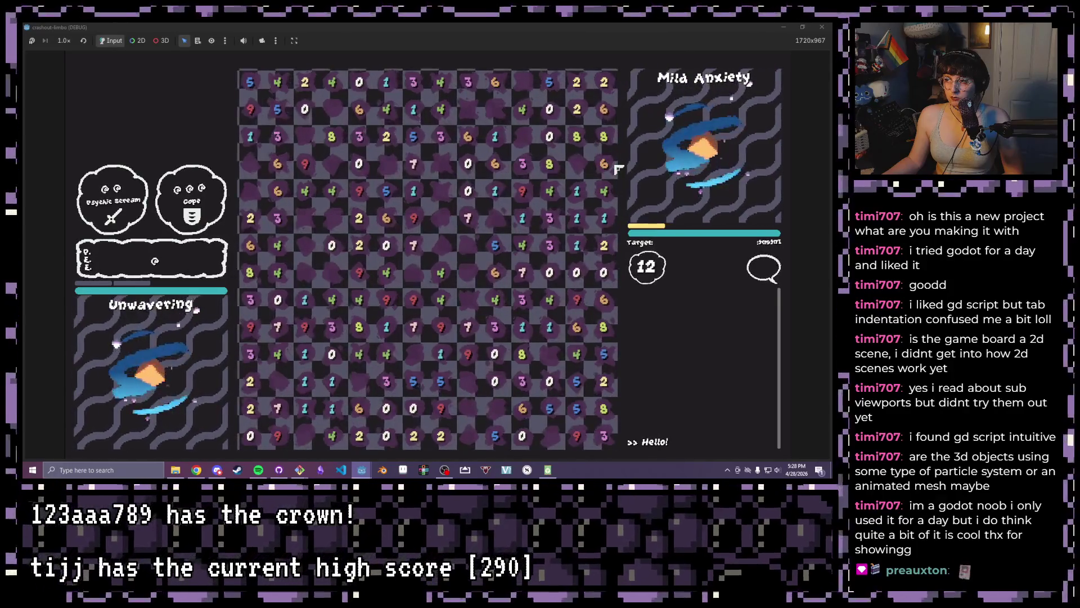
pyautogui.moveTo(604, 85)
pyautogui.mouseDown()
pyautogui.moveTo(603, 108)
pyautogui.moveTo(580, 109)
pyautogui.moveTo(574, 83)
pyautogui.mouseUp()
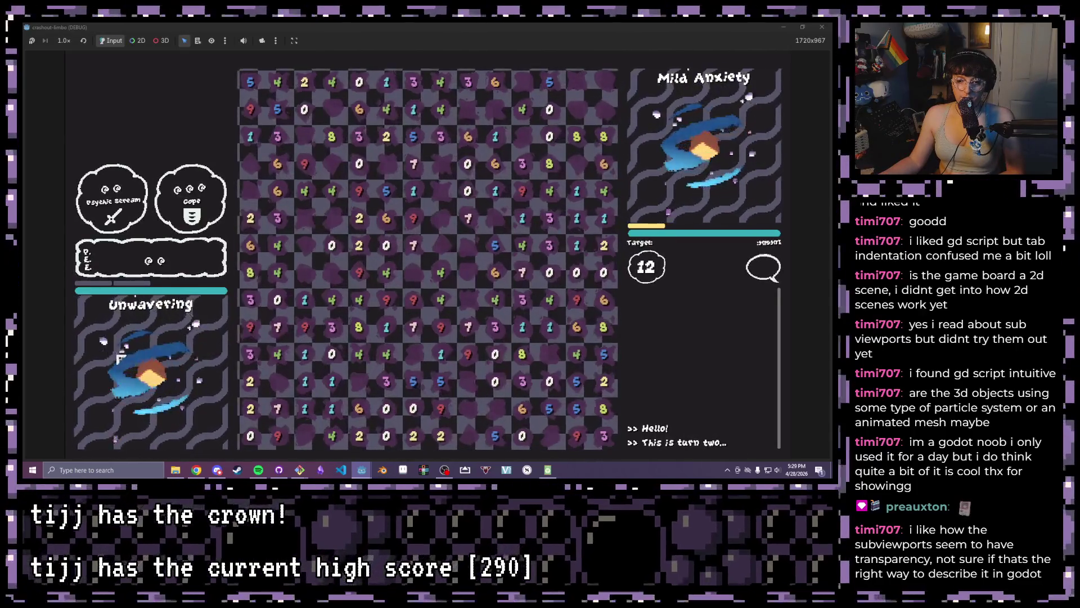
pyautogui.click(791, 30)
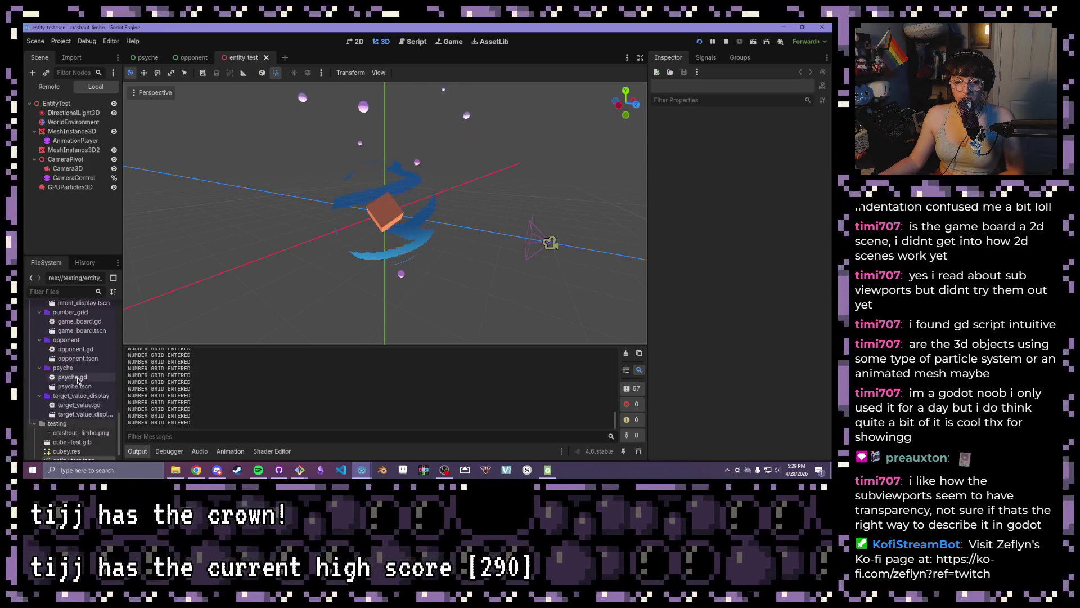
# Open entity_display.tscn, review its SubViewport node in the Inspector, then return to the psyche scene
pyautogui.click(140, 59)
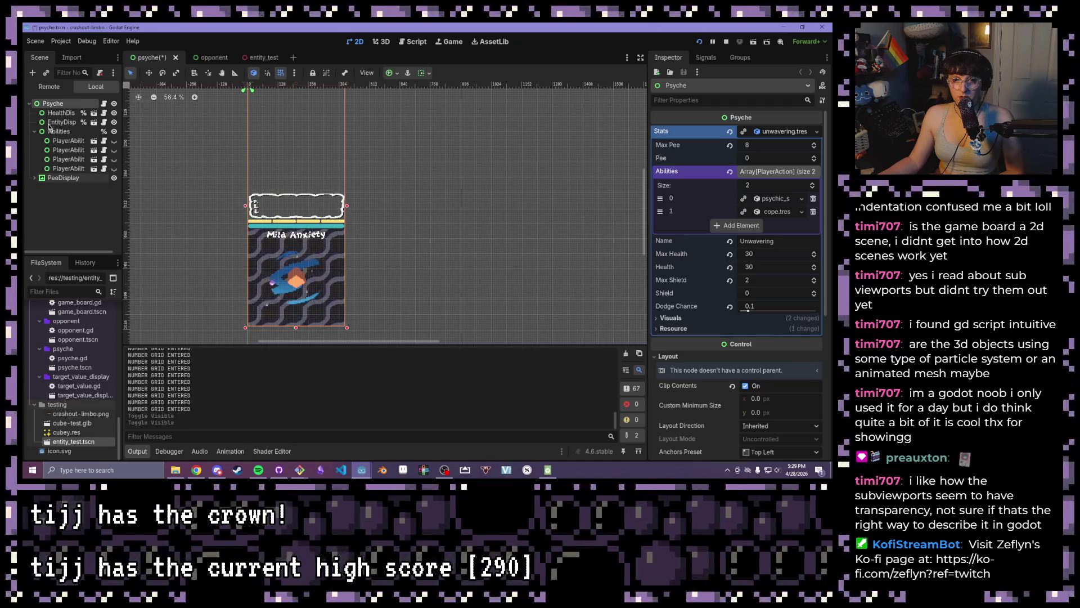
pyautogui.click(94, 123)
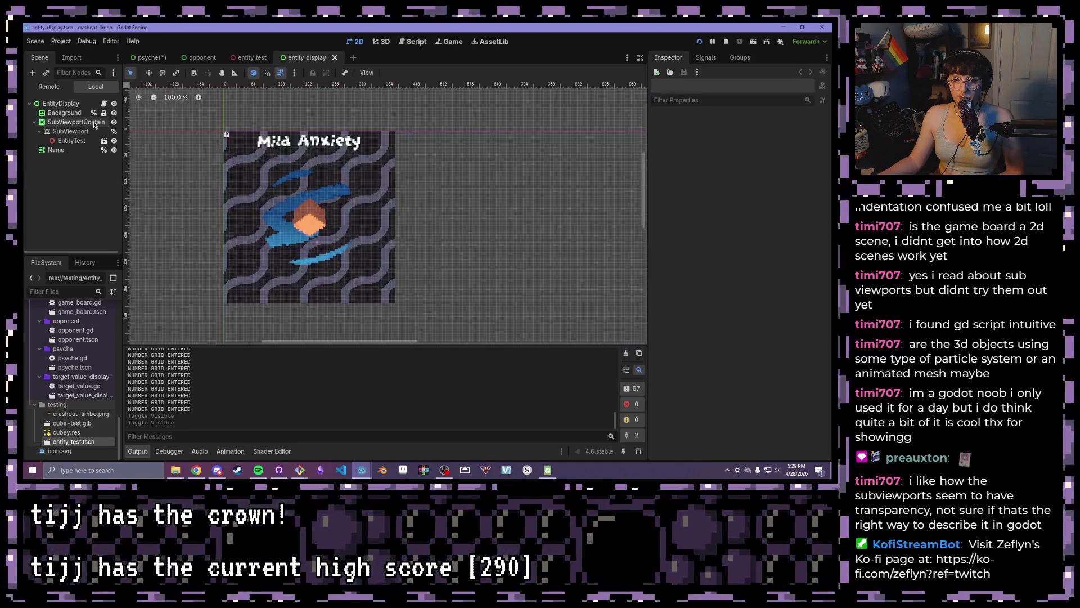
pyautogui.scroll(2, 268, 170)
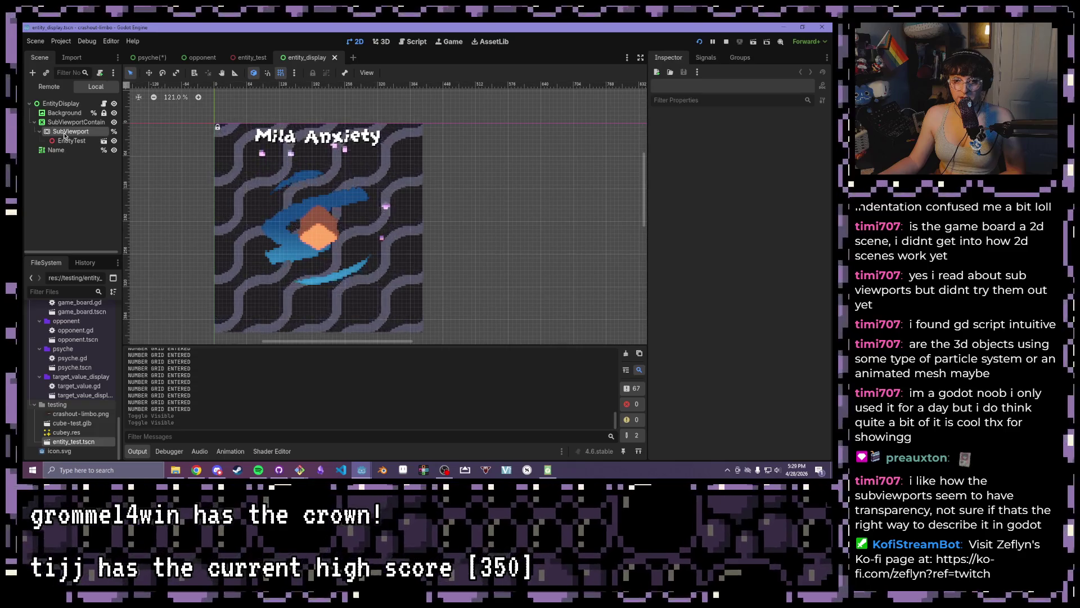
pyautogui.click(64, 132)
pyautogui.scroll(-2, 724, 298)
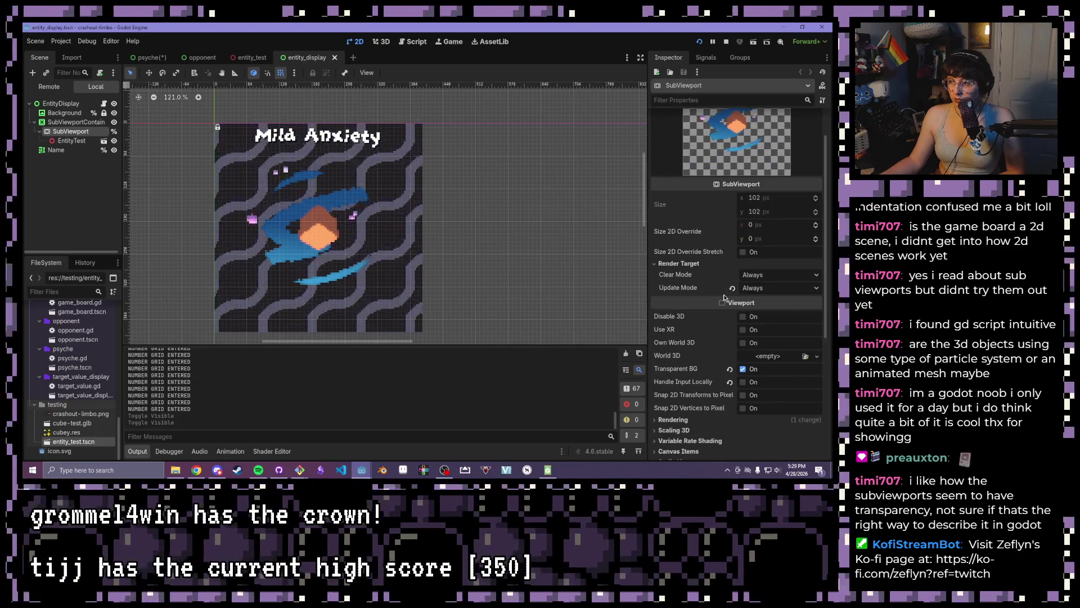
pyautogui.scroll(-2, 724, 298)
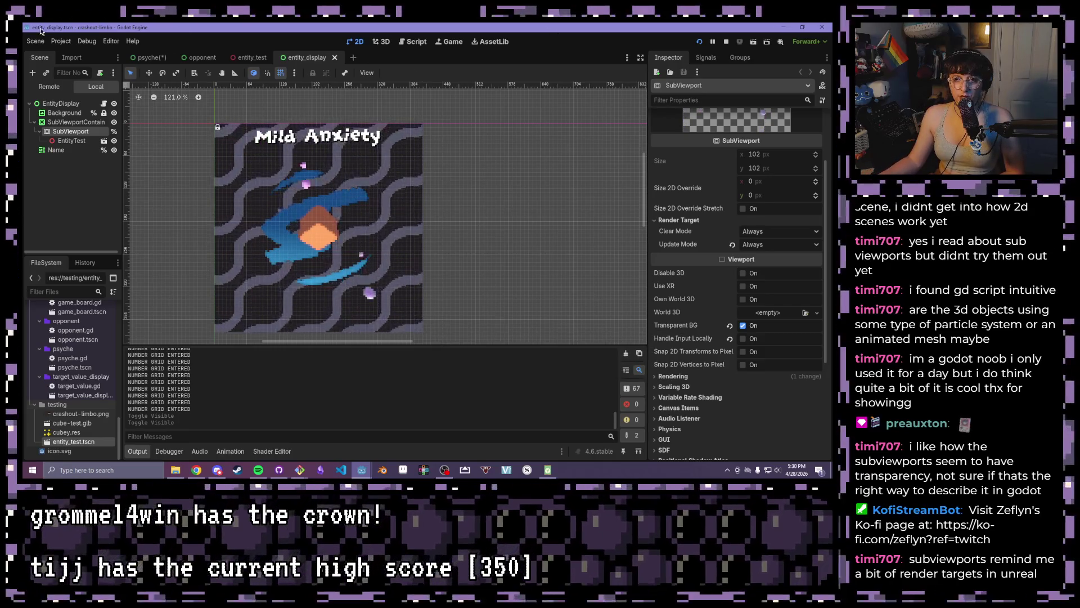
pyautogui.click(161, 59)
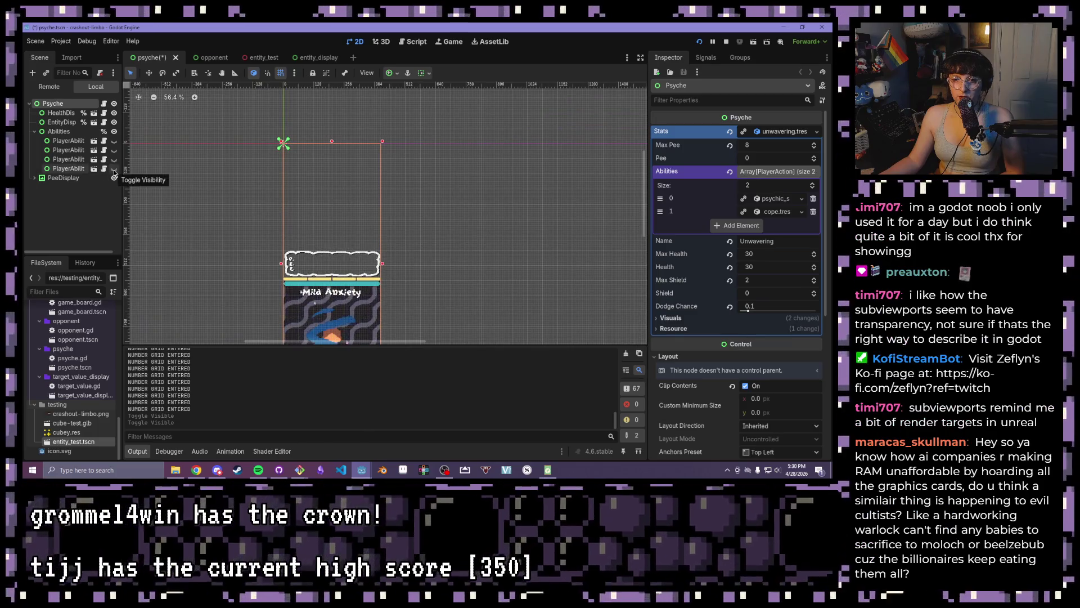
# Clear the node selection, zoom out the psyche scene, and save and run the game
pyautogui.click(95, 217)
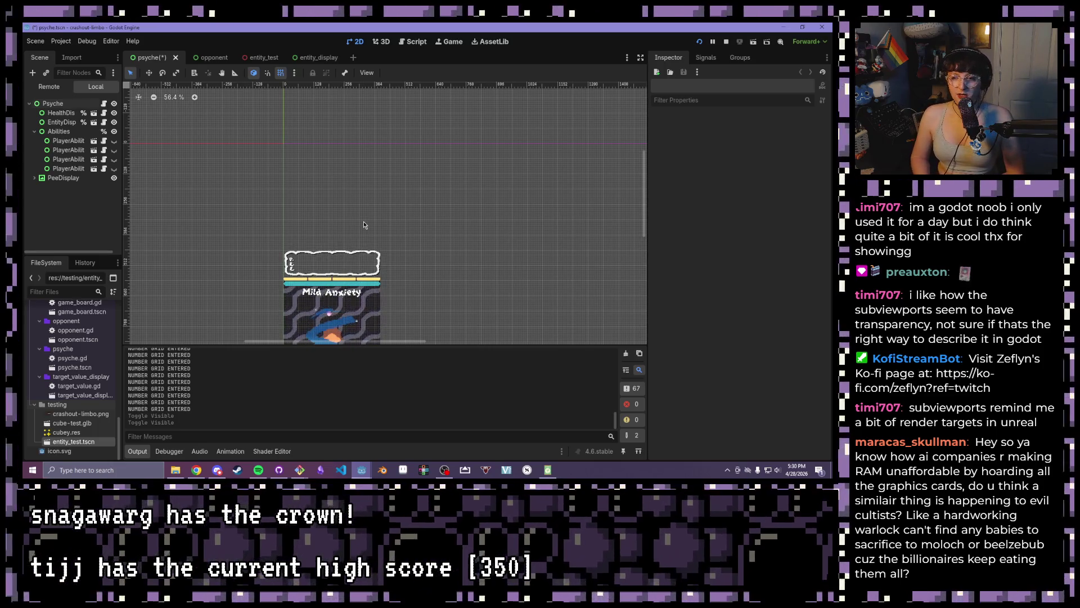
pyautogui.scroll(-1, 315, 199)
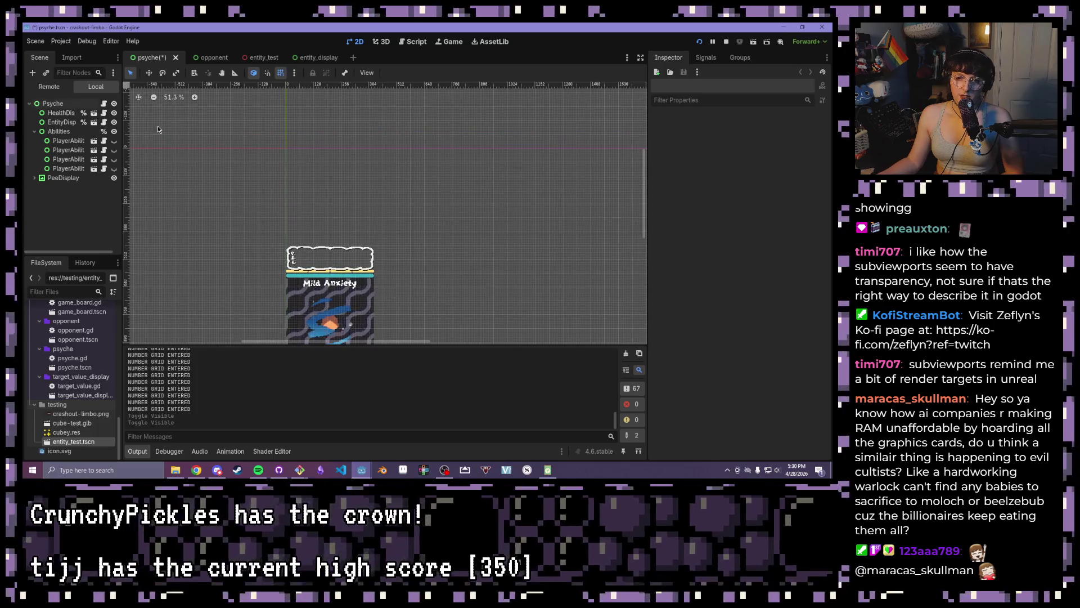
pyautogui.scroll(-1, 336, 191)
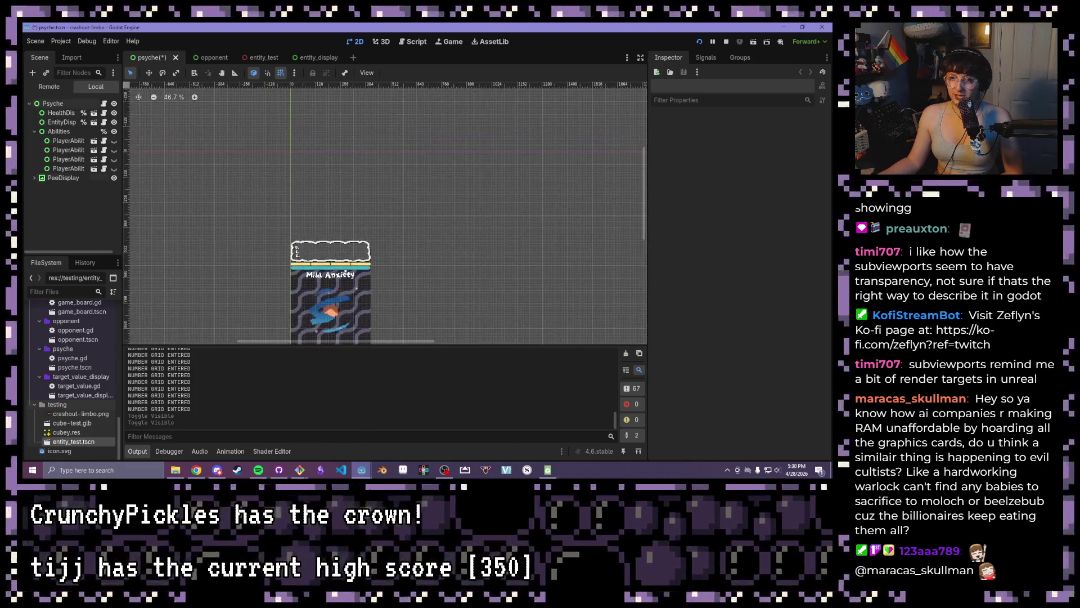
pyautogui.click(699, 43)
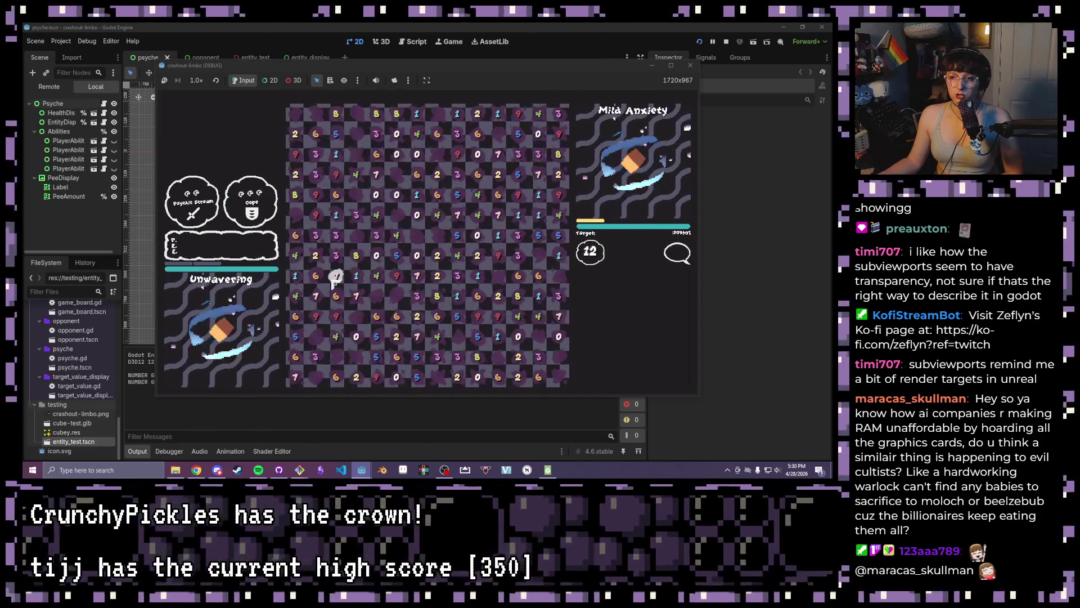
# Select a row of four adjacent board cells, then stop the game to see the cell-handling log
pyautogui.moveTo(295, 275); pyautogui.dragTo(355, 281)
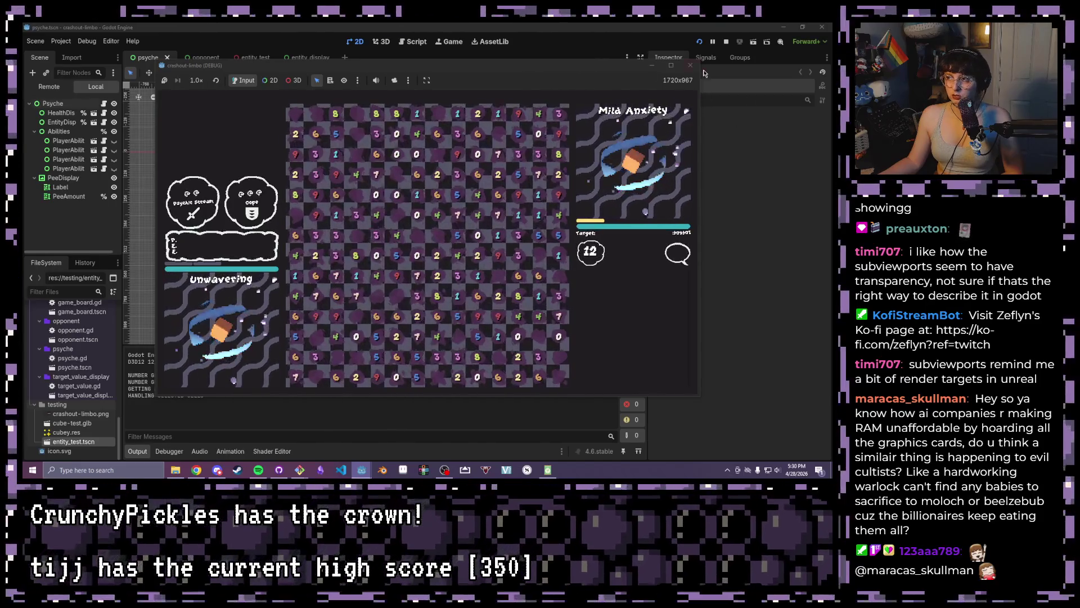
pyautogui.click(691, 65)
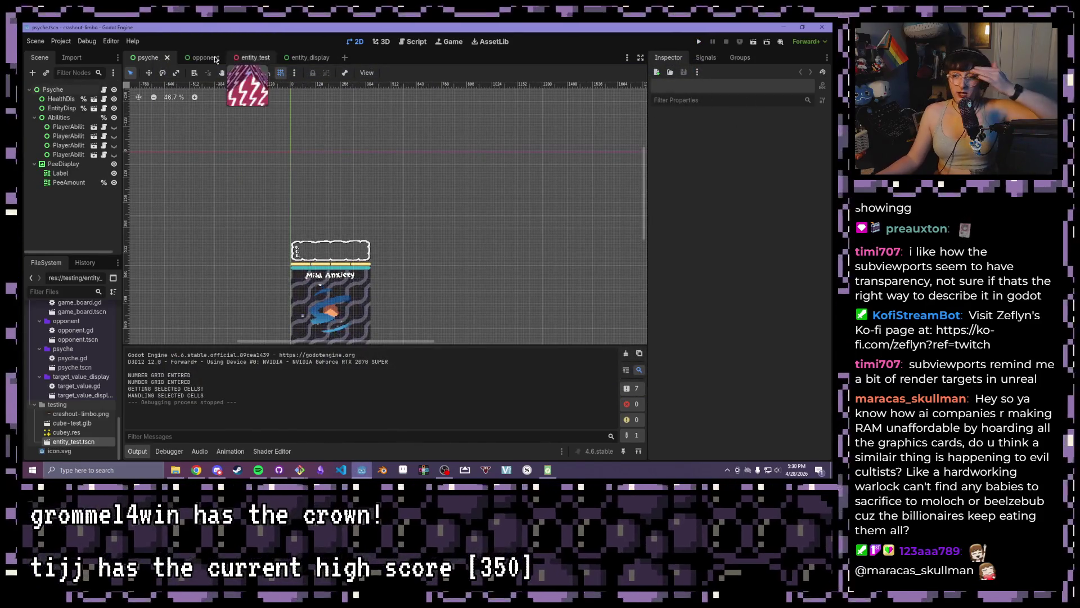
# Close every scene except psyche and open player_ability.tscn
pyautogui.rightClick(136, 59)
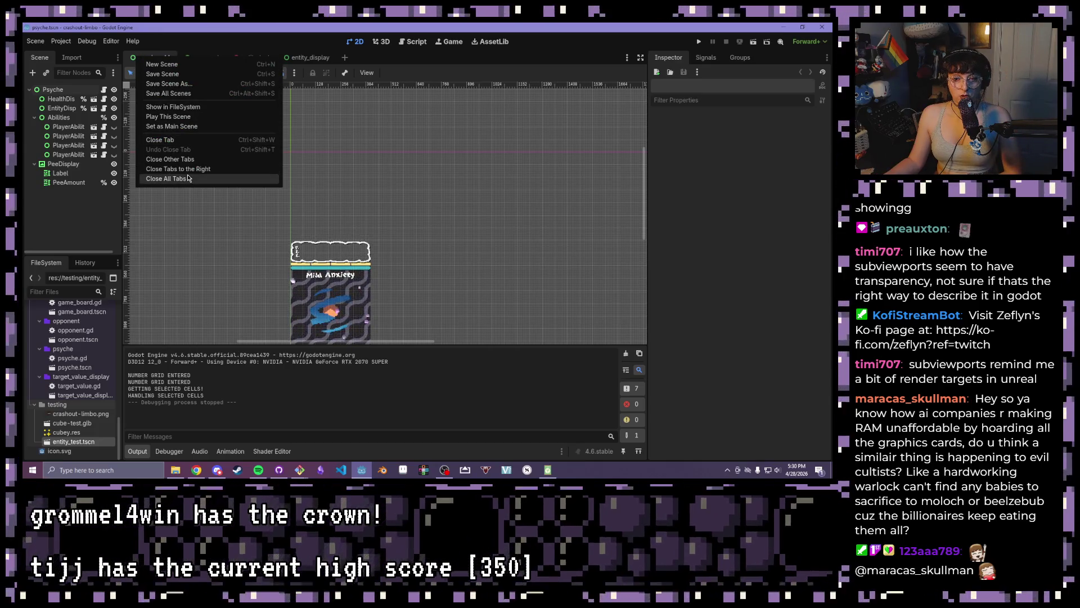
pyautogui.click(180, 159)
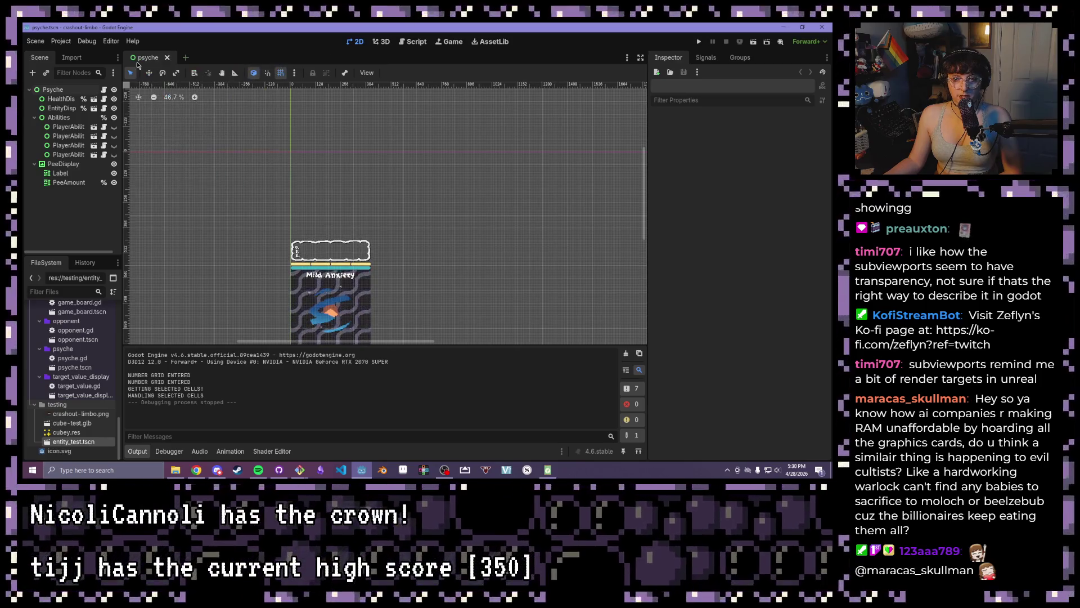
pyautogui.click(95, 129)
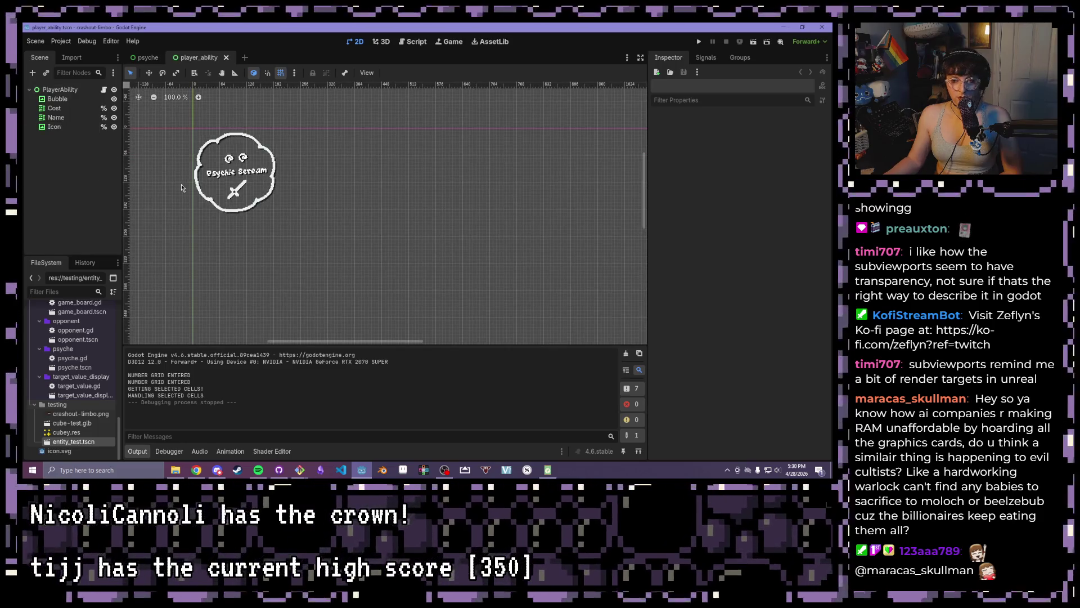
# Inspect the Bubble node and its signals, then select the PlayerAbility root node
pyautogui.scroll(10, 182, 187)
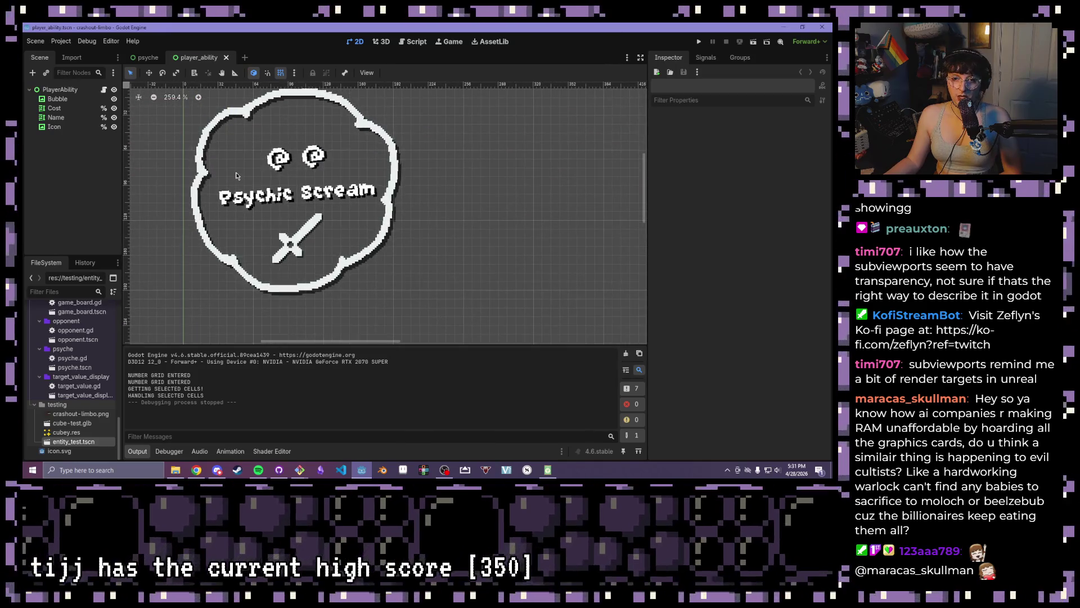
pyautogui.click(50, 99)
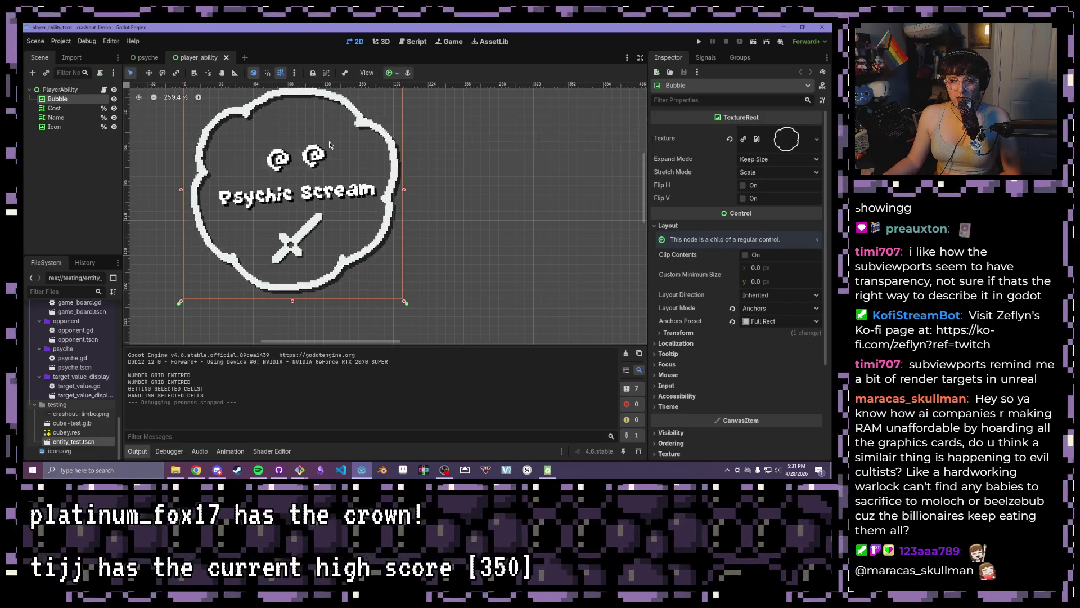
pyautogui.scroll(-1, 329, 140)
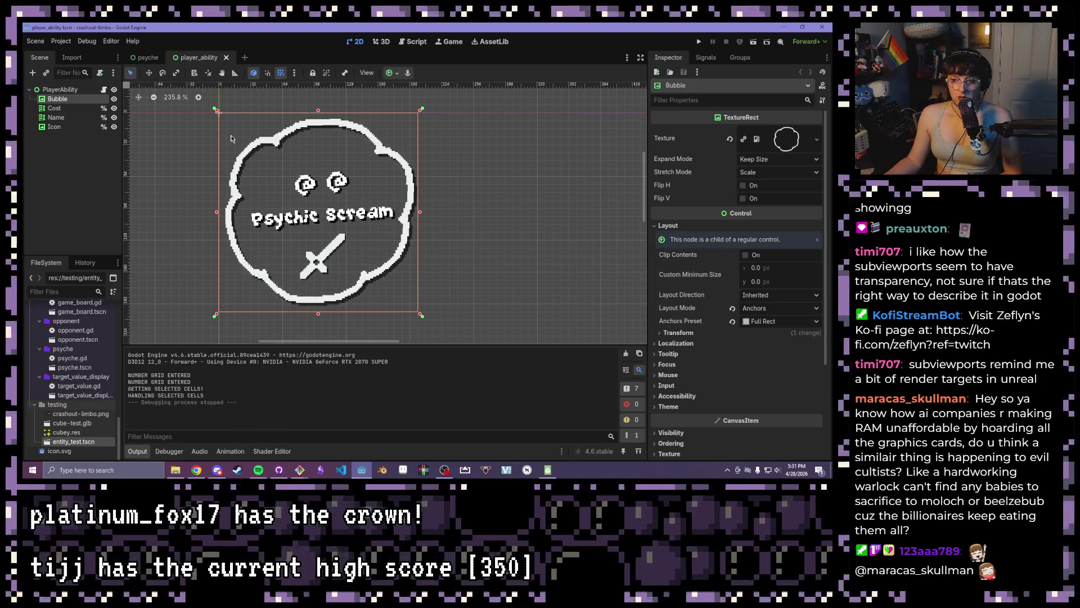
pyautogui.click(720, 60)
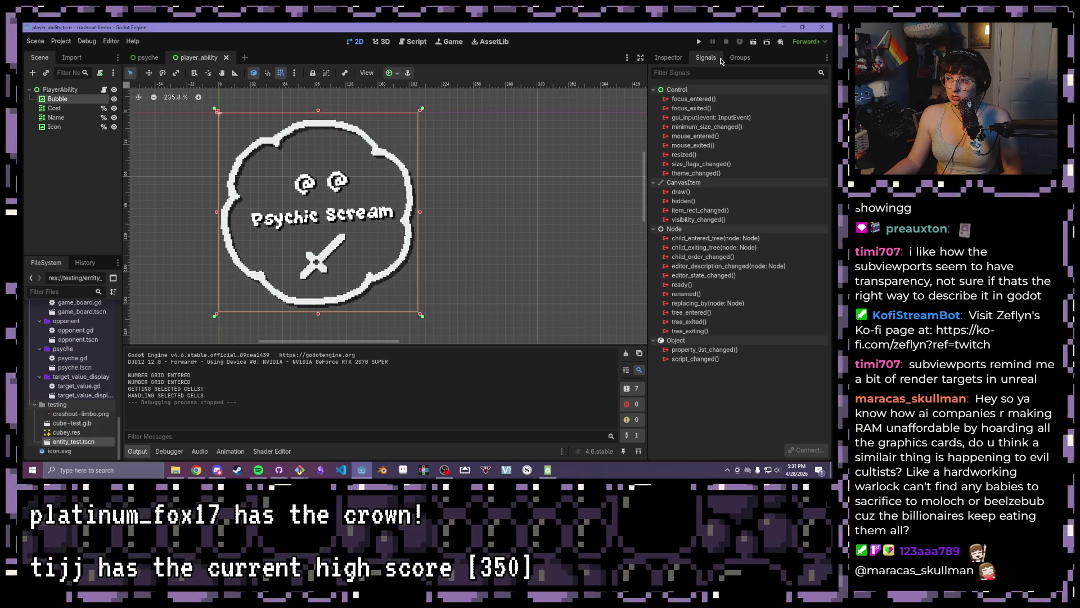
pyautogui.click(669, 57)
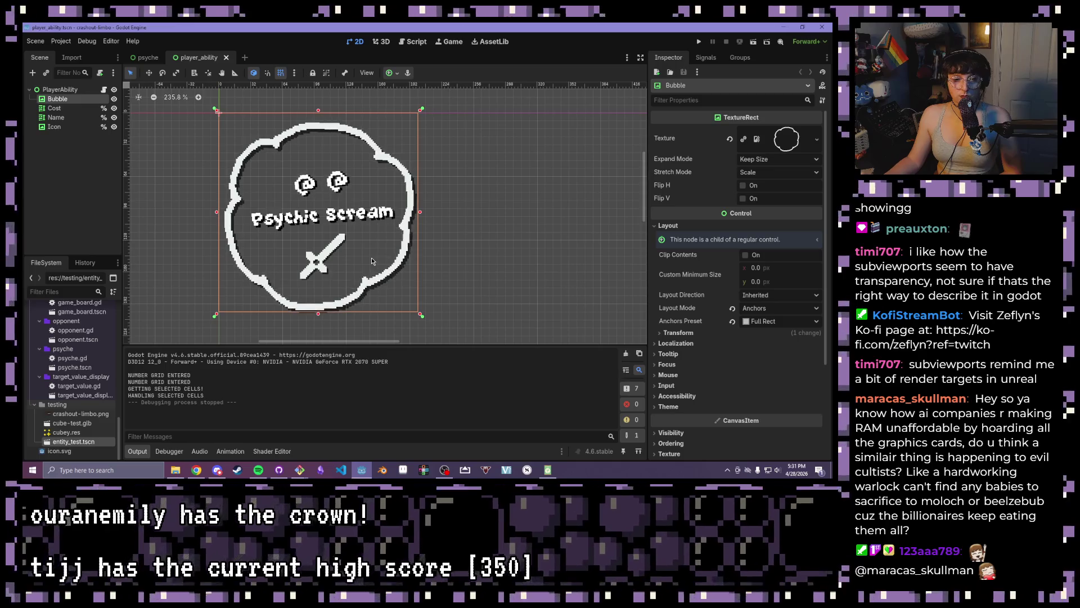
pyautogui.click(60, 89)
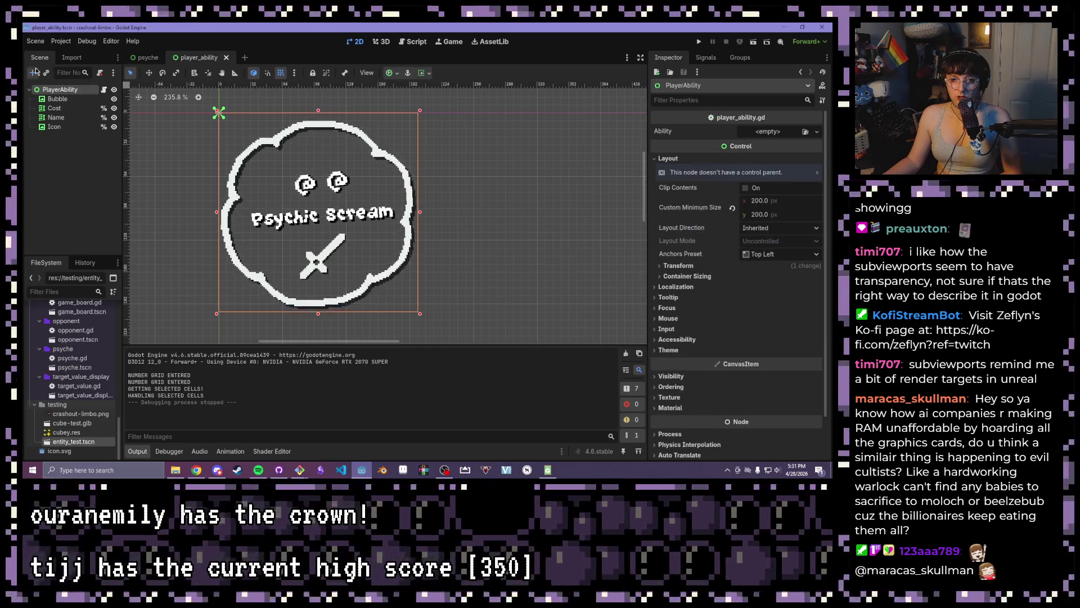
# Add a TextureButton child under PlayerAbility, then delete it again
pyautogui.hotkey('ctrl', 'a')
pyautogui.write('text')
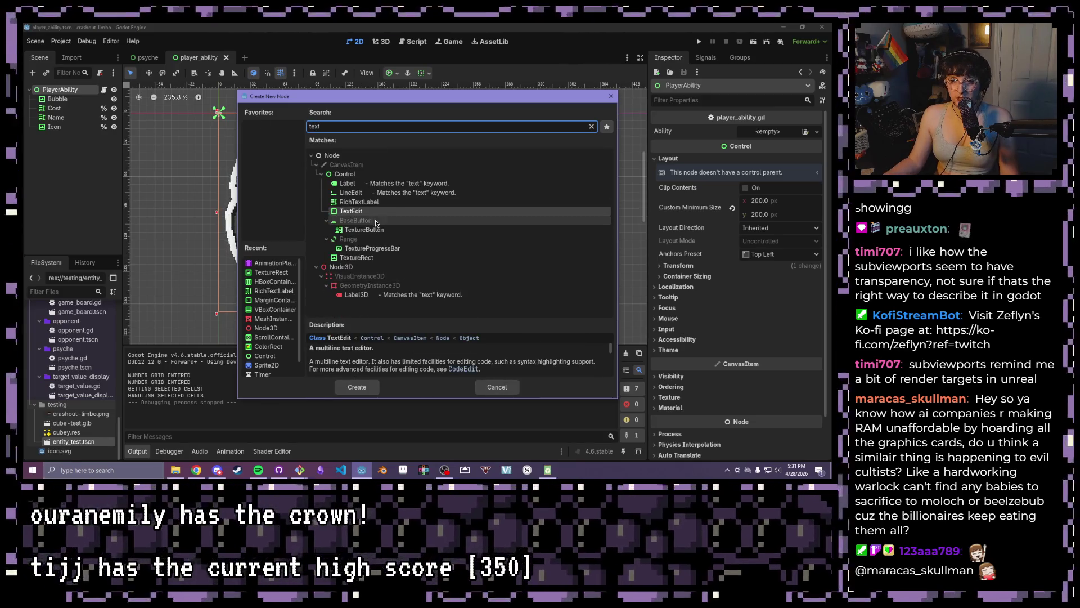
pyautogui.doubleClick(380, 230)
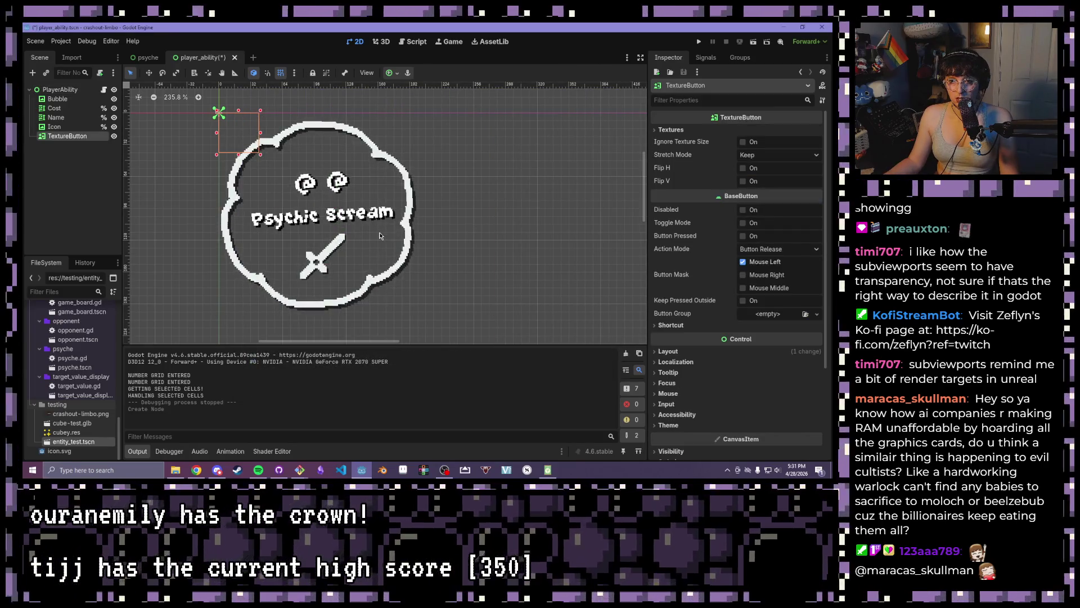
pyautogui.rightClick(55, 137)
pyautogui.click(109, 349)
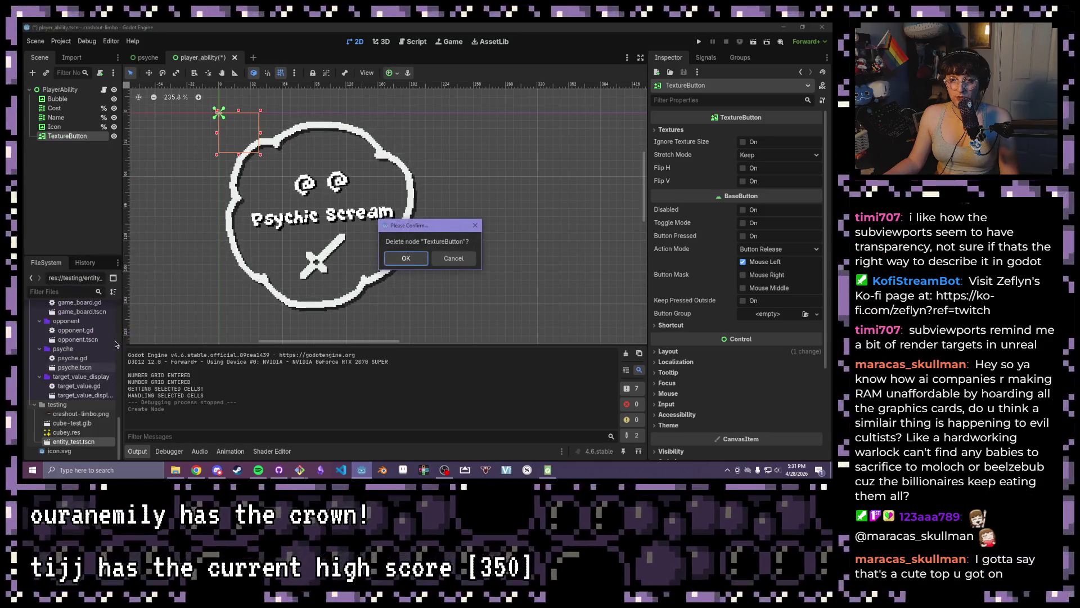
pyautogui.press('Return')
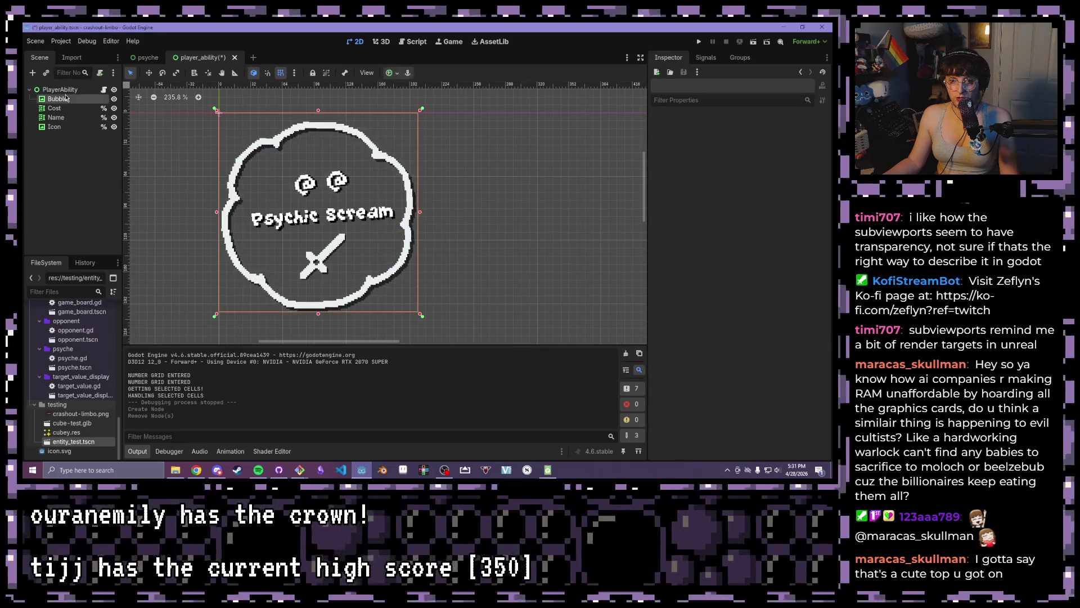
# Change the Bubble node's type to TextureButton
pyautogui.click(59, 99)
pyautogui.rightClick(59, 98)
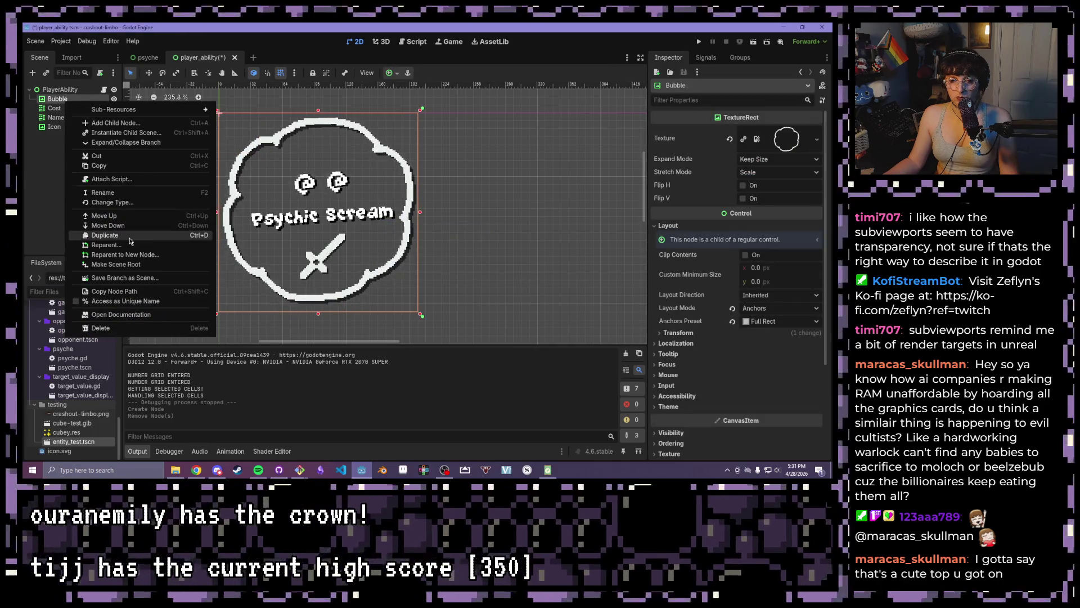
pyautogui.click(102, 203)
pyautogui.doubleClick(275, 262)
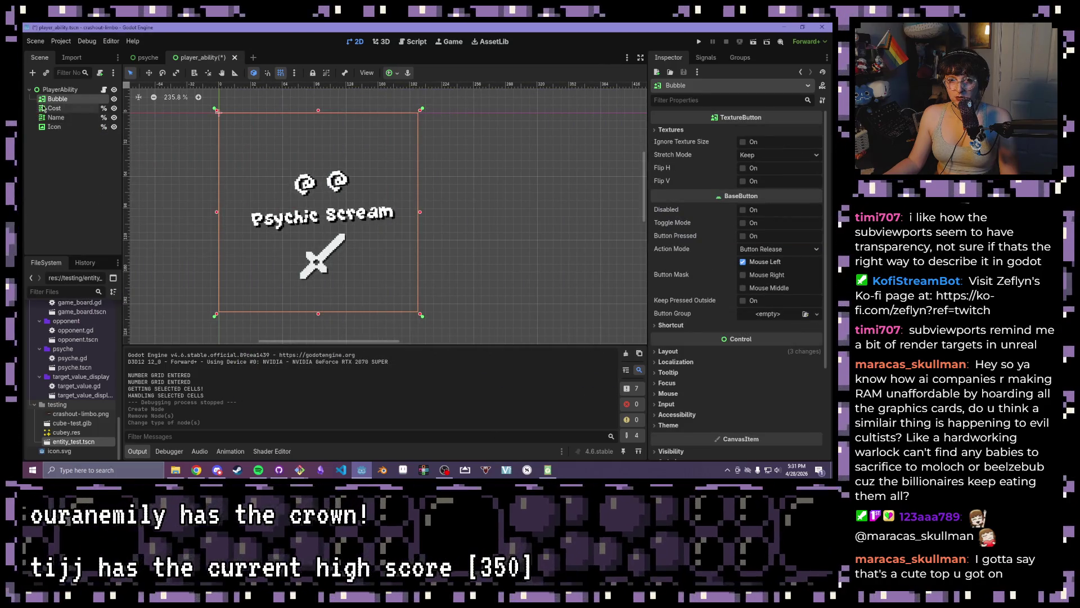
# Set graphics/thought-bubble.png as the Bubble button's Normal texture
pyautogui.click(660, 131)
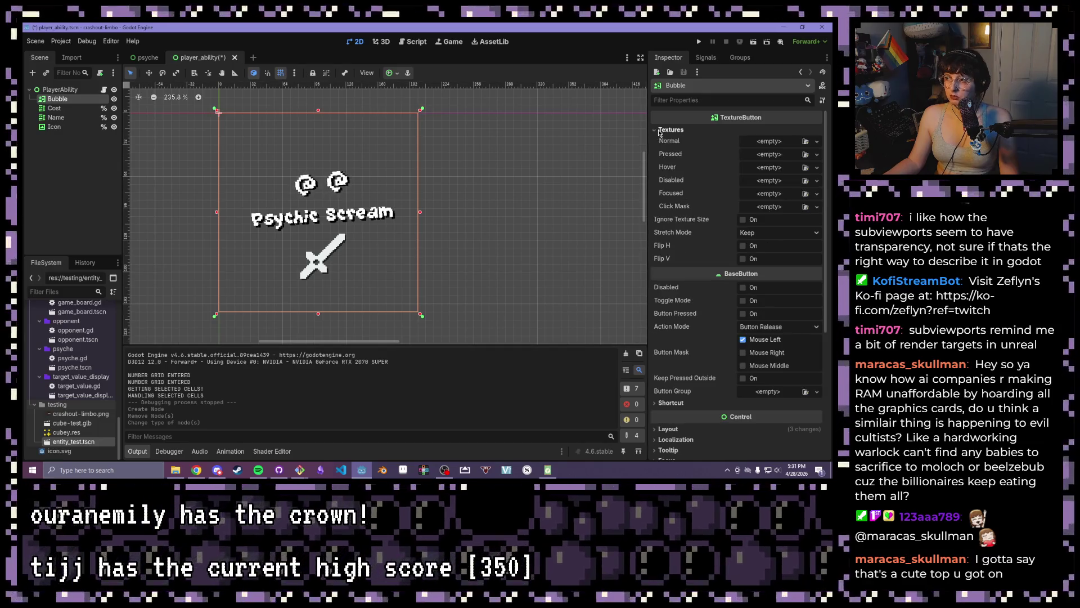
pyautogui.scroll(10, 71, 411)
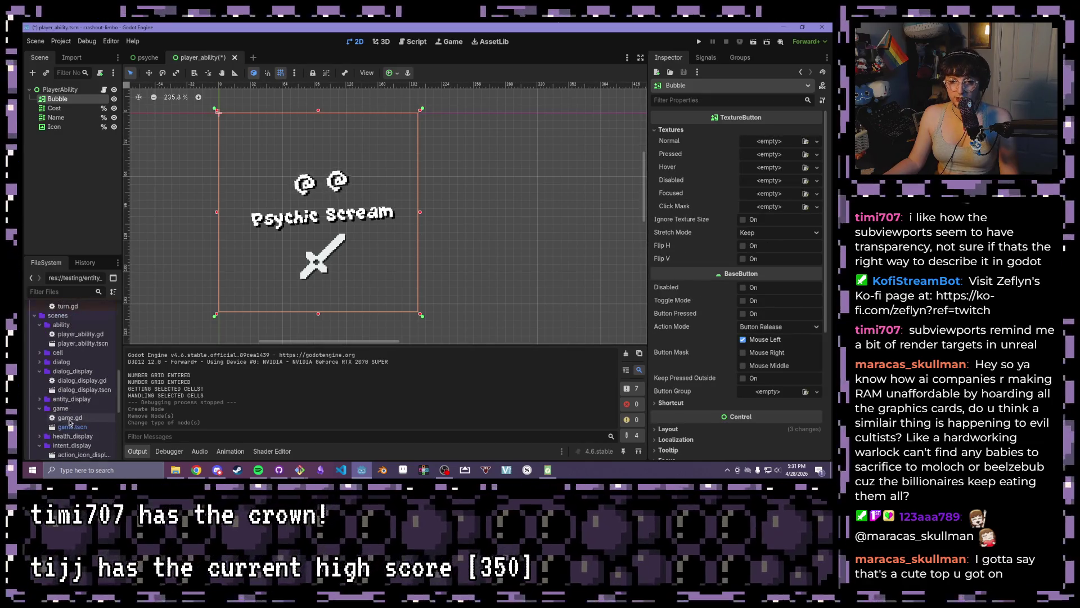
pyautogui.scroll(10, 70, 422)
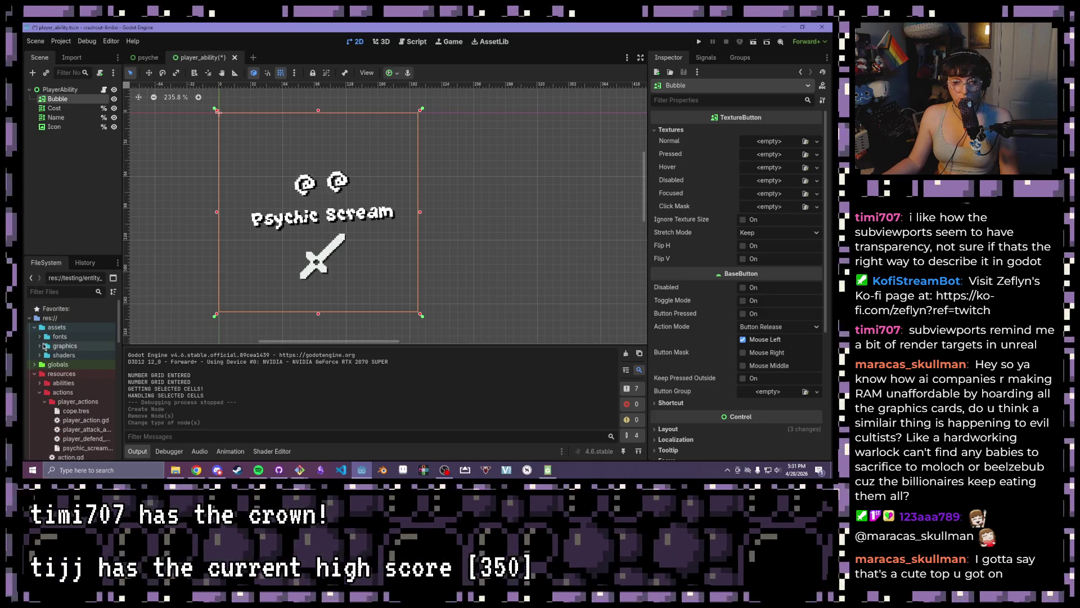
pyautogui.click(40, 336)
pyautogui.click(40, 392)
pyautogui.scroll(-5, 37, 396)
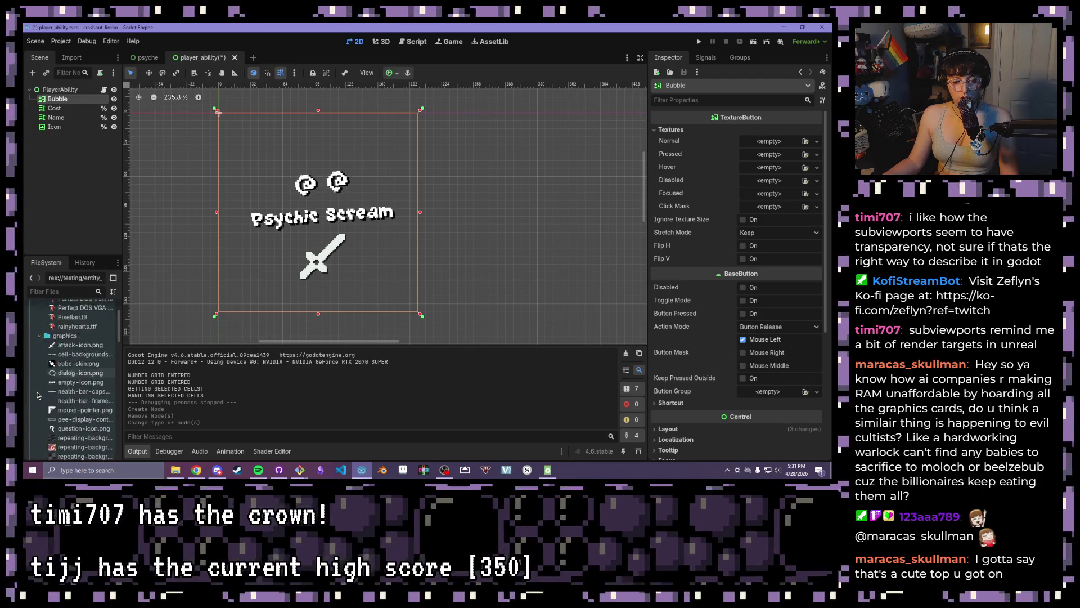
pyautogui.scroll(-4, 38, 395)
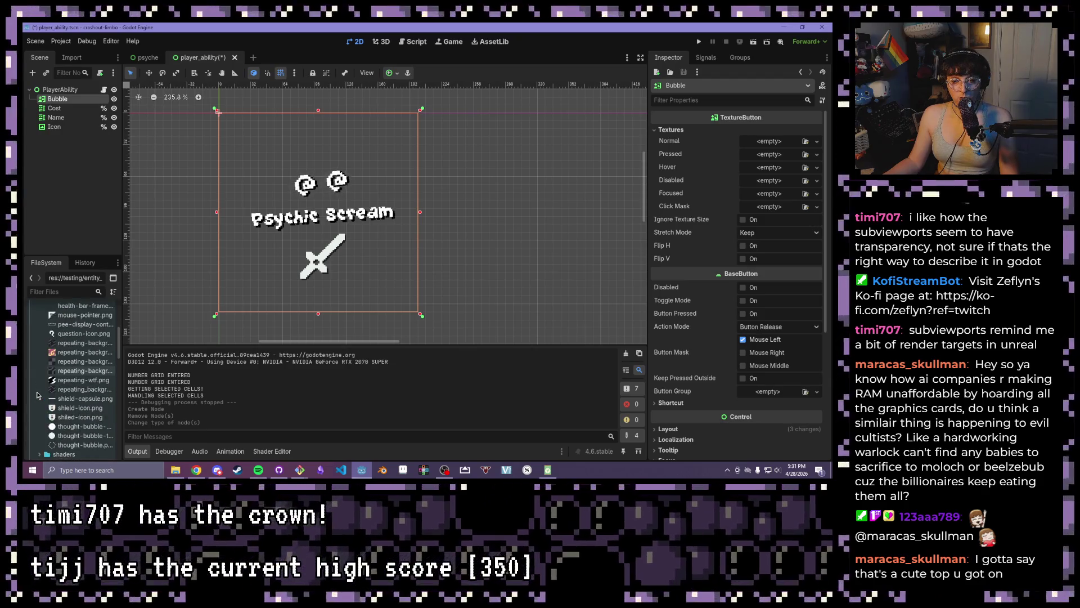
pyautogui.moveTo(77, 394); pyautogui.dragTo(820, 204)
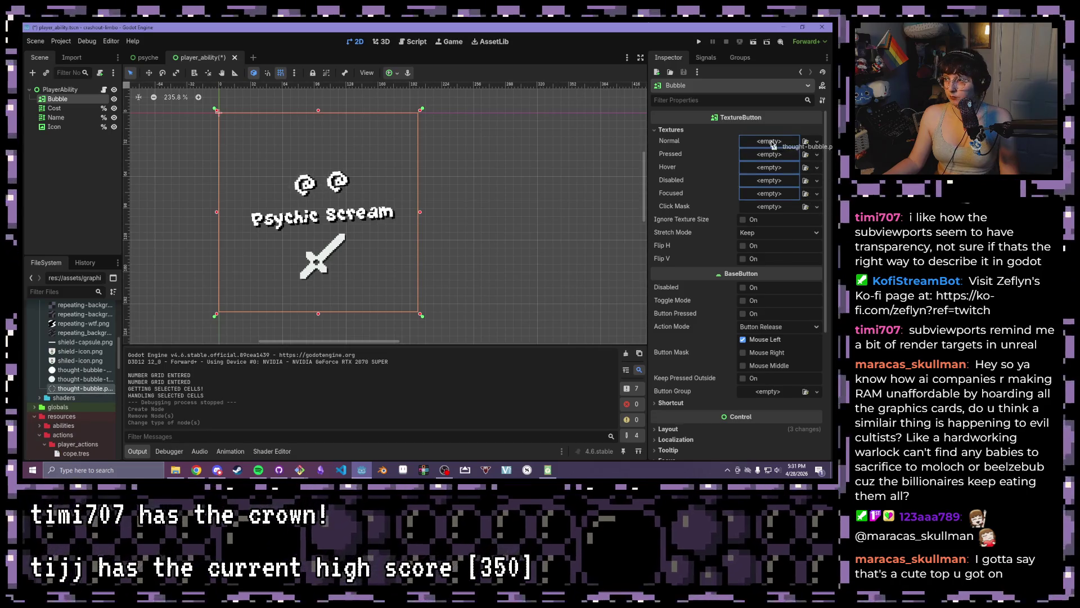
pyautogui.moveTo(772, 145); pyautogui.dragTo(770, 141)
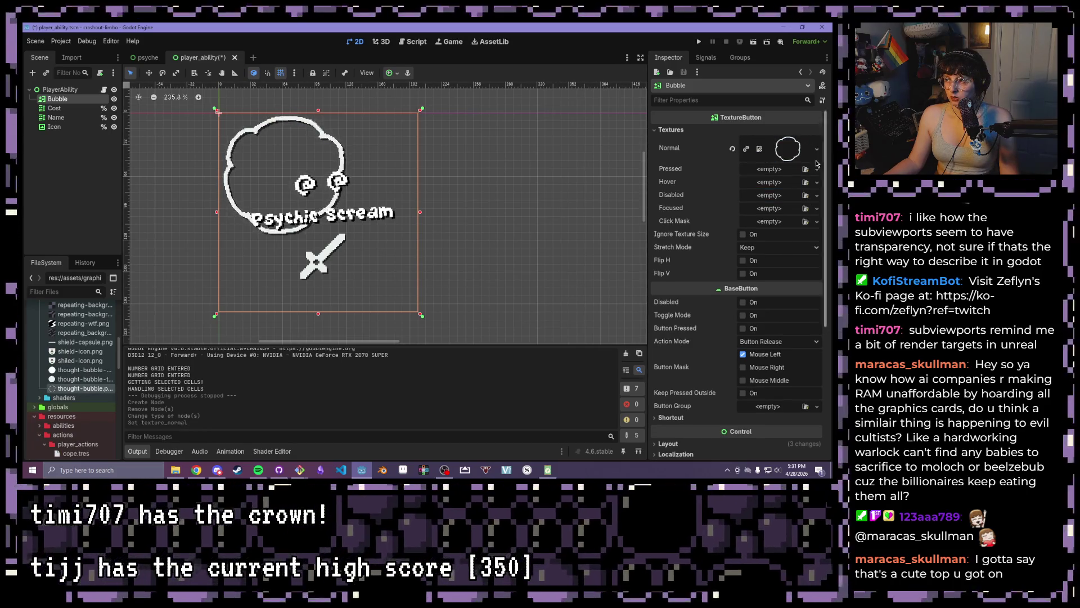
# Make the Bubble ignore texture size and use Scale stretch mode
pyautogui.click(790, 150)
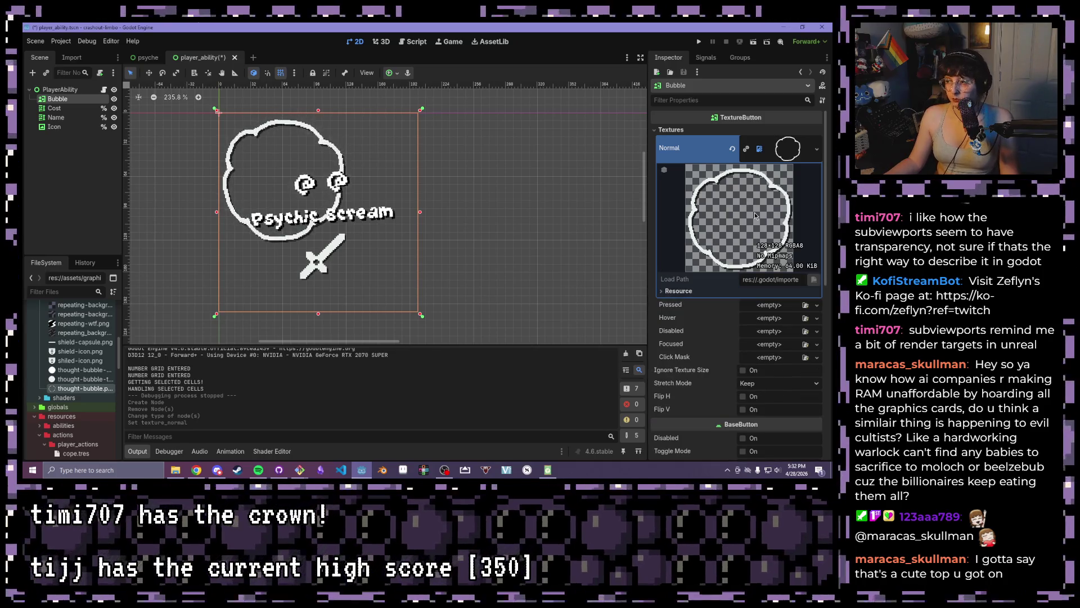
pyautogui.scroll(-3, 748, 287)
pyautogui.click(743, 284)
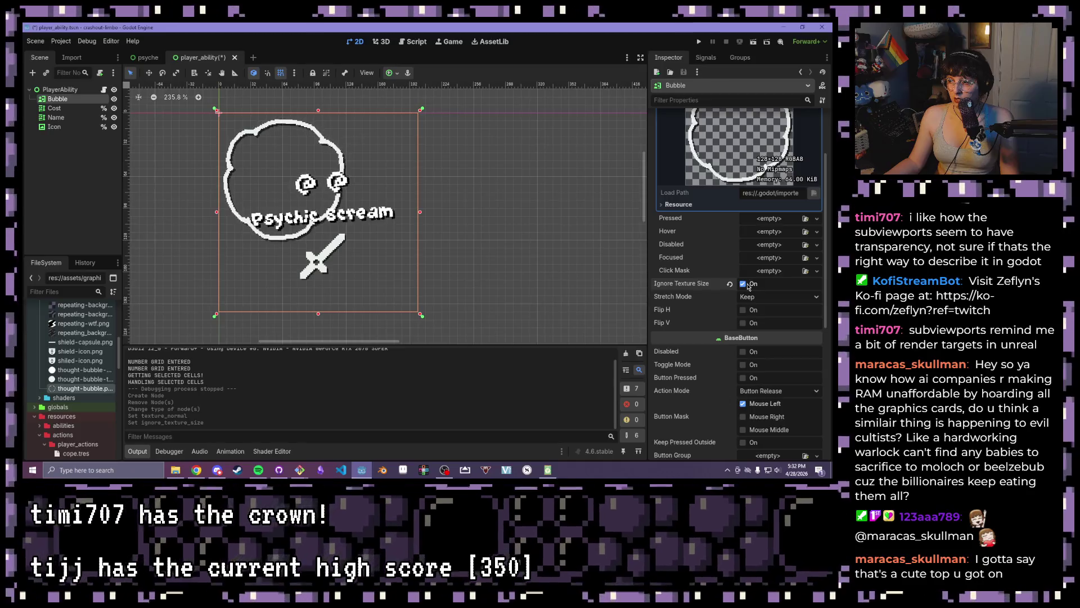
pyautogui.click(752, 295)
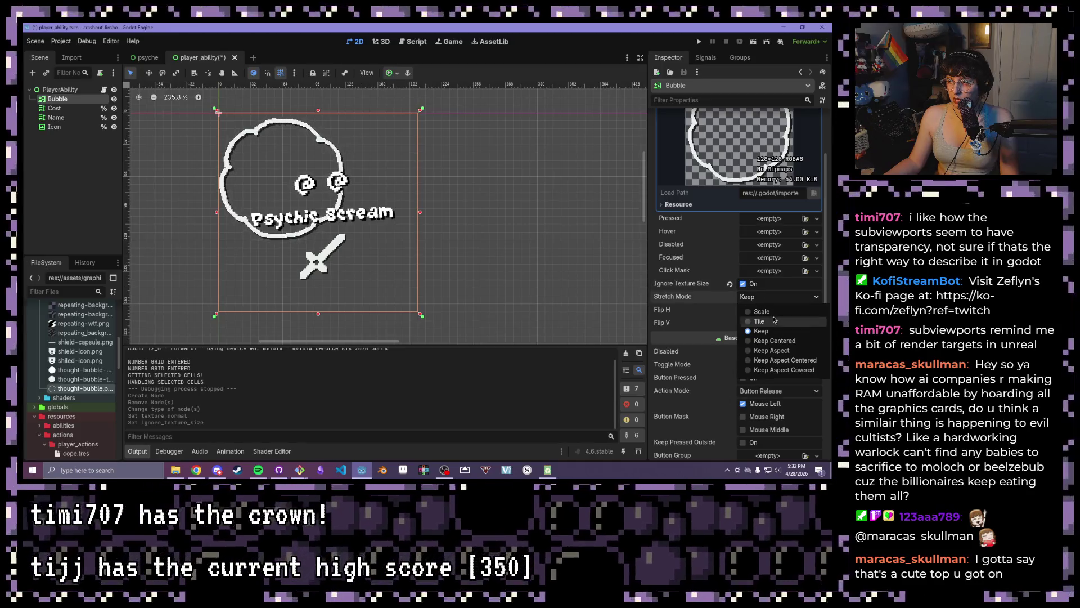
pyautogui.click(771, 310)
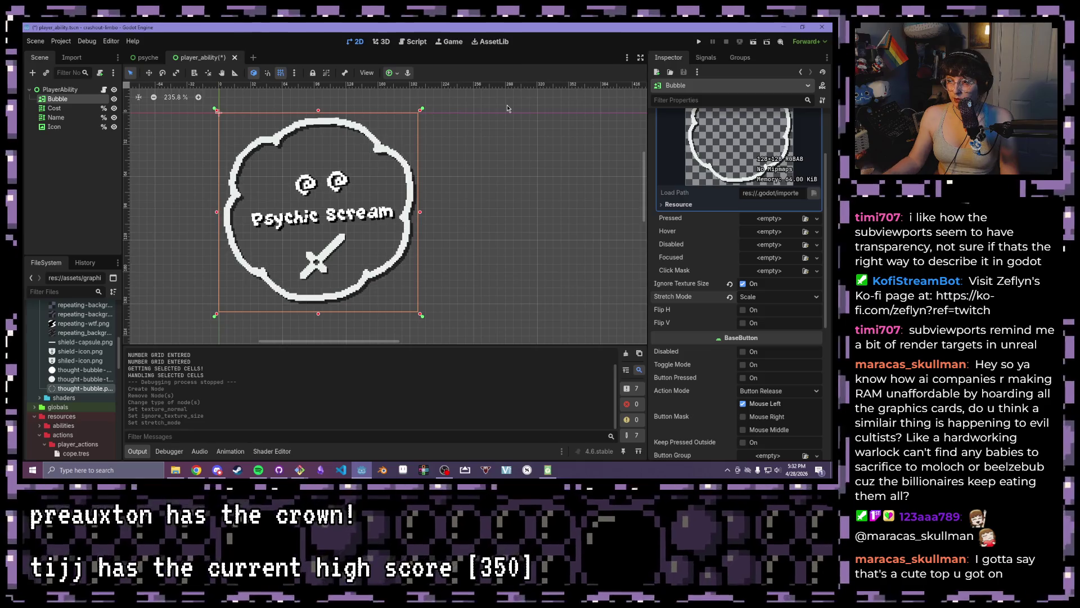
# Turn Ignore Texture Size off and save the player_ability scene
pyautogui.click(743, 284)
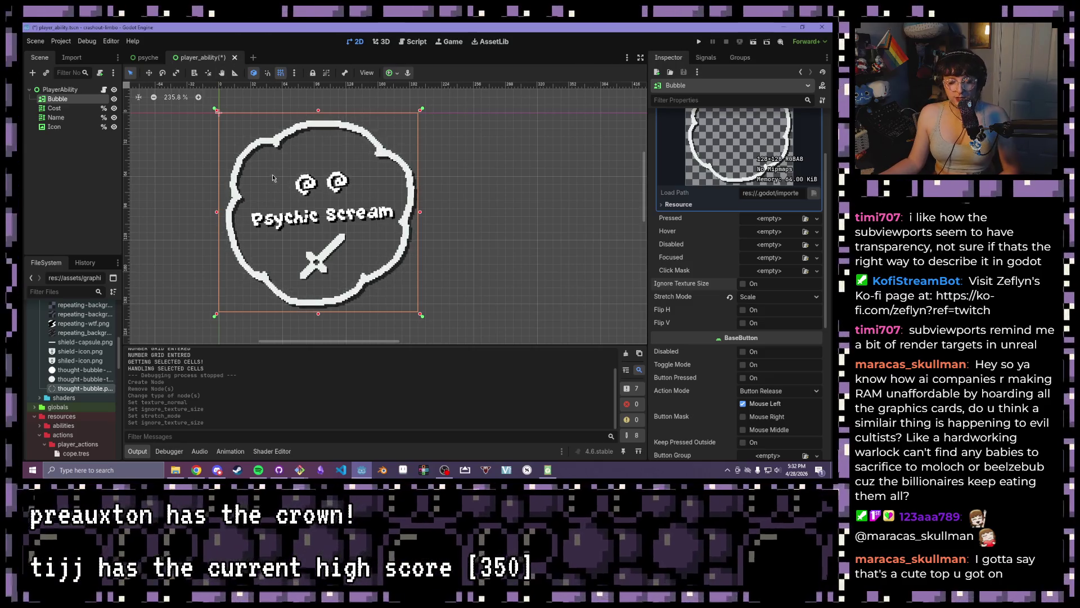
pyautogui.hotkey('ctrl', 's')
pyautogui.click(147, 57)
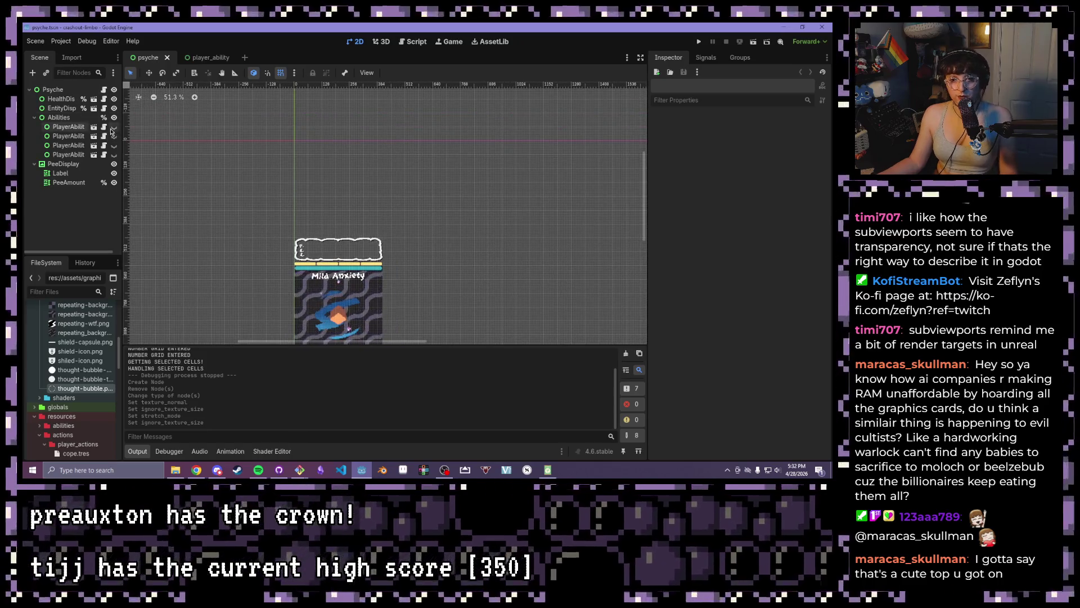
pyautogui.click(214, 58)
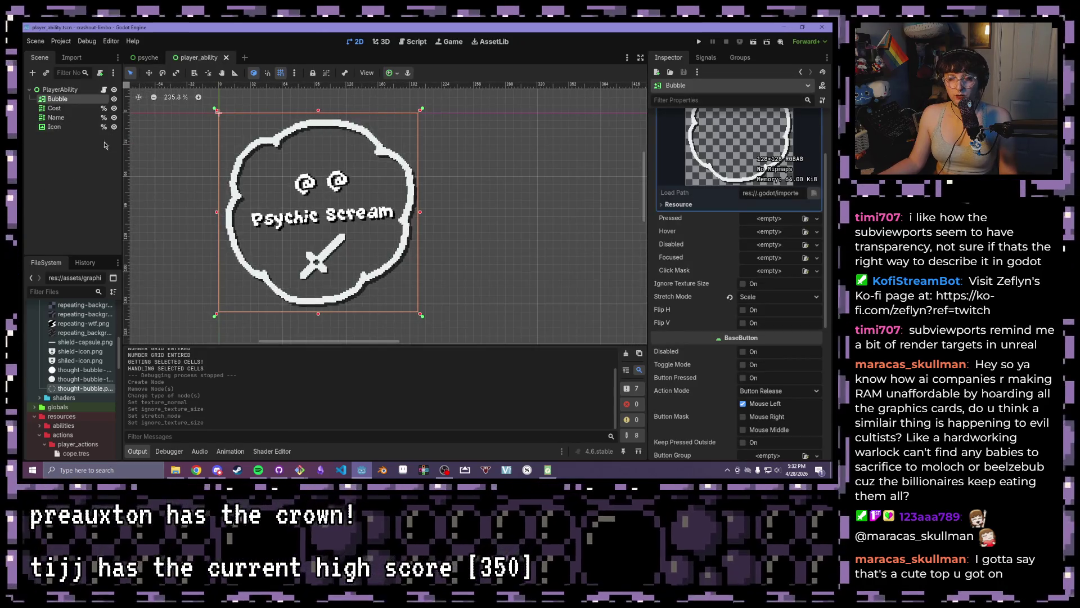
# Move the Bubble node below Icon so it becomes PlayerAbility's last child
pyautogui.click(460, 183)
pyautogui.click(59, 99)
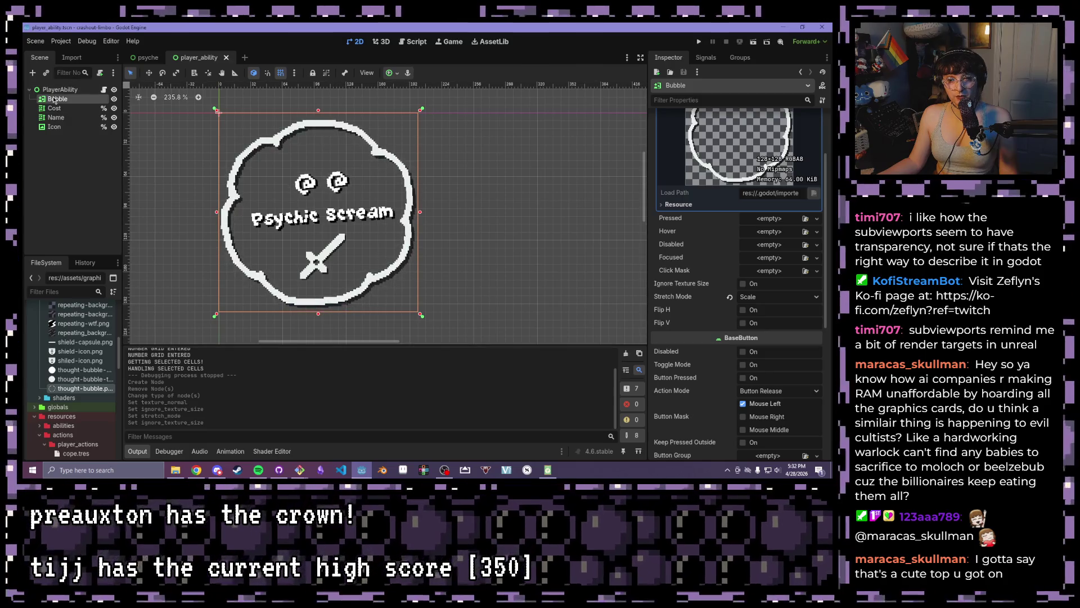
pyautogui.moveTo(51, 97)
pyautogui.mouseDown()
pyautogui.moveTo(75, 133)
pyautogui.moveTo(44, 128)
pyautogui.mouseUp()
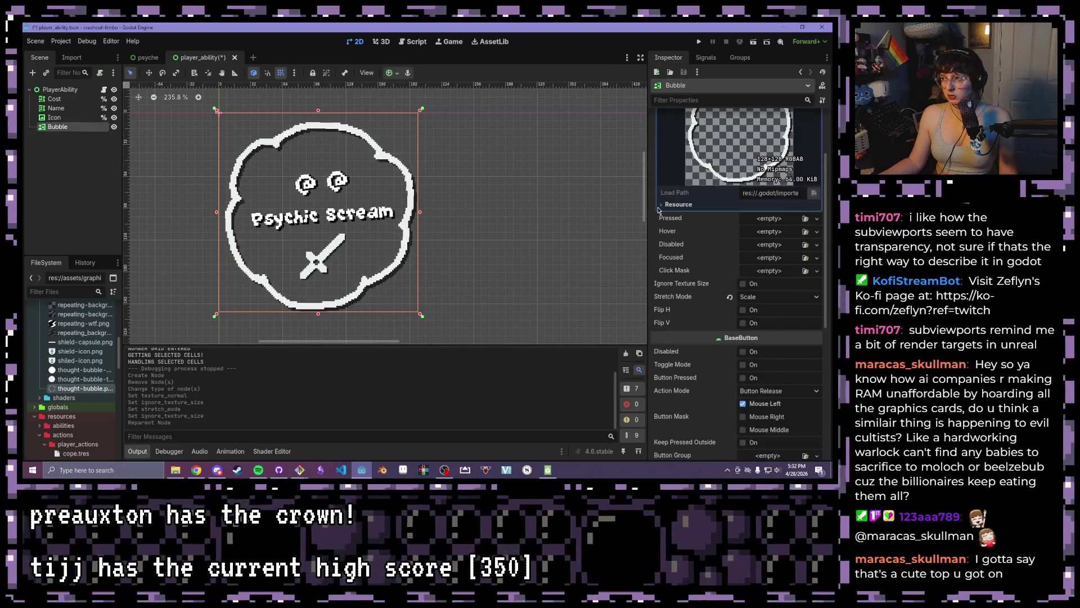
pyautogui.scroll(3, 787, 169)
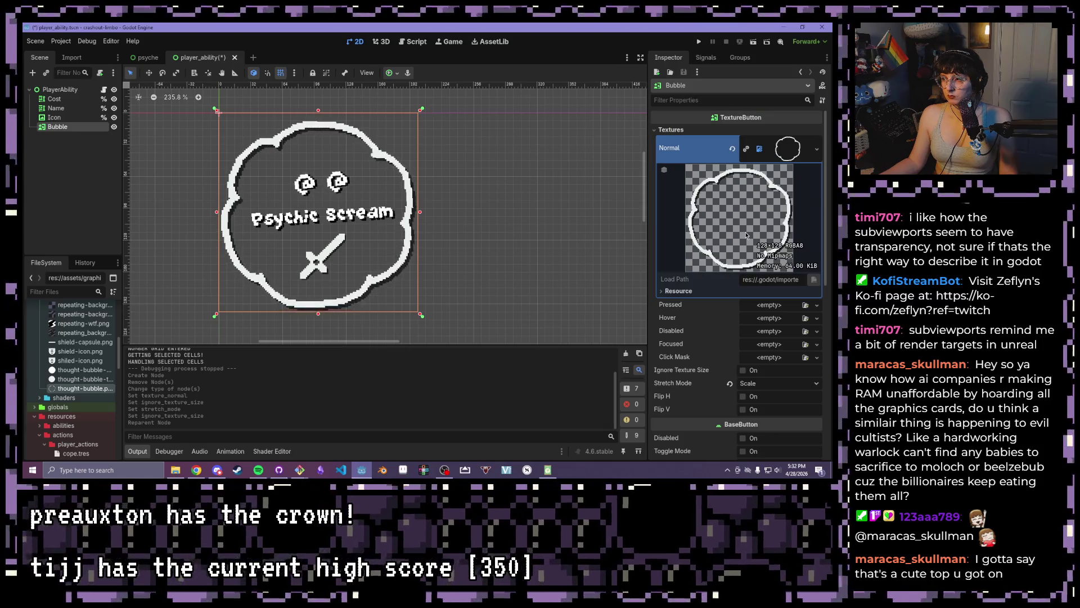
pyautogui.scroll(-2, 747, 235)
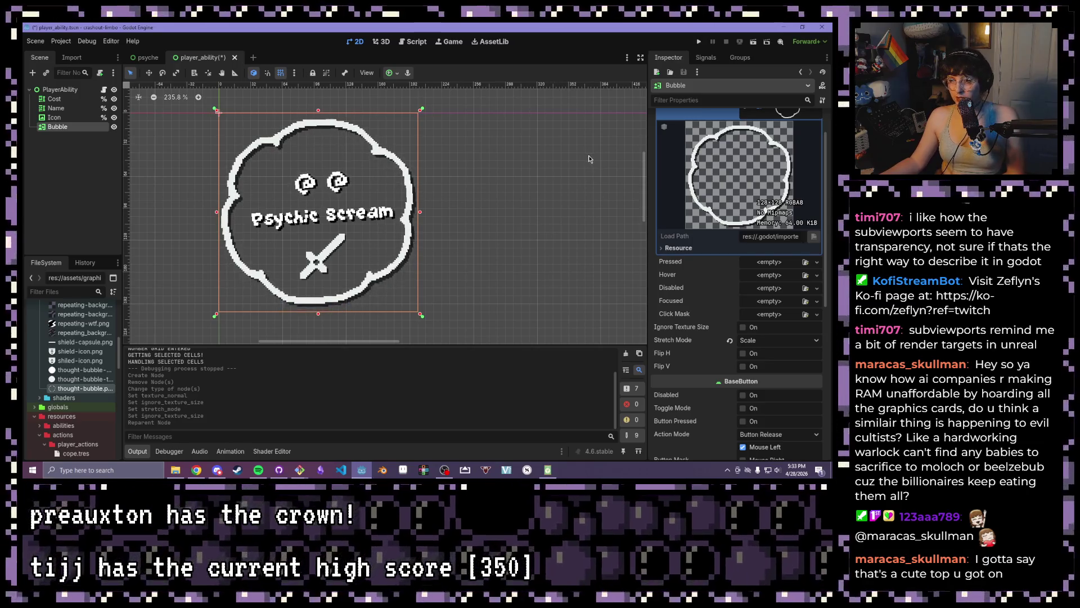
# Connect Bubble's button_up() signal to a new method in player_ability.gd
pyautogui.click(706, 58)
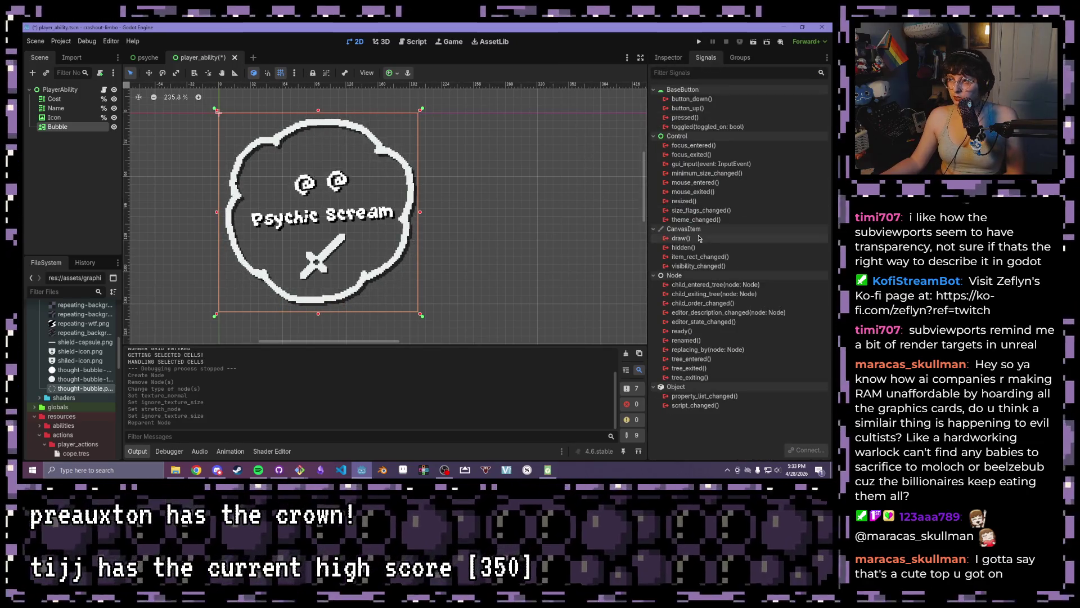
pyautogui.doubleClick(693, 108)
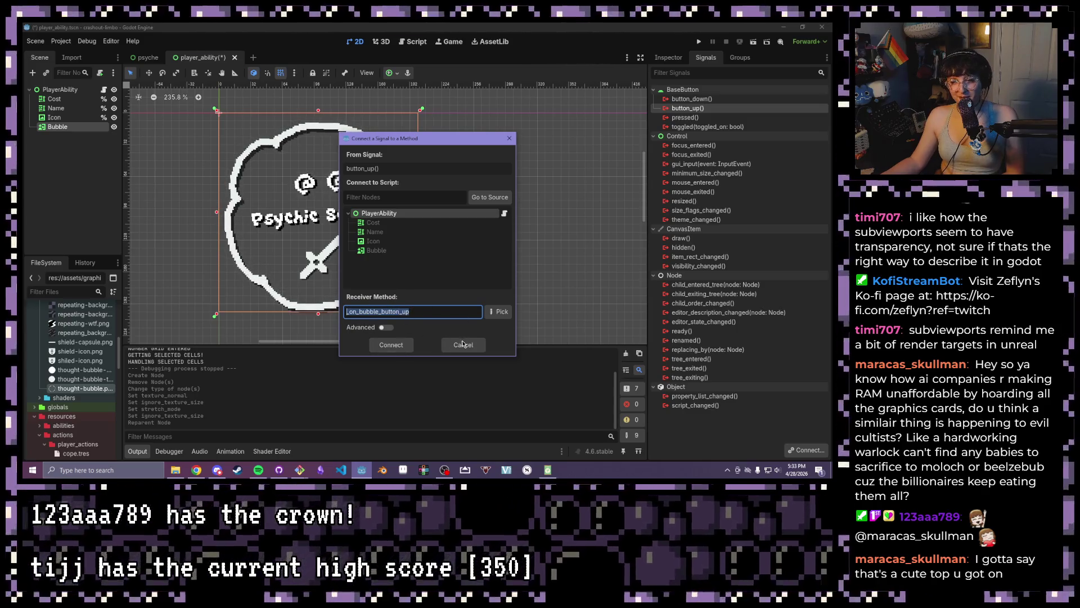
pyautogui.click(391, 345)
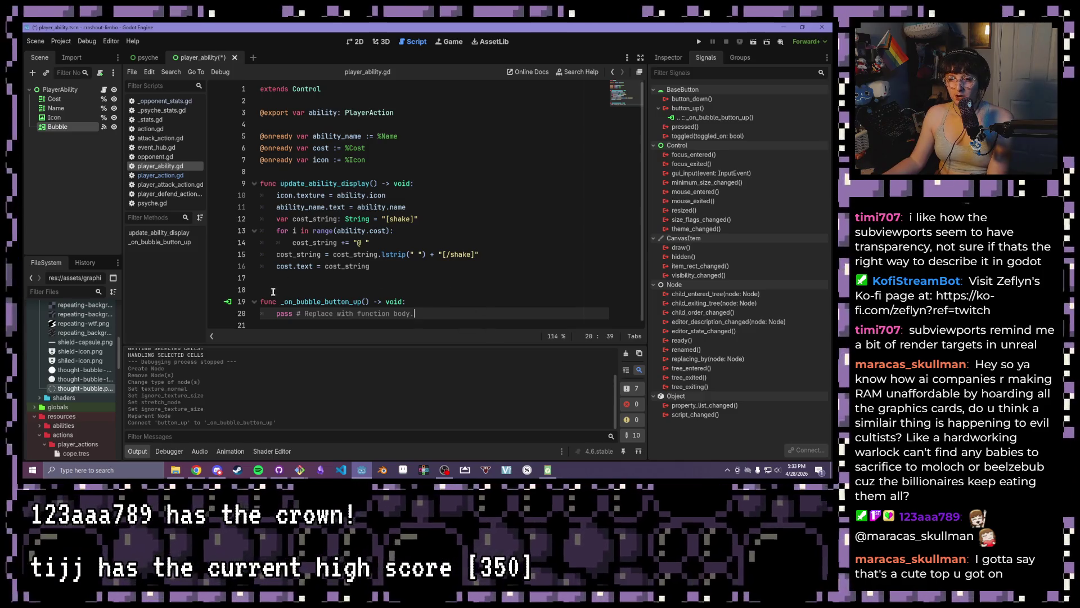
# Remove the blank line above the new handler and add spacing after the display function
pyautogui.press('Up')
pyautogui.press('Up')
pyautogui.press('BackSpace')
pyautogui.press('Down')
pyautogui.press('Down')
pyautogui.press('End')
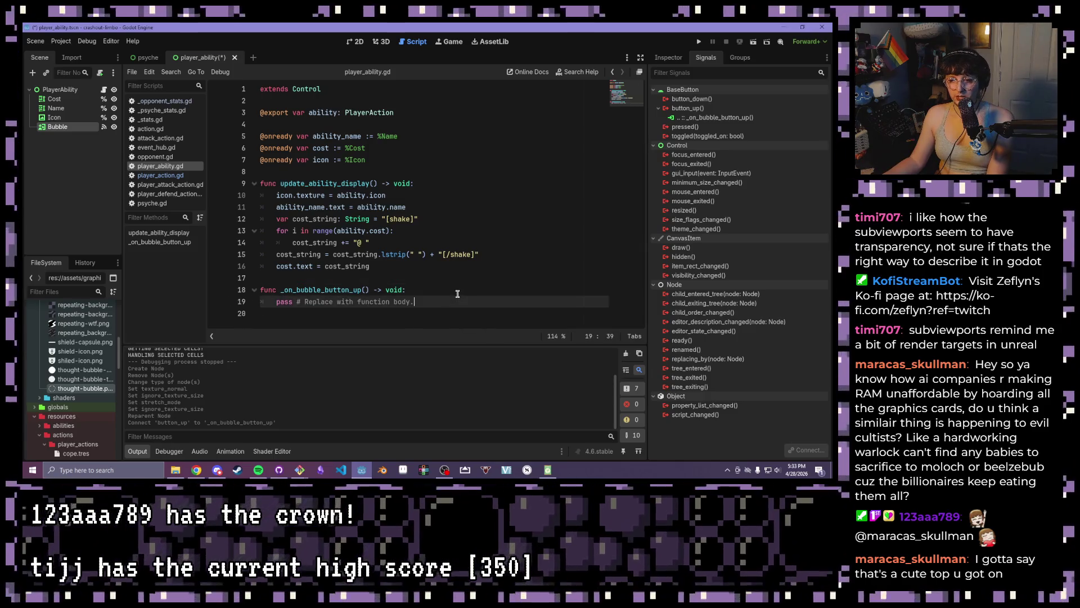
pyautogui.click(403, 265)
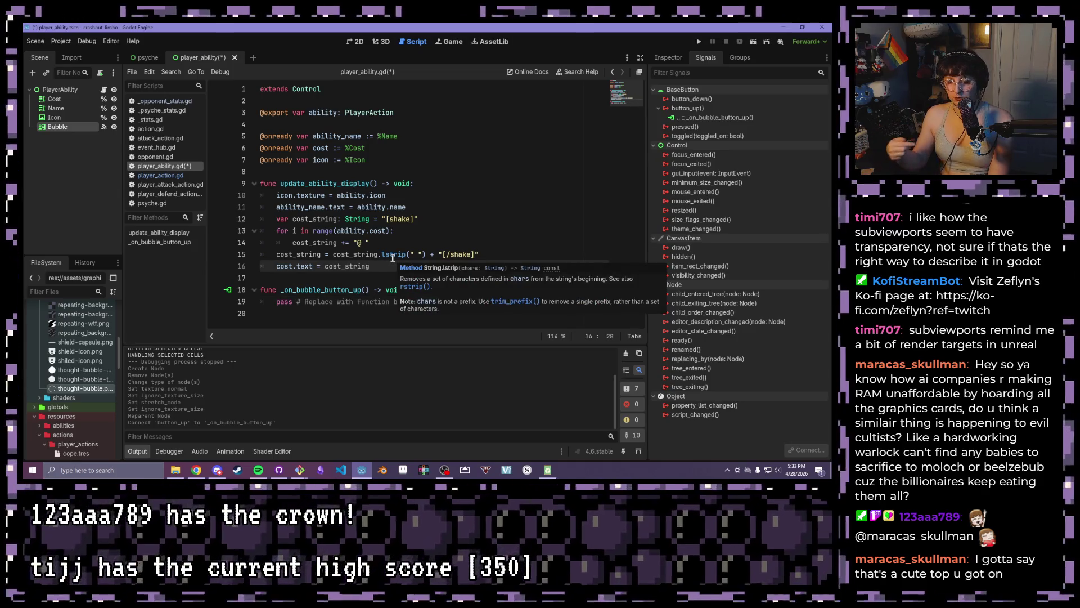
pyautogui.press('Down')
pyautogui.press('Return')
pyautogui.press('Return')
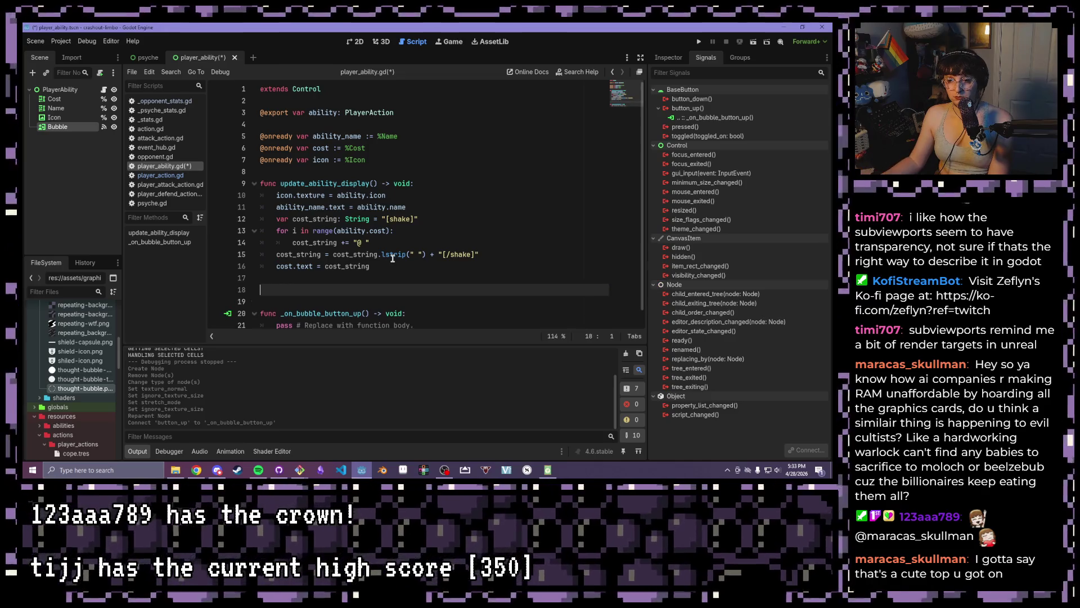
pyautogui.press('Up')
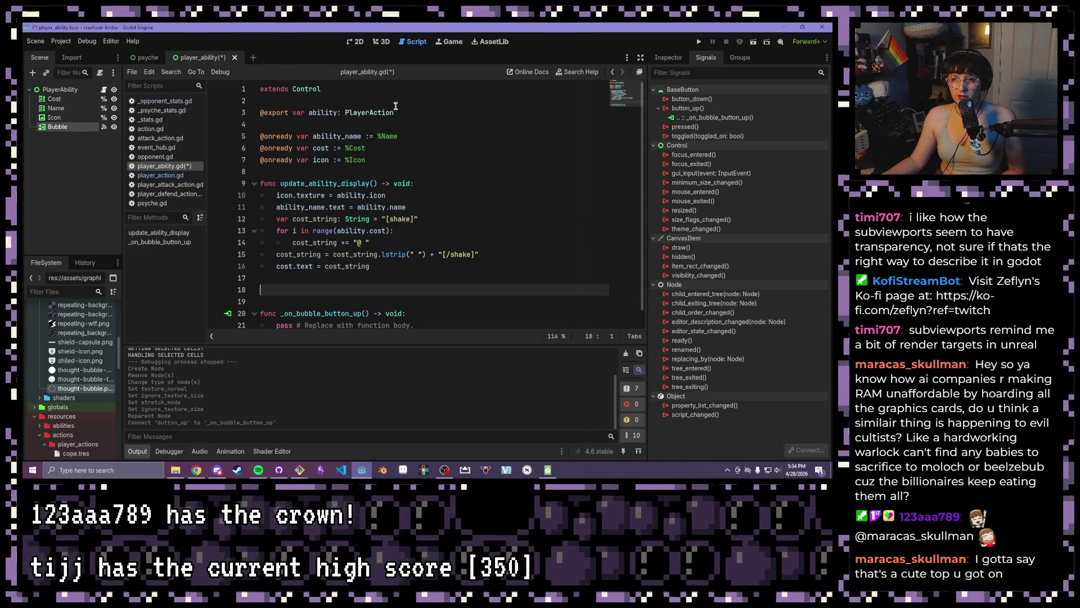
# Tidy blank lines near the cost variable and above the button handler
pyautogui.click(391, 113)
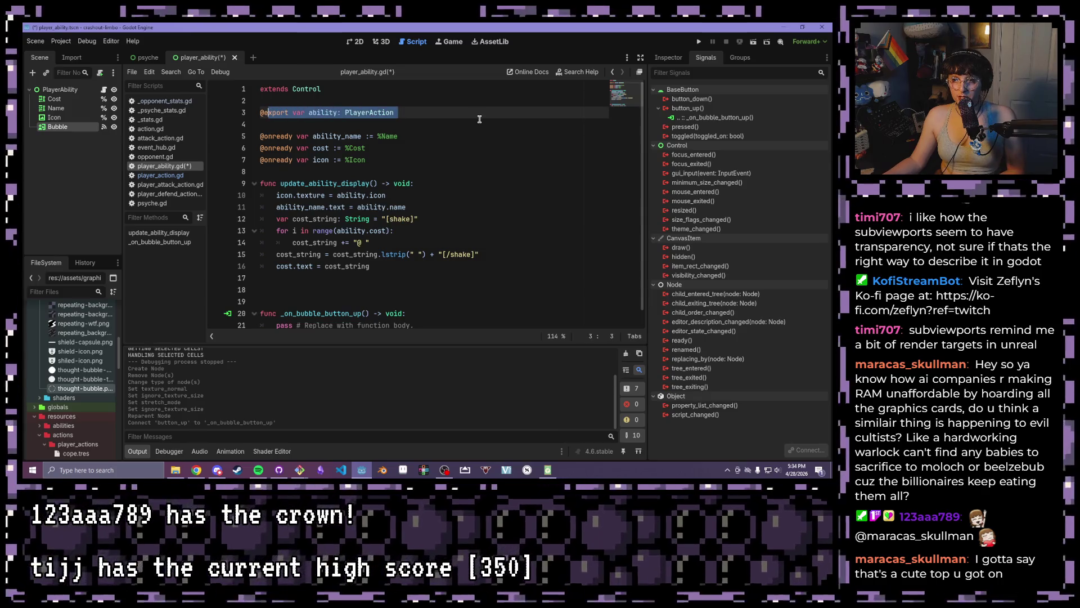
pyautogui.click(479, 119)
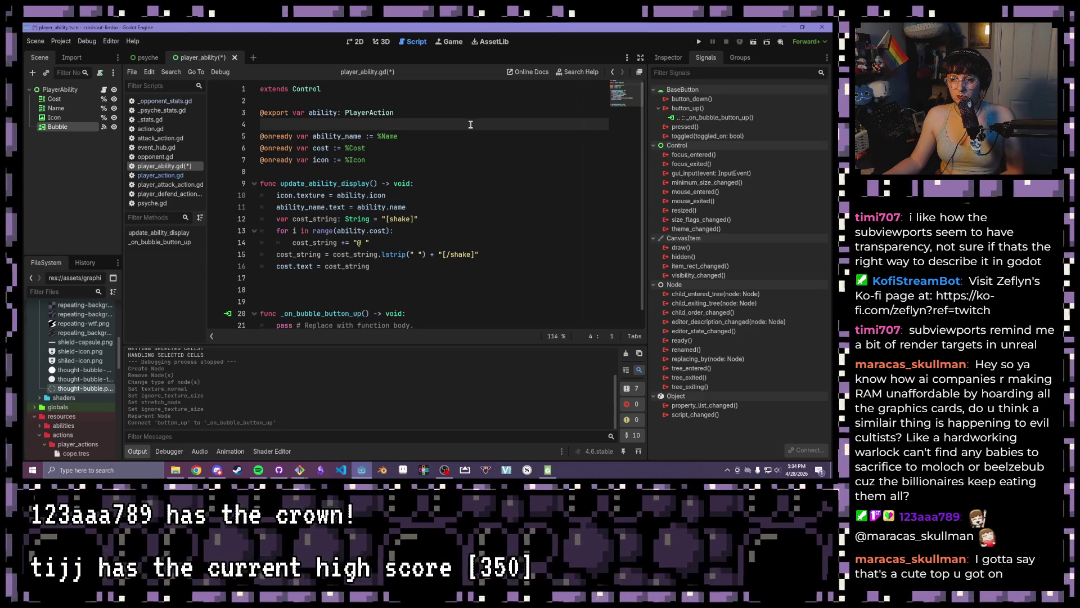
pyautogui.scroll(-1, 444, 126)
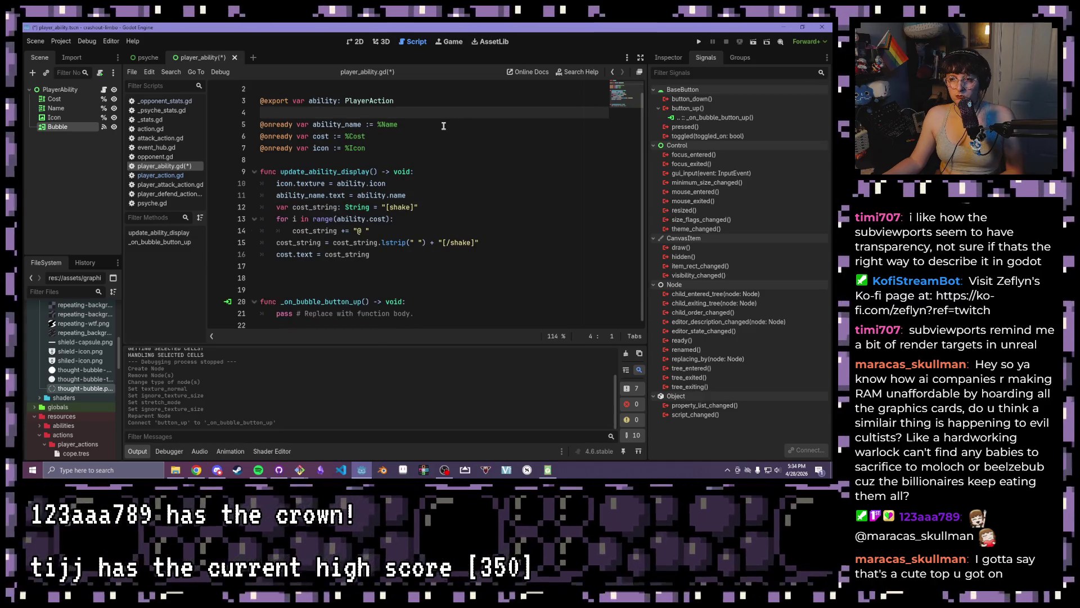
pyautogui.moveTo(439, 136); pyautogui.dragTo(206, 130)
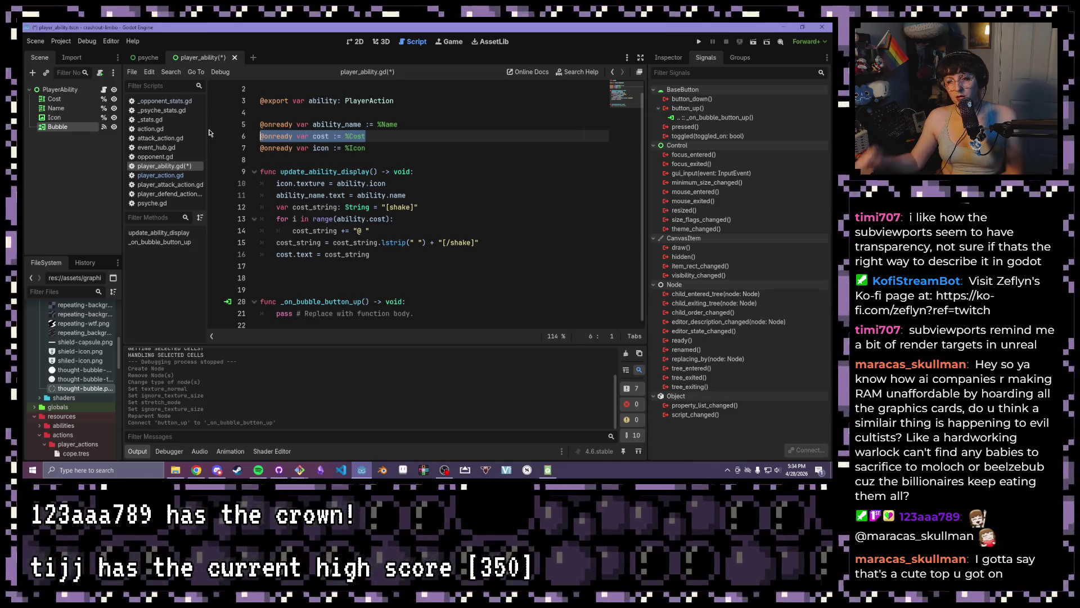
pyautogui.click(261, 301)
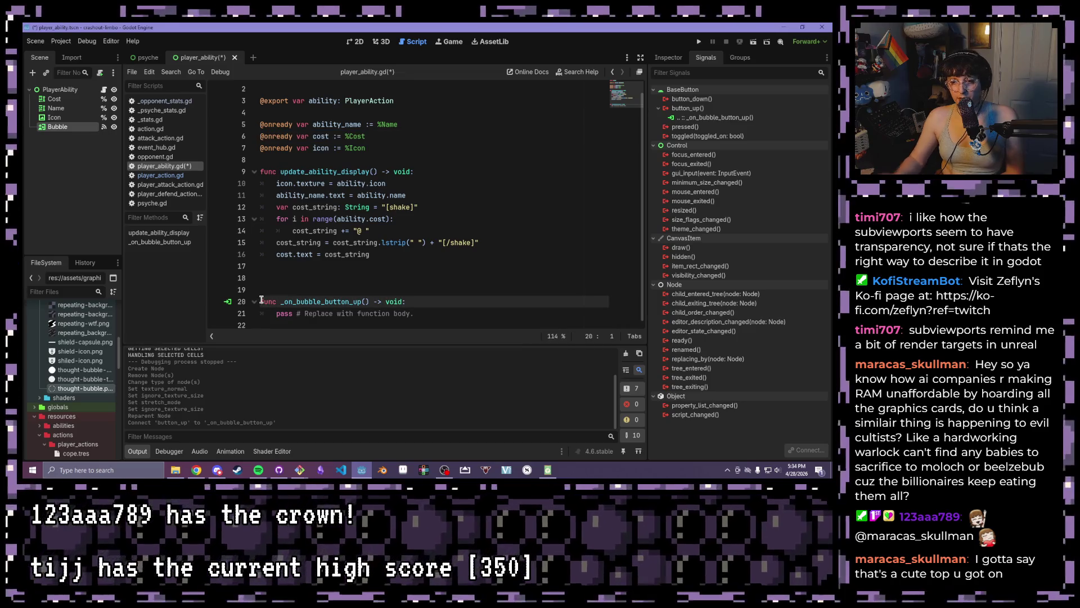
pyautogui.press('BackSpace')
pyautogui.press('BackSpace')
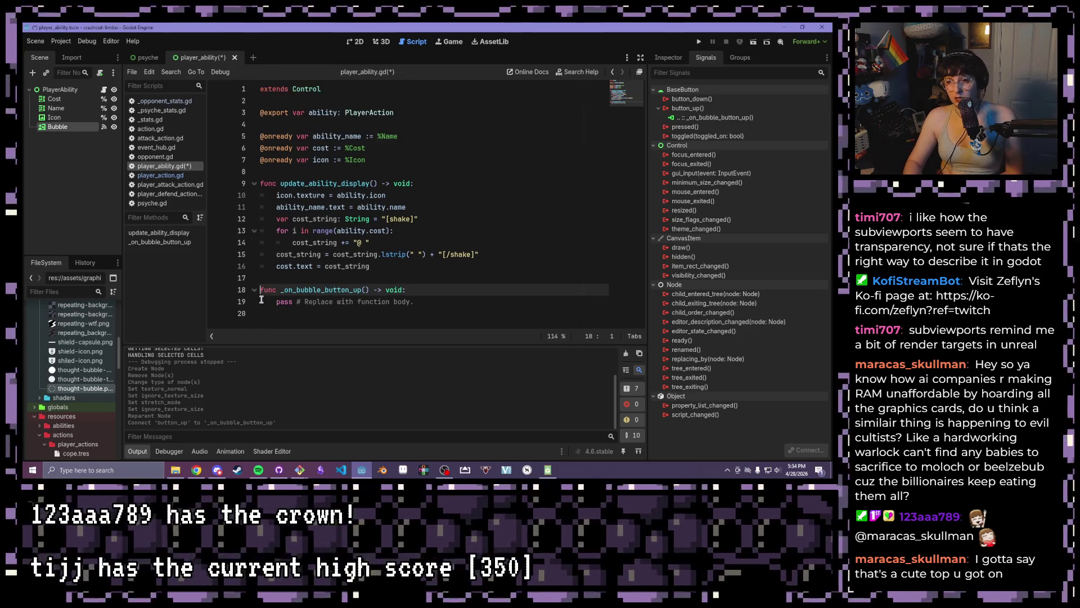
pyautogui.click(418, 267)
pyautogui.press('Down')
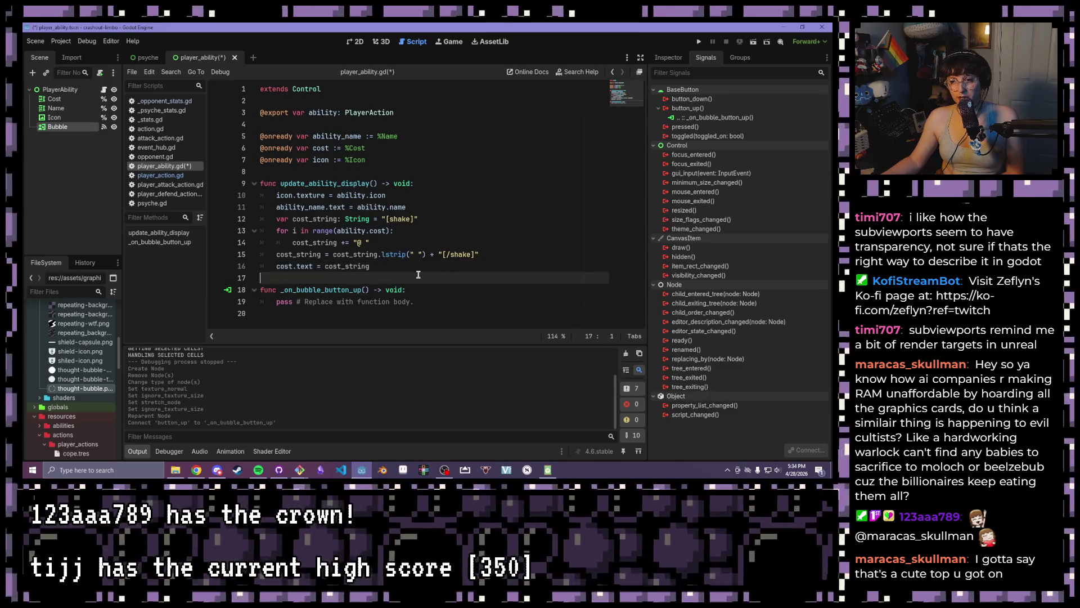
# Select part of the placeholder pass line in the bubble button handler
pyautogui.click(421, 265)
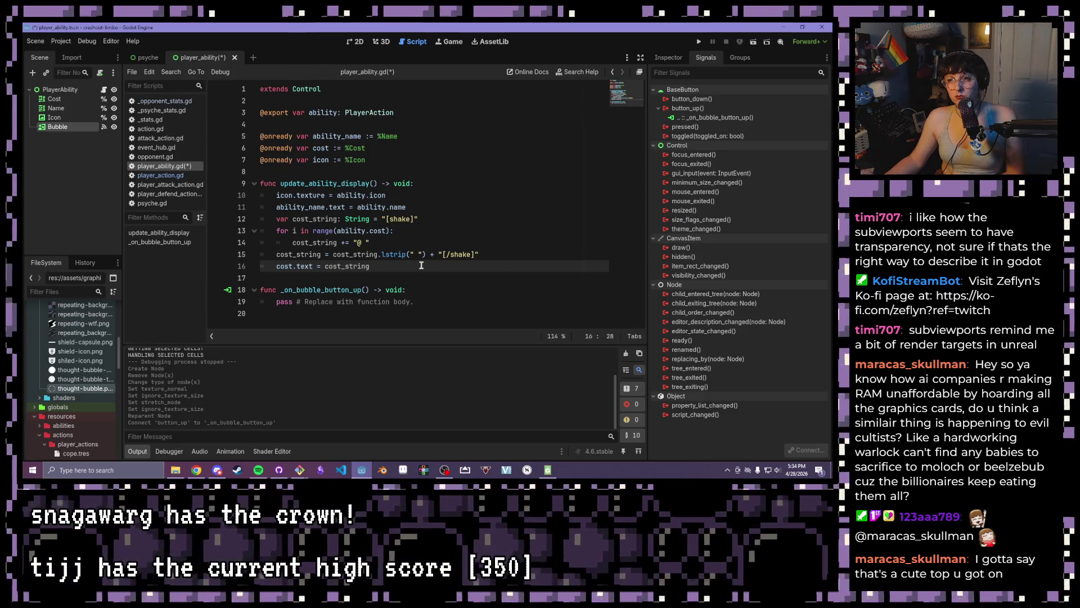
pyautogui.click(419, 300)
pyautogui.click(418, 276)
pyautogui.moveTo(416, 302)
pyautogui.mouseDown()
pyautogui.moveTo(234, 302)
pyautogui.moveTo(277, 301)
pyautogui.mouseUp()
pyautogui.click(331, 109)
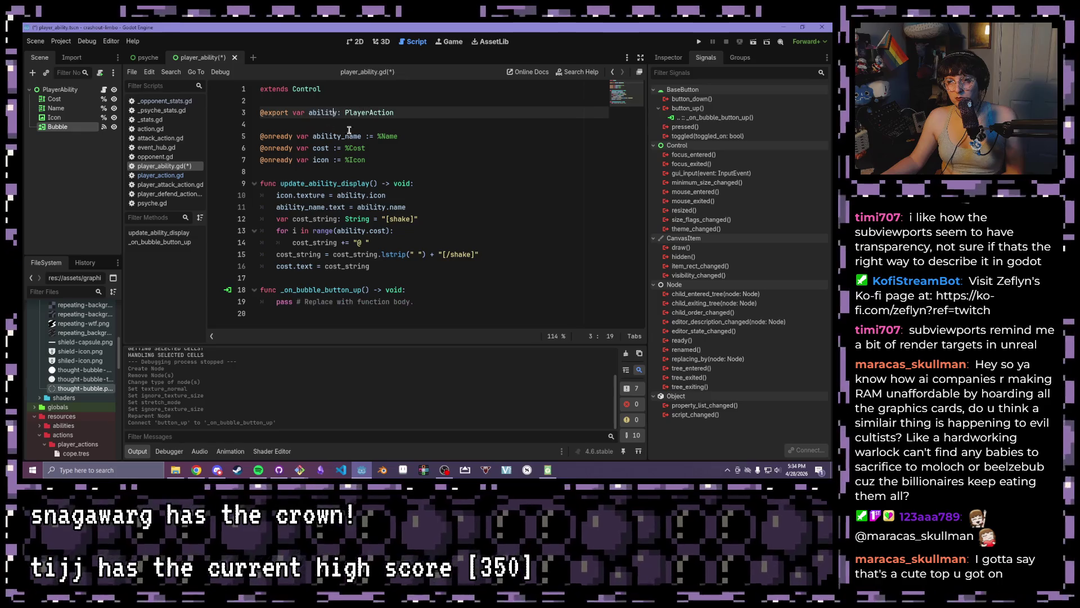
pyautogui.click(260, 136)
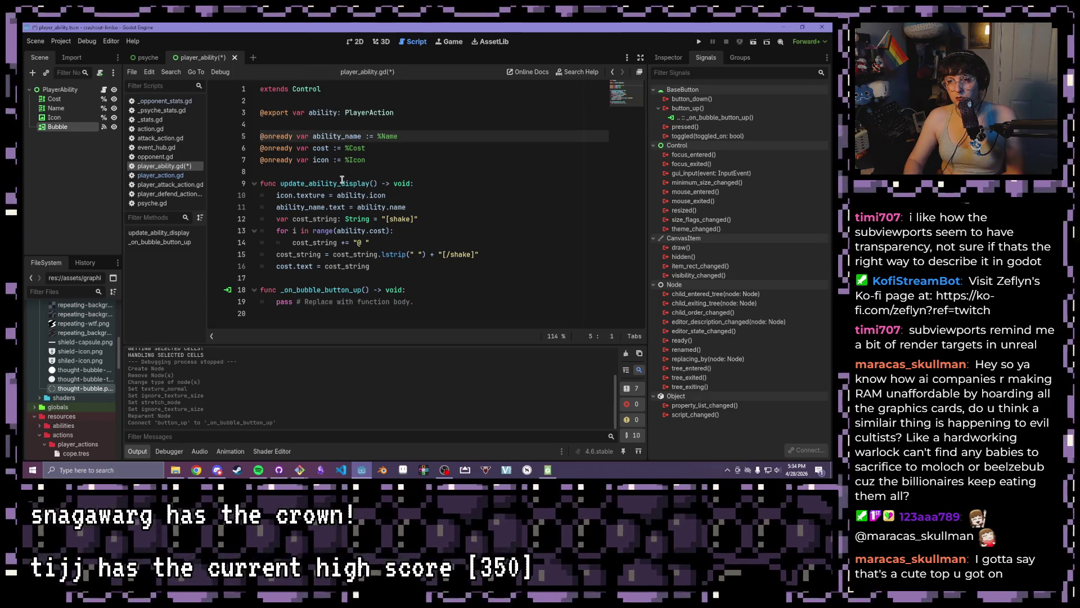
pyautogui.press('BackSpace')
pyautogui.click(409, 137)
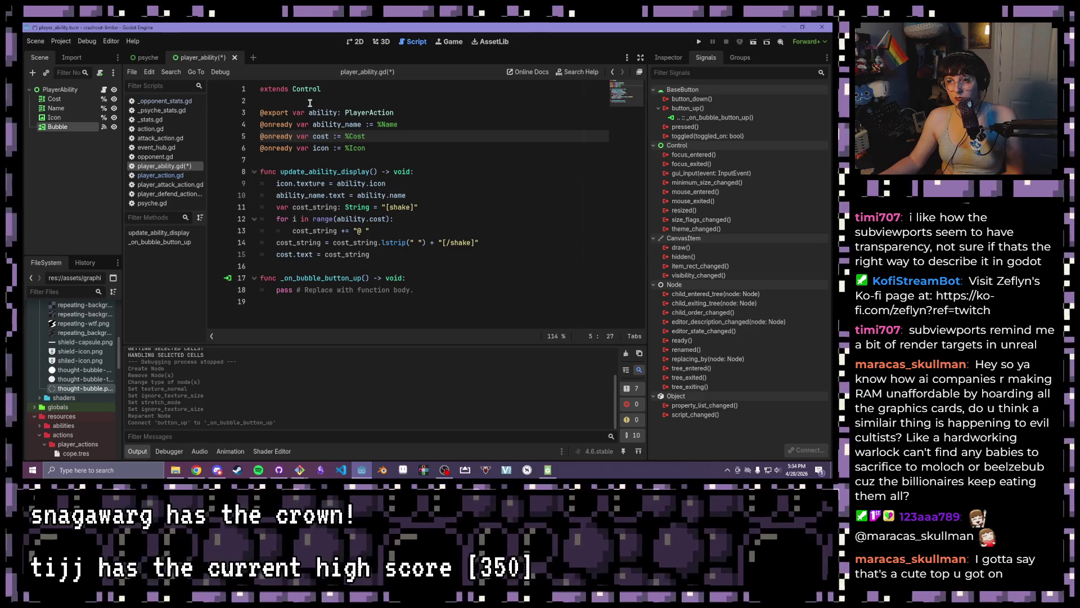
pyautogui.click(310, 103)
pyautogui.press('Return')
pyautogui.press('Return')
pyautogui.press('Up')
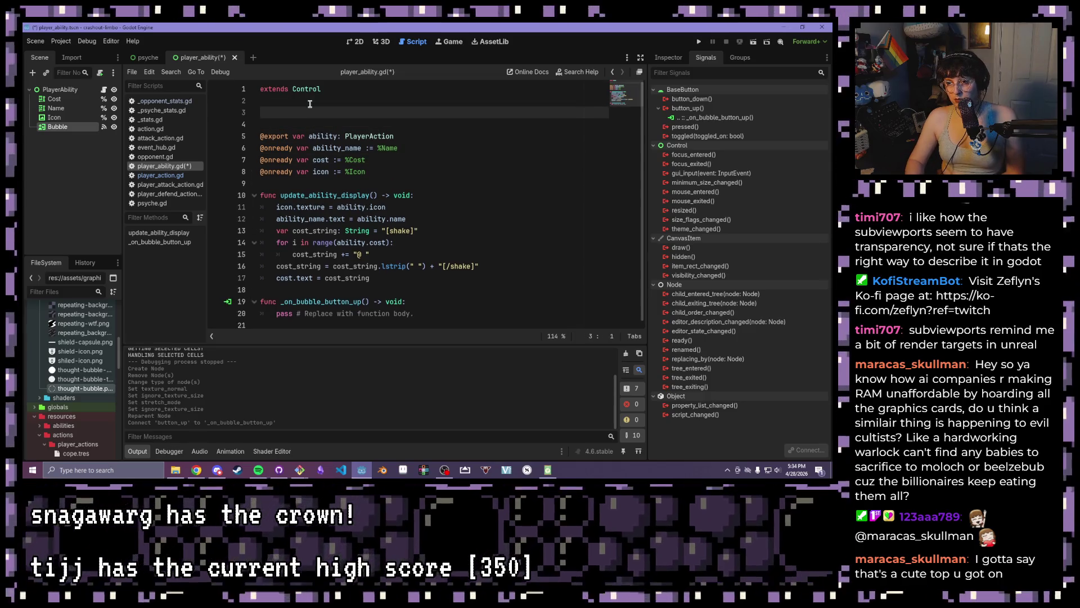
pyautogui.press('BackSpace')
pyautogui.press('BackSpace')
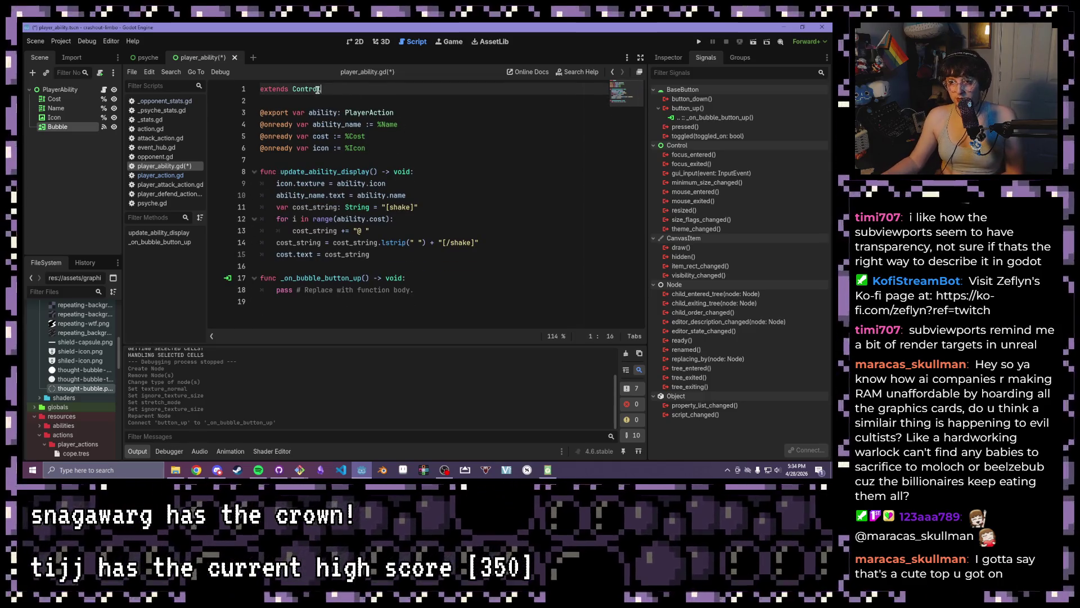
# Delete the handler's placeholder pass comment
pyautogui.click(312, 102)
pyautogui.click(436, 145)
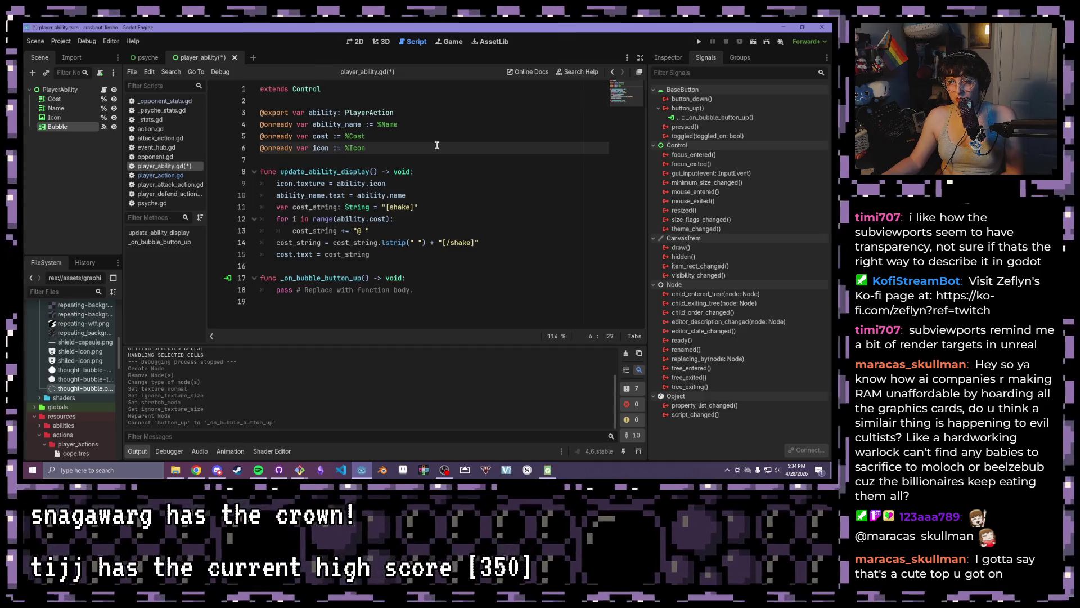
pyautogui.click(464, 284)
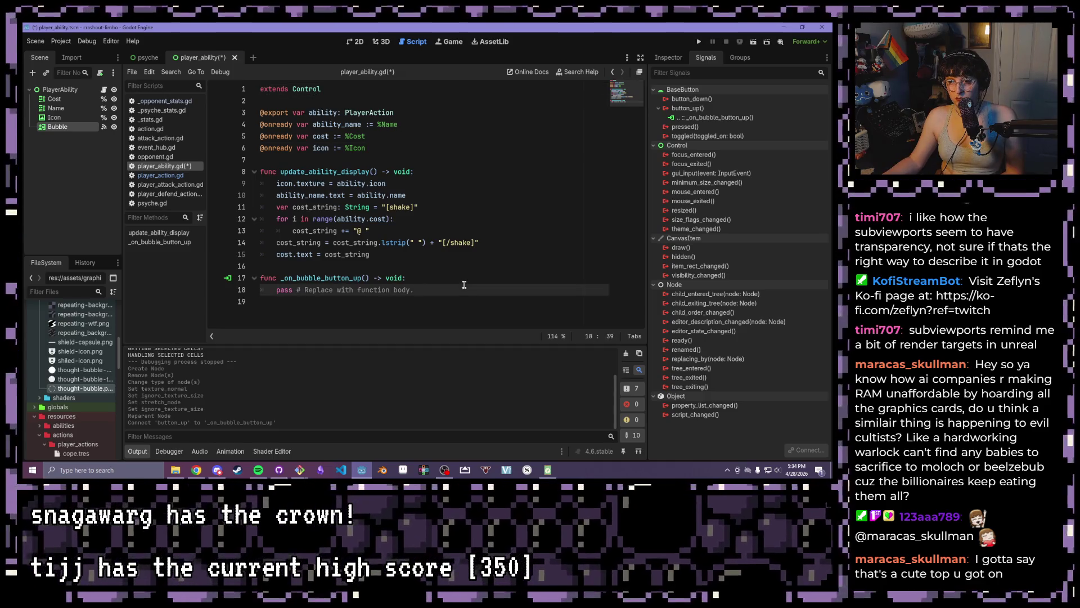
pyautogui.press('BackSpace')
pyautogui.press('BackSpace')
pyautogui.press('BackSpace')
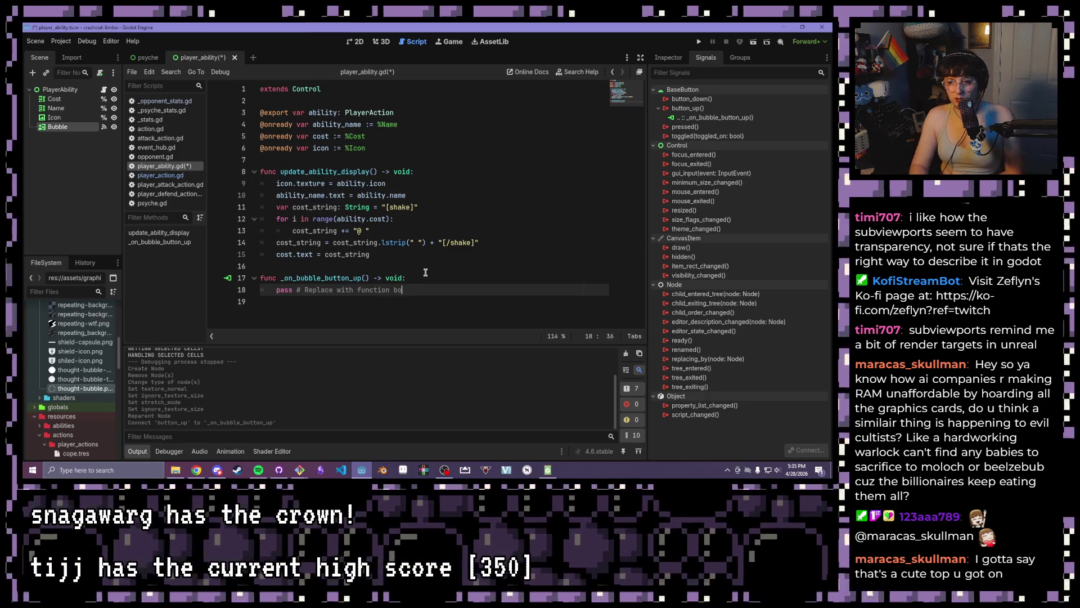
# Replace pass with EventHub.ability_selected.emit(ability: PlayerAction) and save the script
pyautogui.write('E')
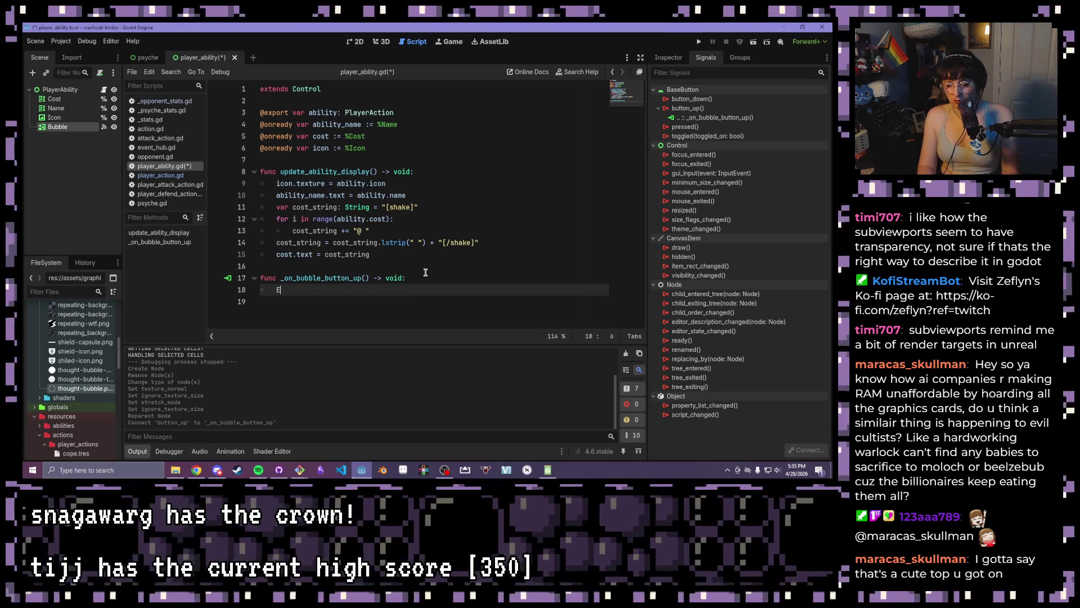
pyautogui.write('ventHub.emit')
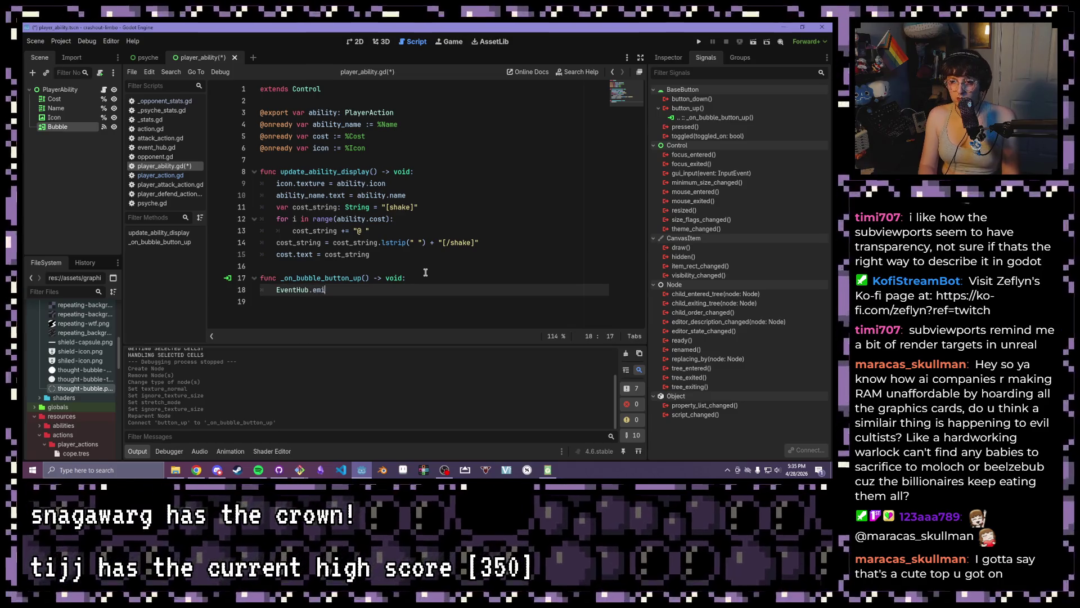
pyautogui.press('Return')
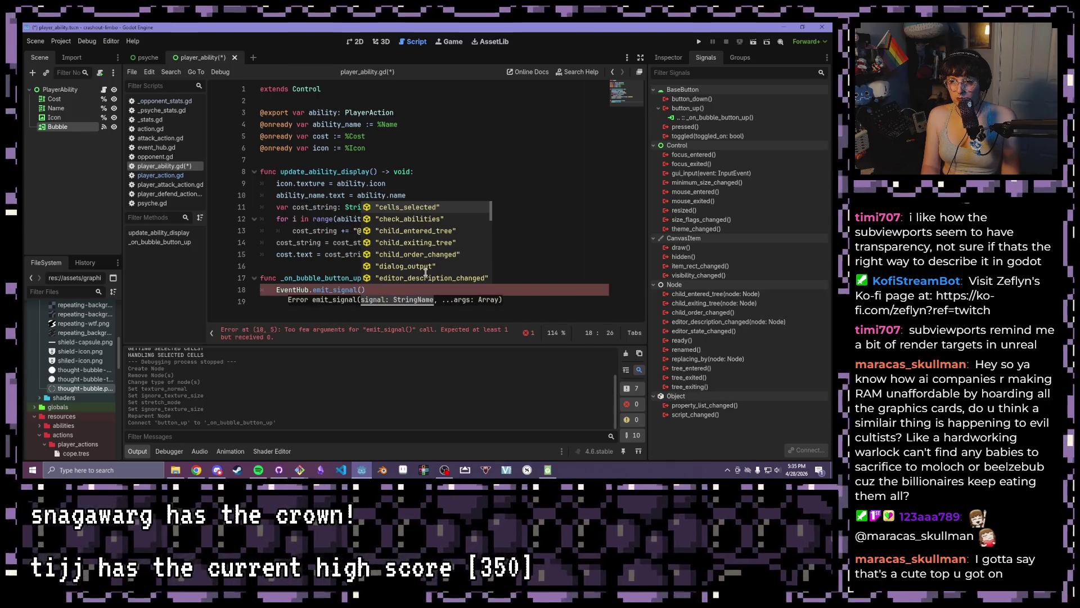
pyautogui.press('BackSpace')
pyautogui.press('BackSpace')
pyautogui.press('BackSpace')
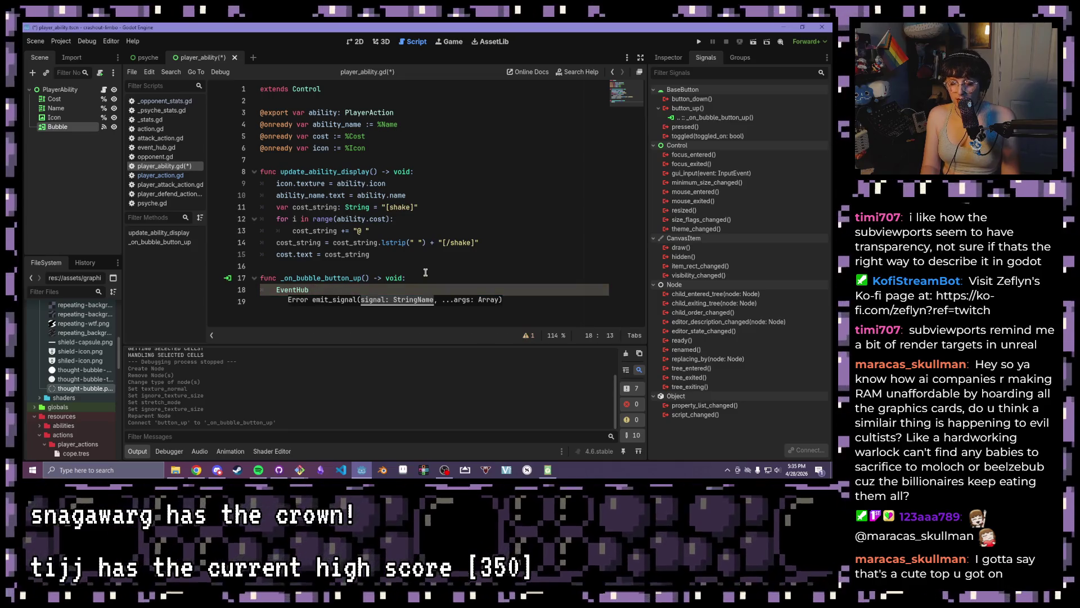
pyautogui.write('ability_')
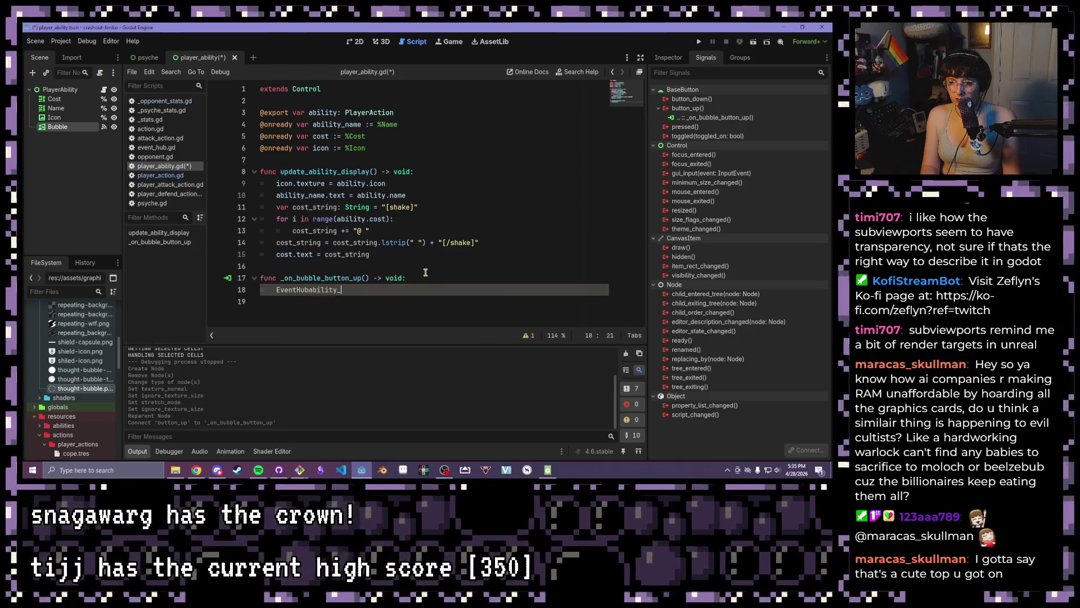
pyautogui.press('BackSpace')
pyautogui.press('BackSpace')
pyautogui.press('BackSpace')
pyautogui.press('BackSpace')
pyautogui.press('BackSpace')
pyautogui.press('BackSpace')
pyautogui.press('BackSpace')
pyautogui.press('BackSpace')
pyautogui.write('.')
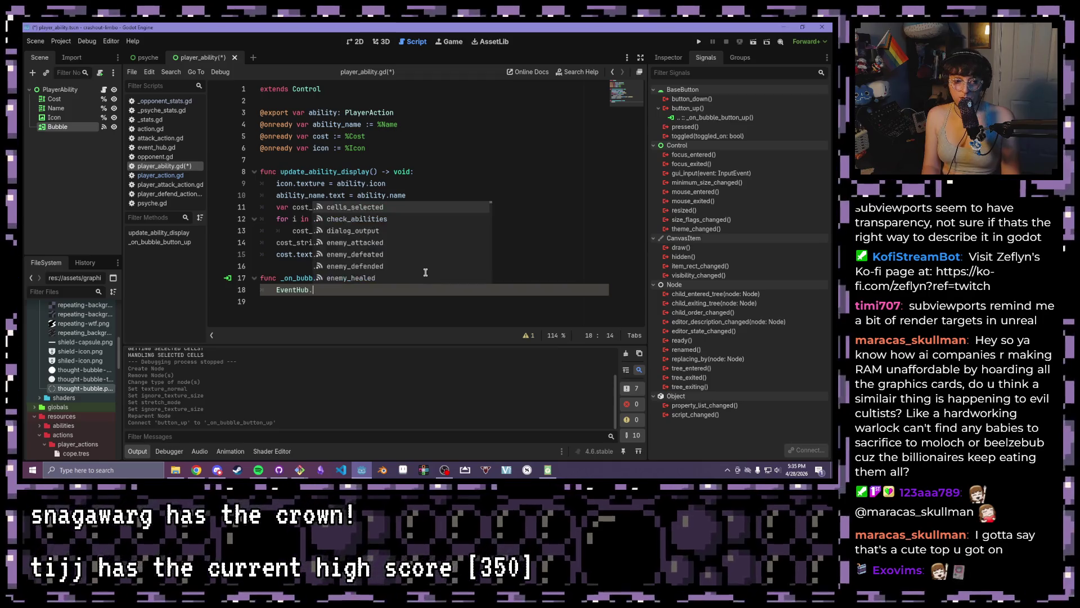
pyautogui.write('abi')
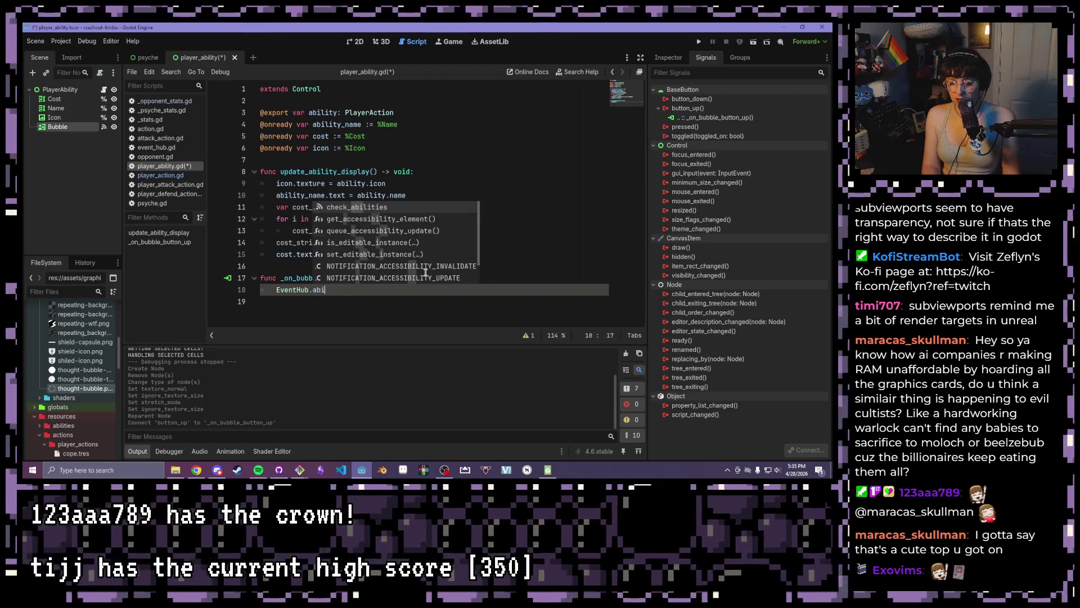
pyautogui.write('lity_selec')
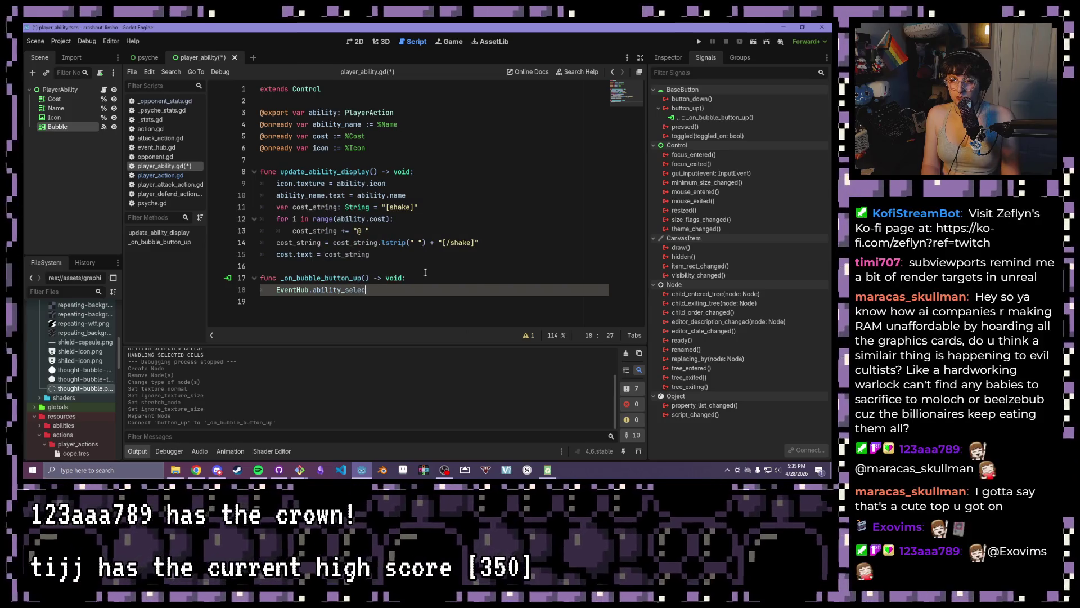
pyautogui.write('ted(')
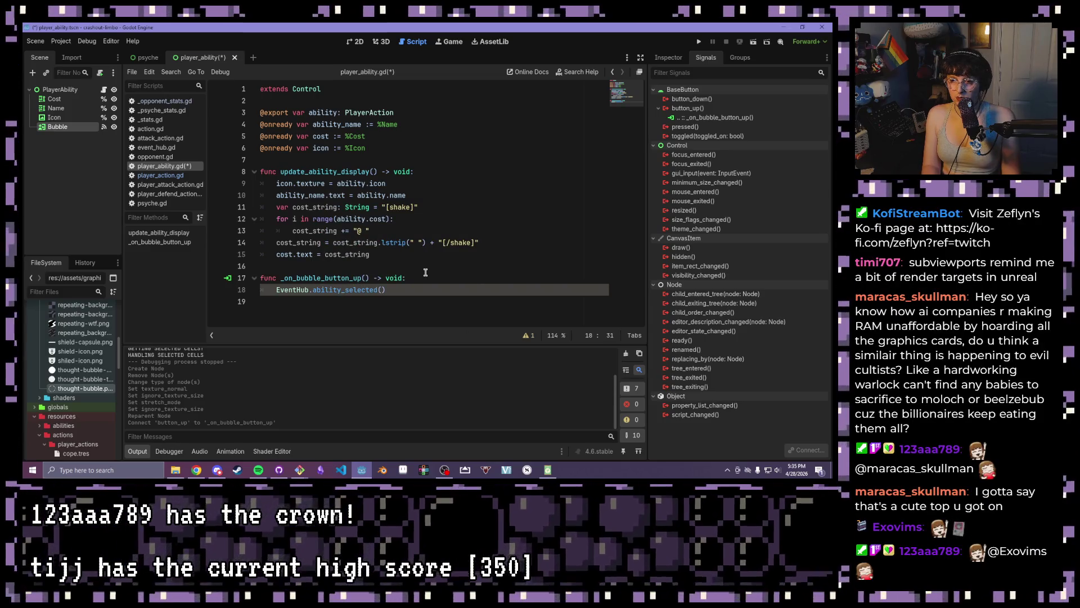
pyautogui.press('BackSpace')
pyautogui.write('.emit(self)')
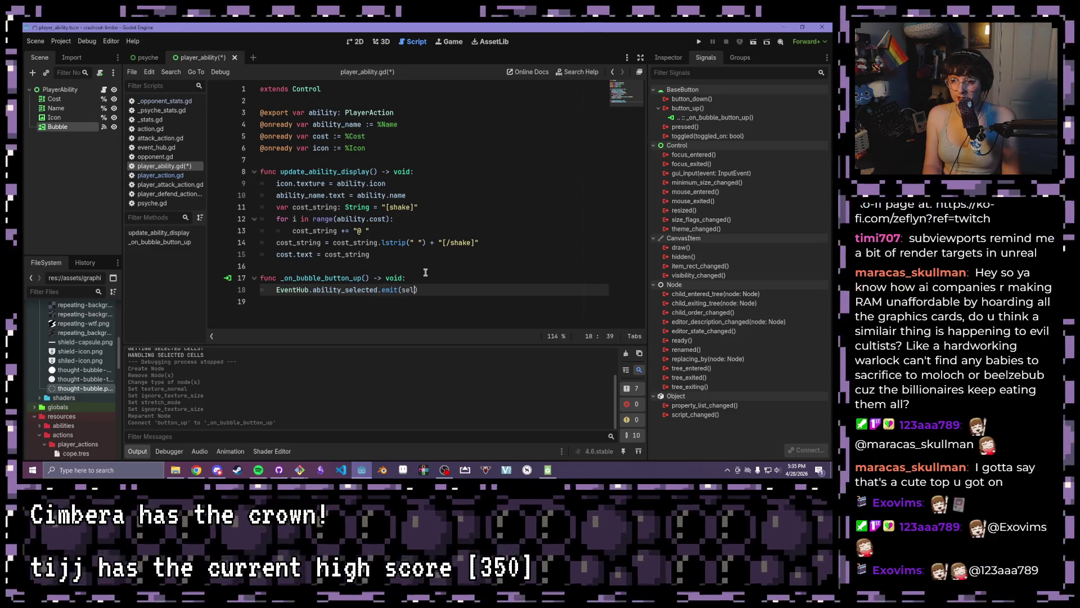
pyautogui.press('Left')
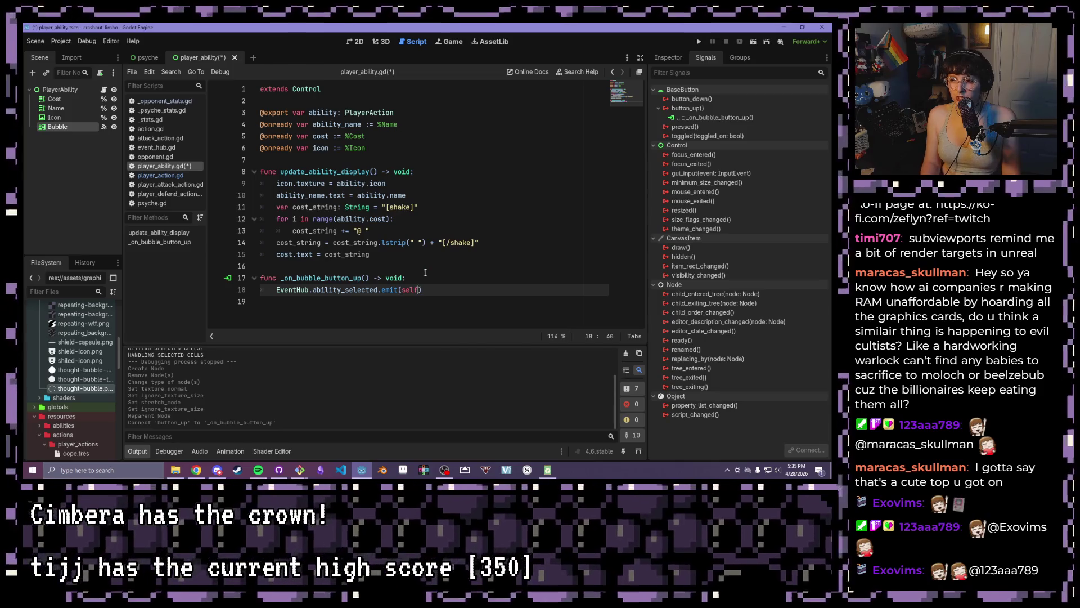
pyautogui.press('BackSpace')
pyautogui.press('BackSpace')
pyautogui.press('BackSpace')
pyautogui.write('ability')
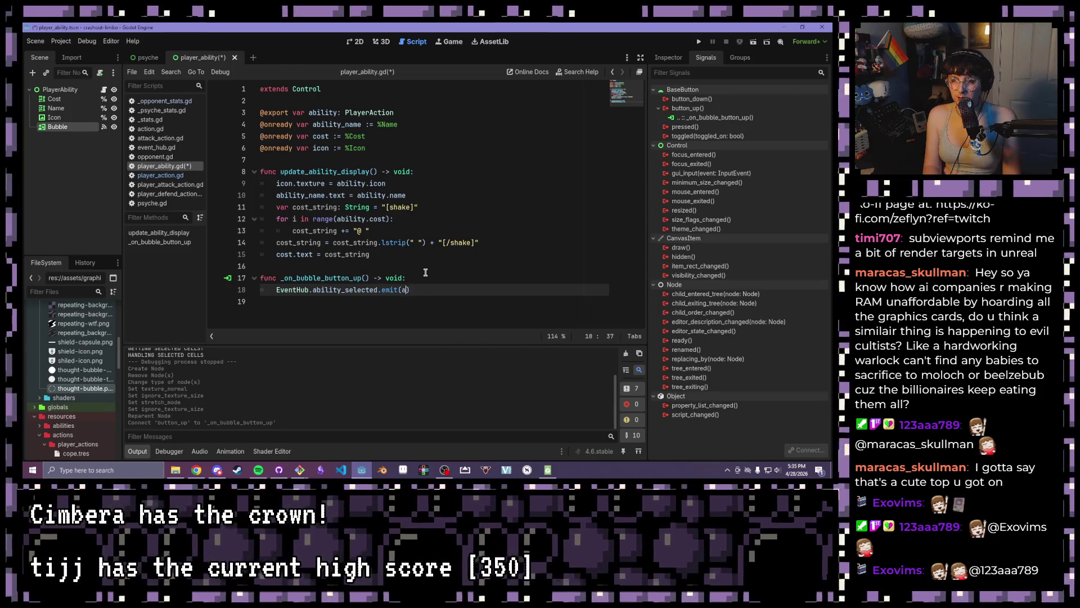
pyautogui.write(': Pla')
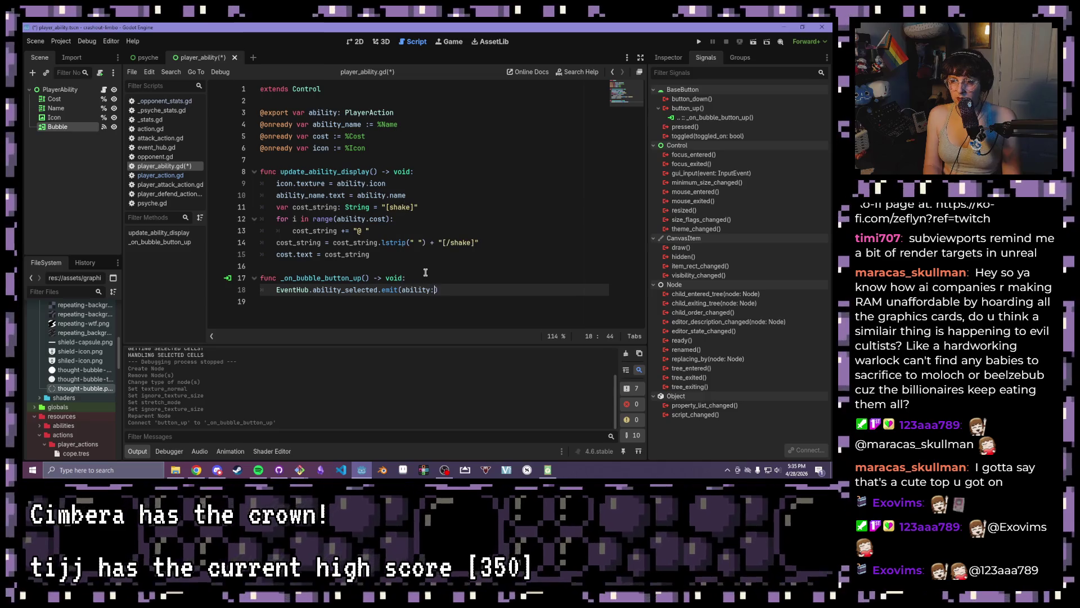
pyautogui.write('yerAction')
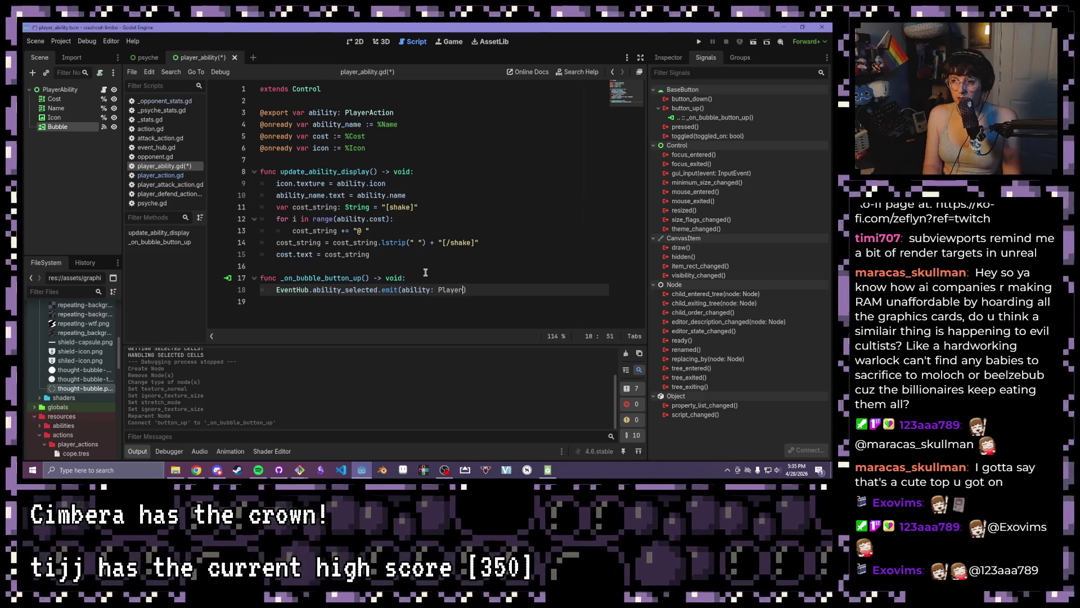
pyautogui.hotkey('ctrl', 's')
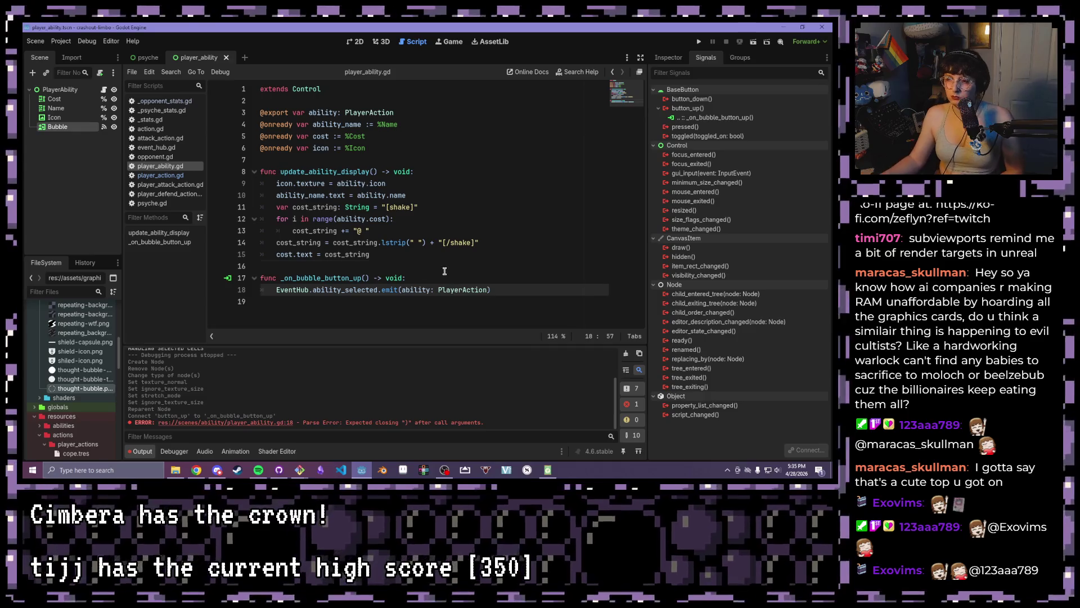
# Delete the PlayerAction type annotation from the emit argument to clear the parse error
pyautogui.click(426, 267)
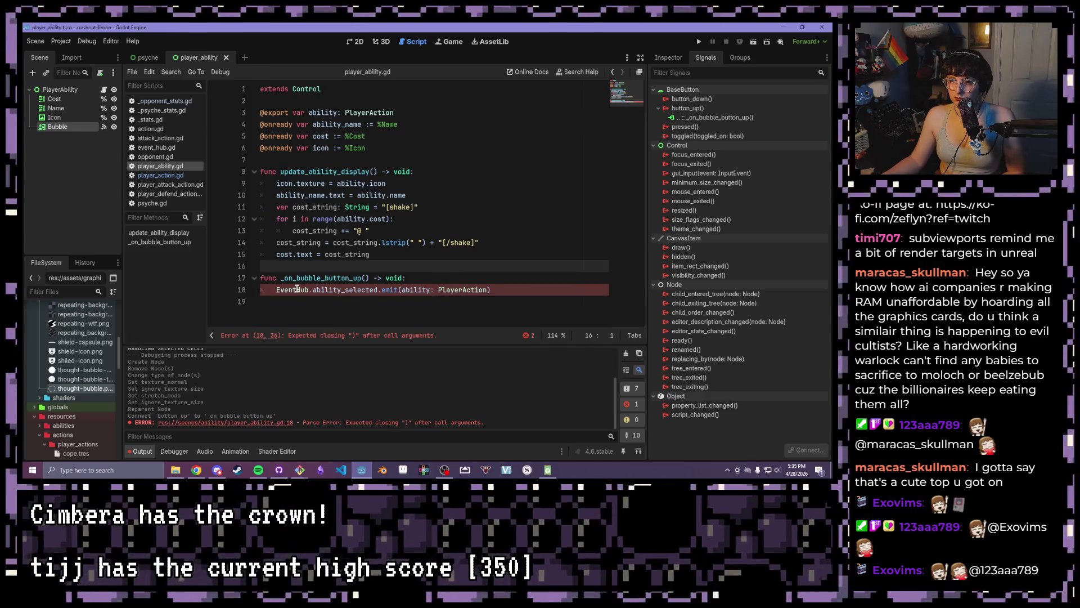
pyautogui.doubleClick(297, 290)
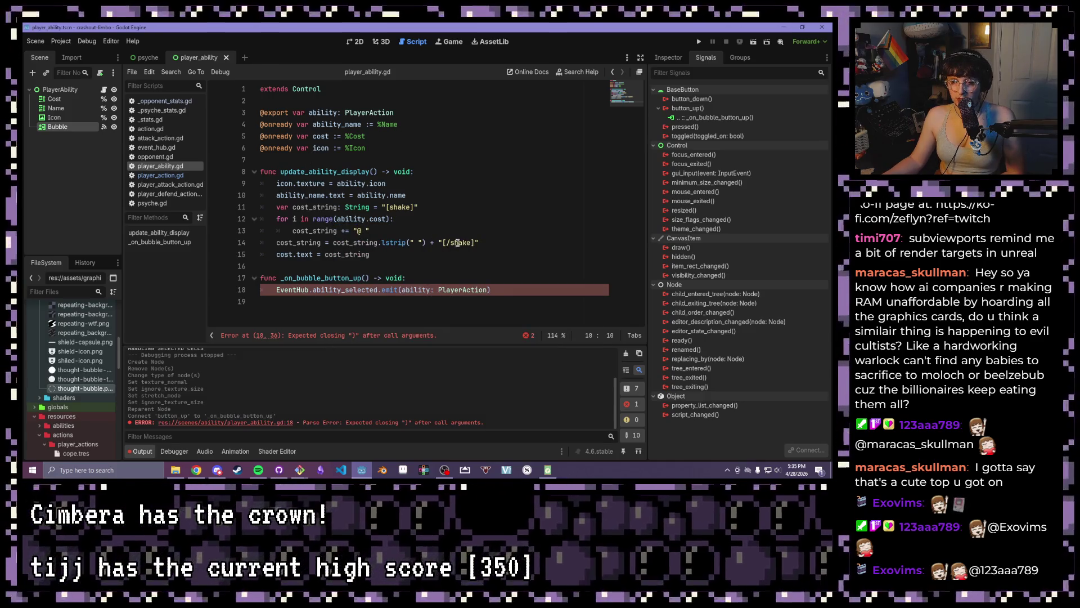
pyautogui.click(487, 255)
pyautogui.moveTo(489, 290); pyautogui.dragTo(430, 290)
pyautogui.press('BackSpace')
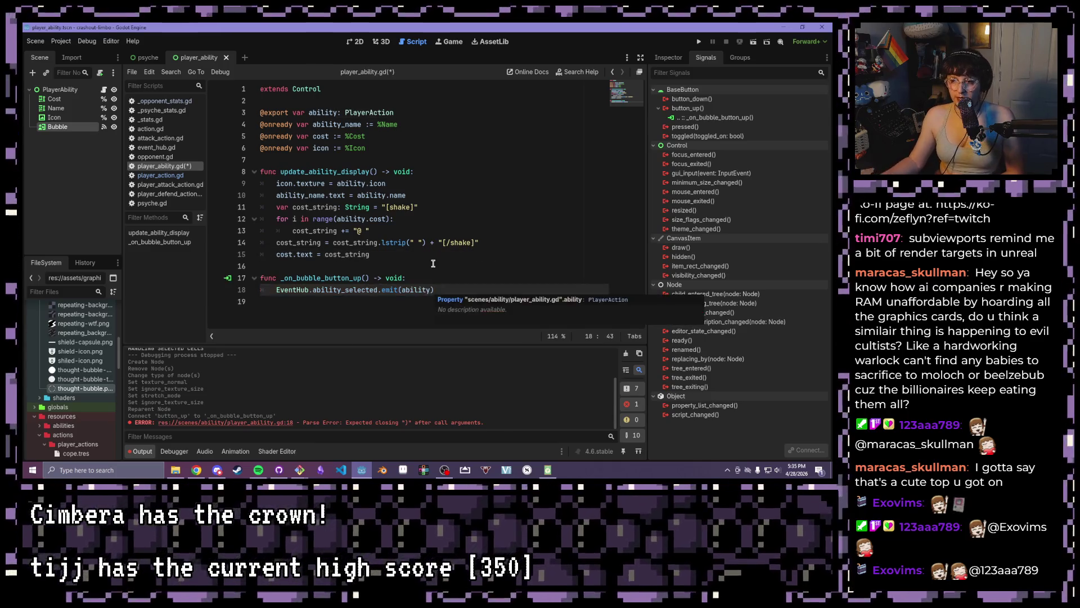
pyautogui.press('Up')
pyautogui.press('Up')
pyautogui.click(471, 278)
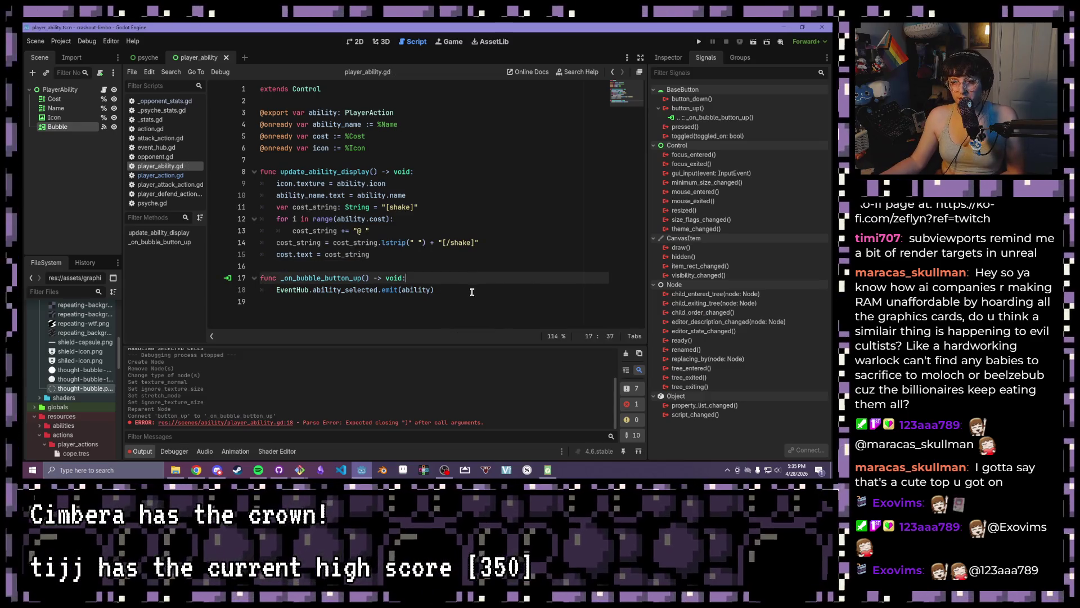
pyautogui.moveTo(469, 290); pyautogui.dragTo(227, 290)
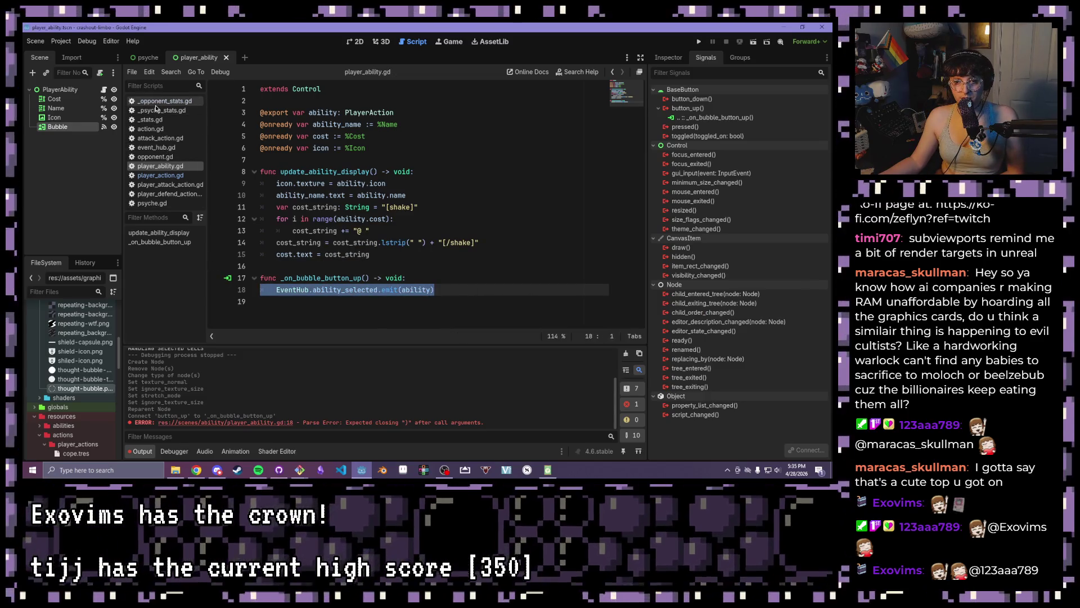
pyautogui.click(157, 148)
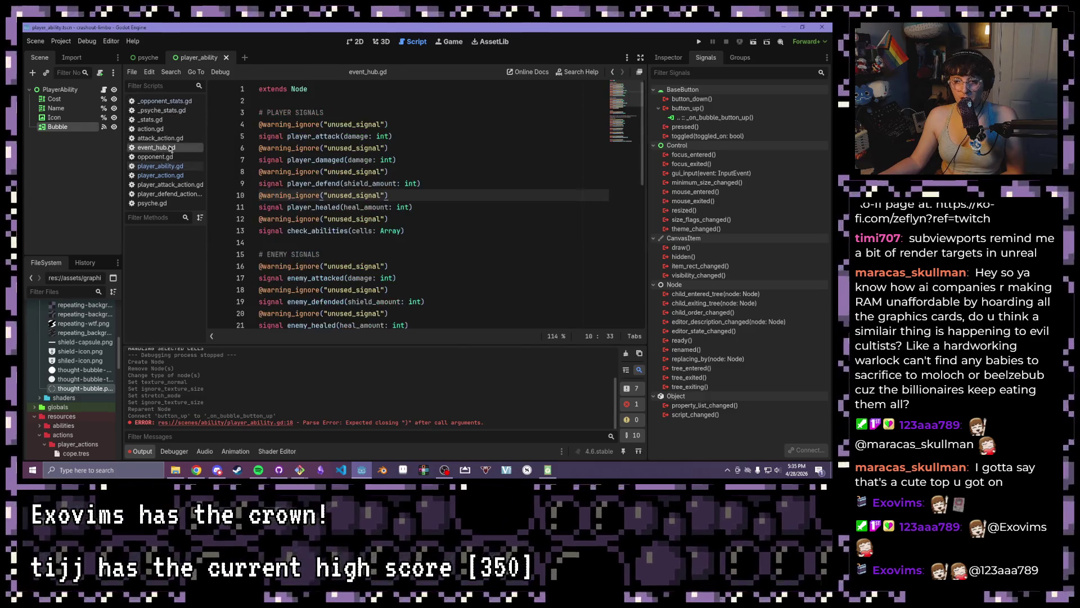
# Duplicate the update_target_value signal declaration and rename the copy to ability_selected
pyautogui.scroll(-10, 454, 188)
pyautogui.scroll(-5, 454, 188)
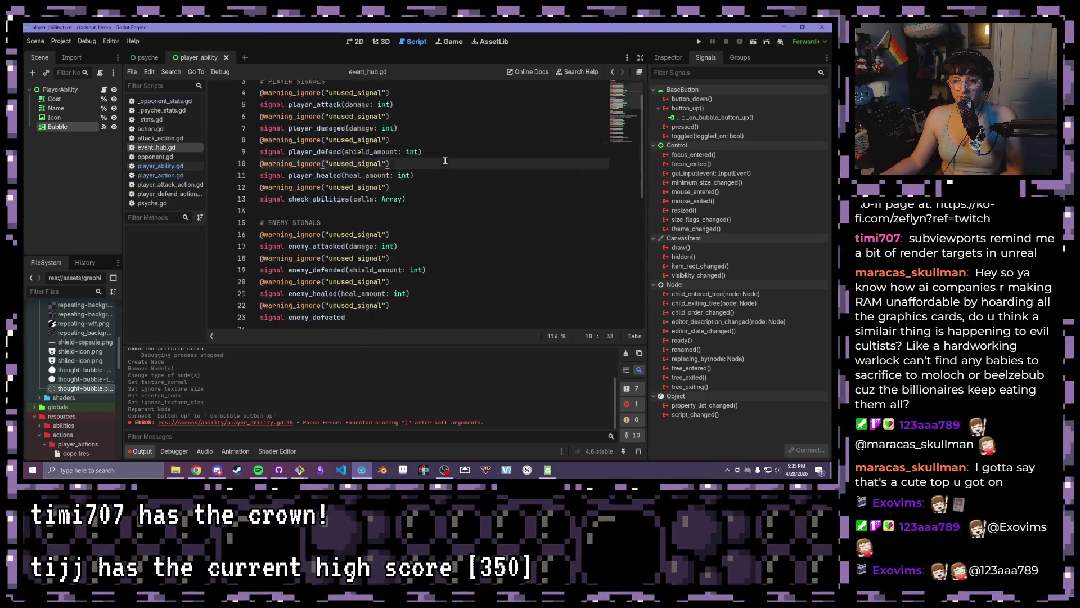
pyautogui.scroll(5, 454, 188)
pyautogui.moveTo(480, 314)
pyautogui.mouseDown()
pyautogui.moveTo(247, 314)
pyautogui.moveTo(169, 297)
pyautogui.mouseUp()
pyautogui.hotkey('ctrl', 'c')
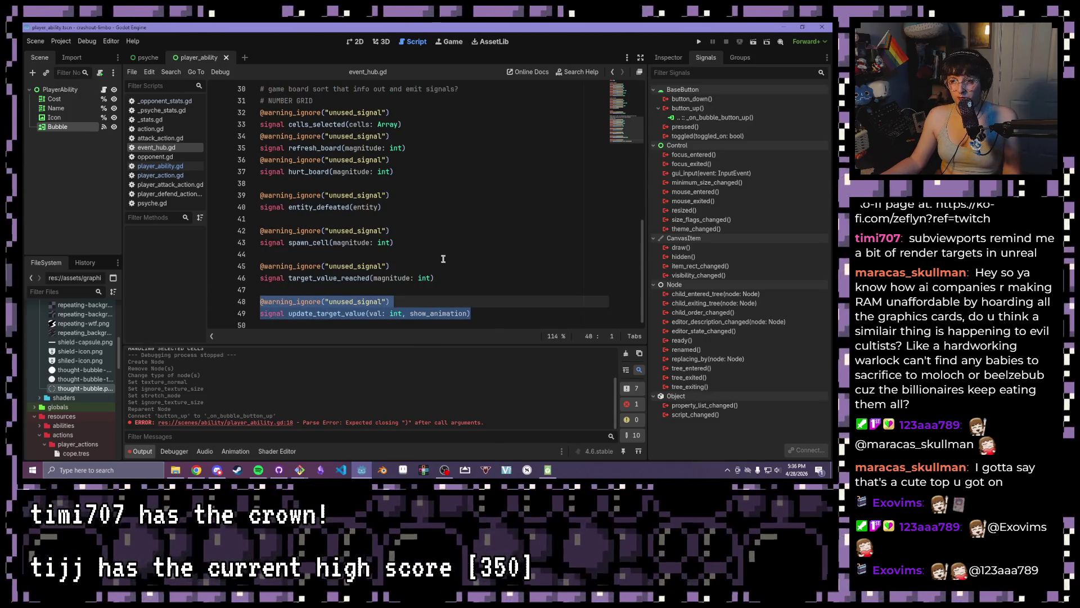
pyautogui.click(518, 315)
pyautogui.press('Return')
pyautogui.press('Return')
pyautogui.hotkey('ctrl', 'v')
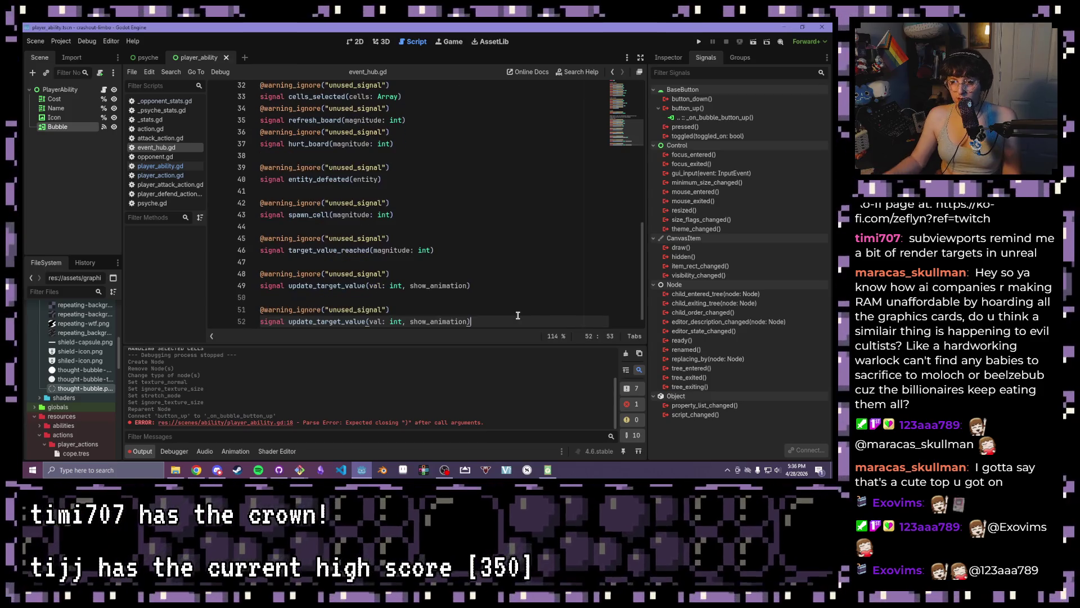
pyautogui.press('Return')
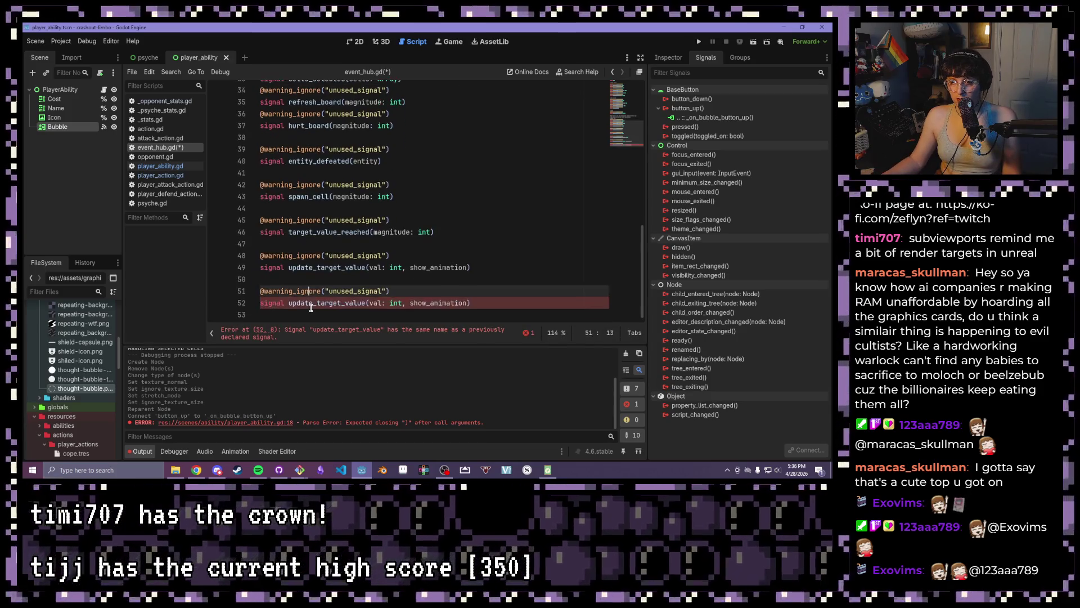
pyautogui.click(317, 303)
pyautogui.moveTo(366, 303); pyautogui.dragTo(290, 300)
pyautogui.write('ability_s')
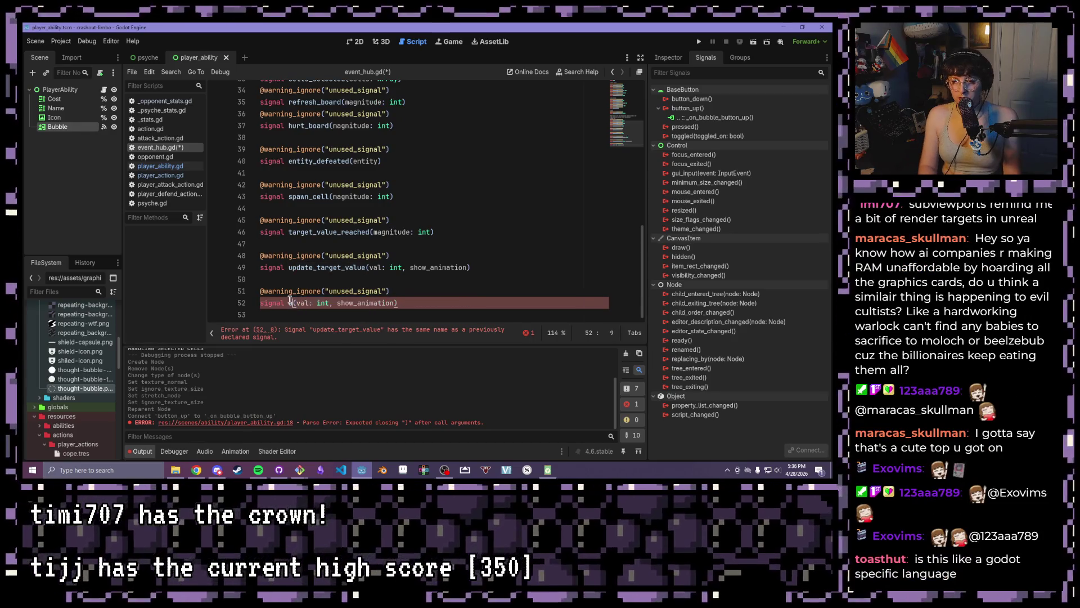
pyautogui.write('electe')
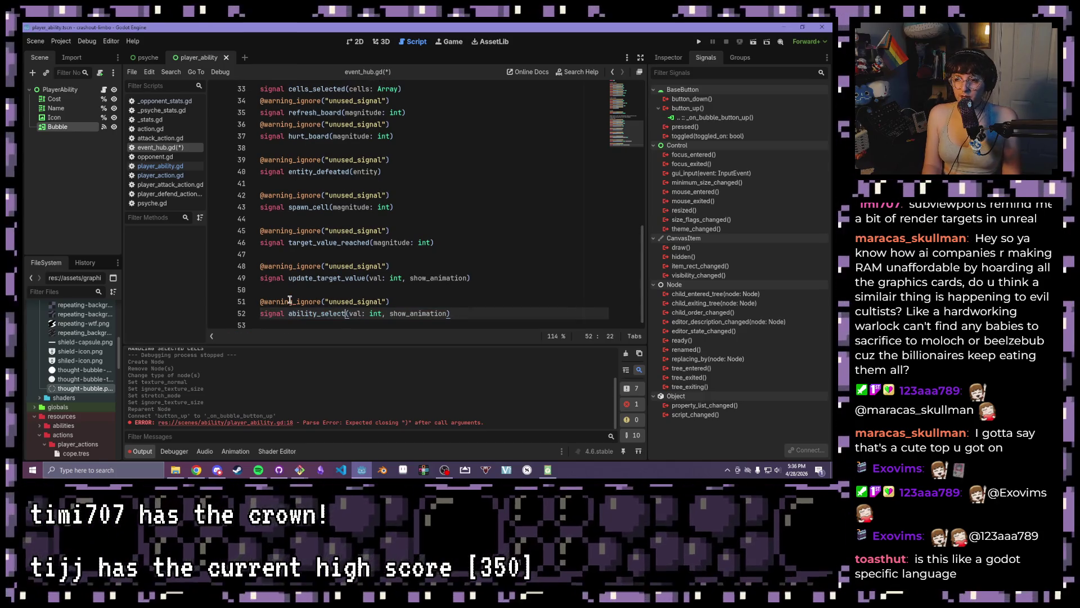
# Give ability_selected the parameter ability: PlayerAction and save event_hub.gd
pyautogui.click(362, 276)
pyautogui.scroll(1, 362, 263)
pyautogui.scroll(10, 361, 263)
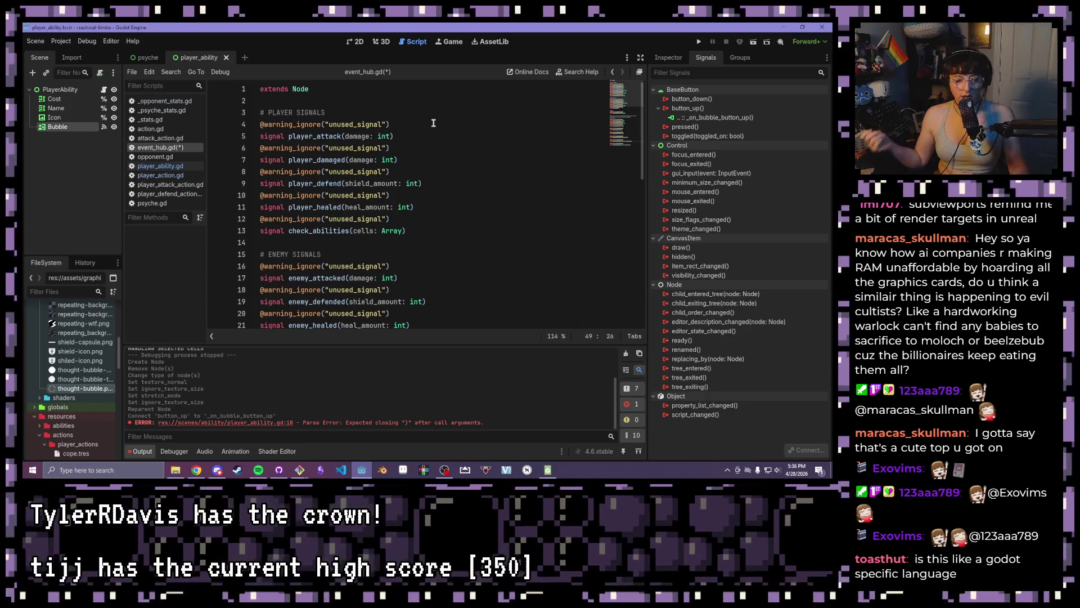
pyautogui.scroll(-10, 431, 129)
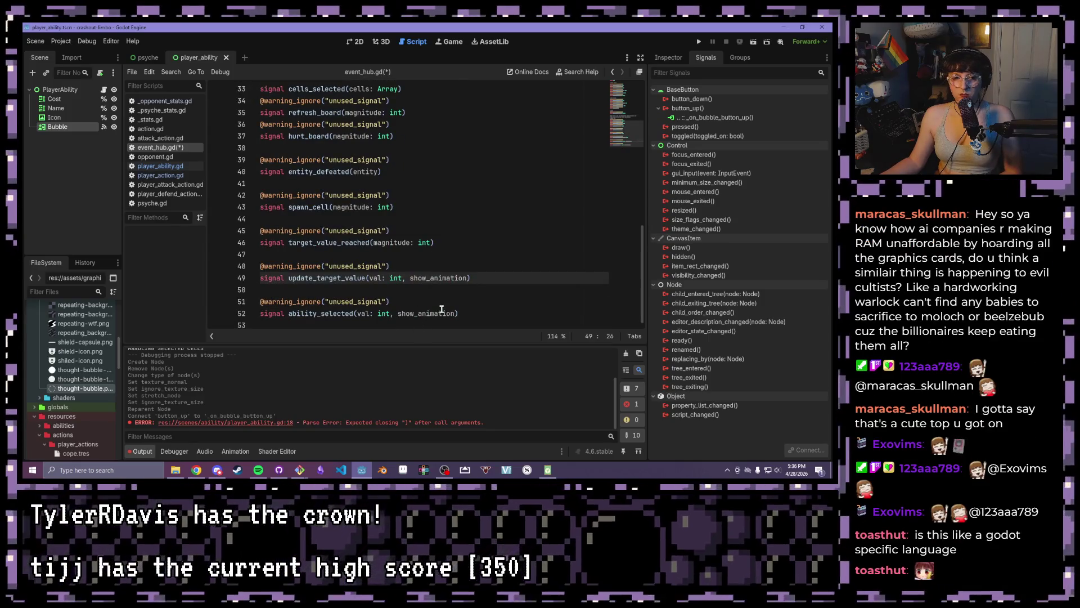
pyautogui.click(456, 313)
pyautogui.moveTo(457, 313); pyautogui.dragTo(357, 313)
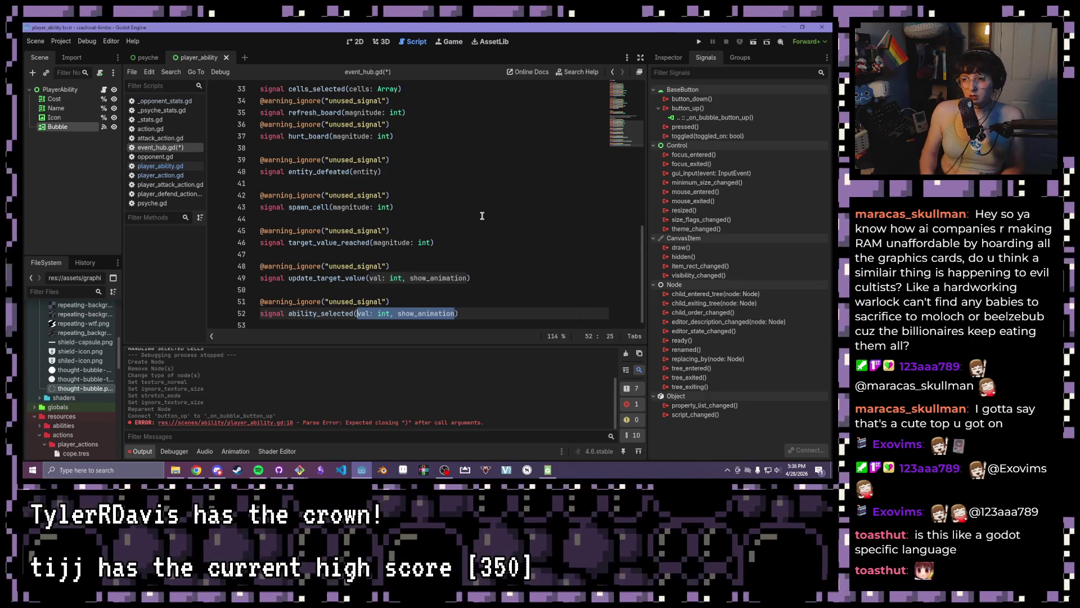
pyautogui.press('Home')
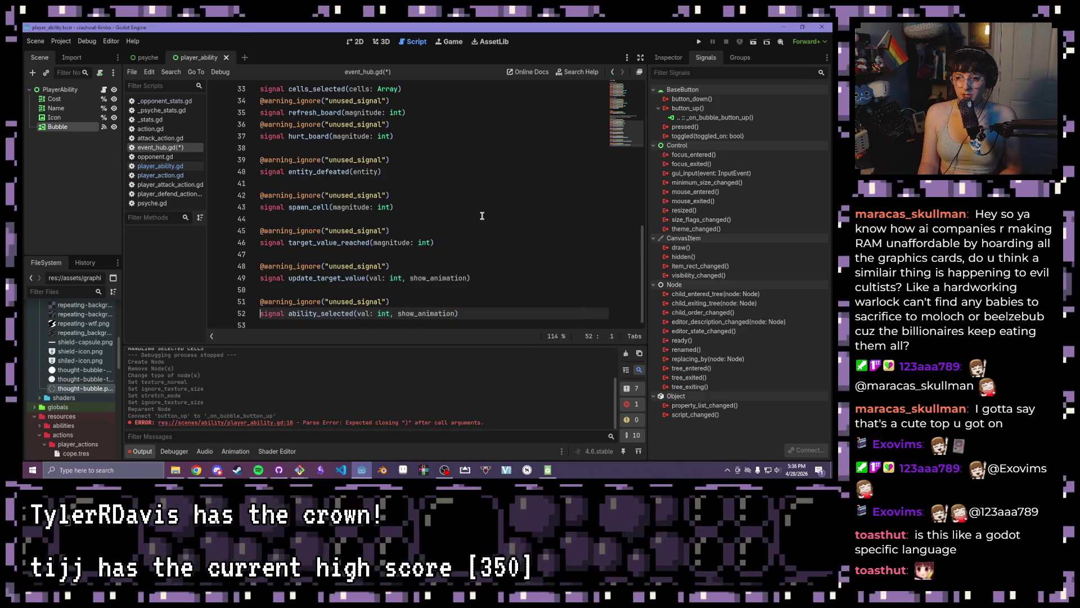
pyautogui.moveTo(458, 313); pyautogui.dragTo(355, 314)
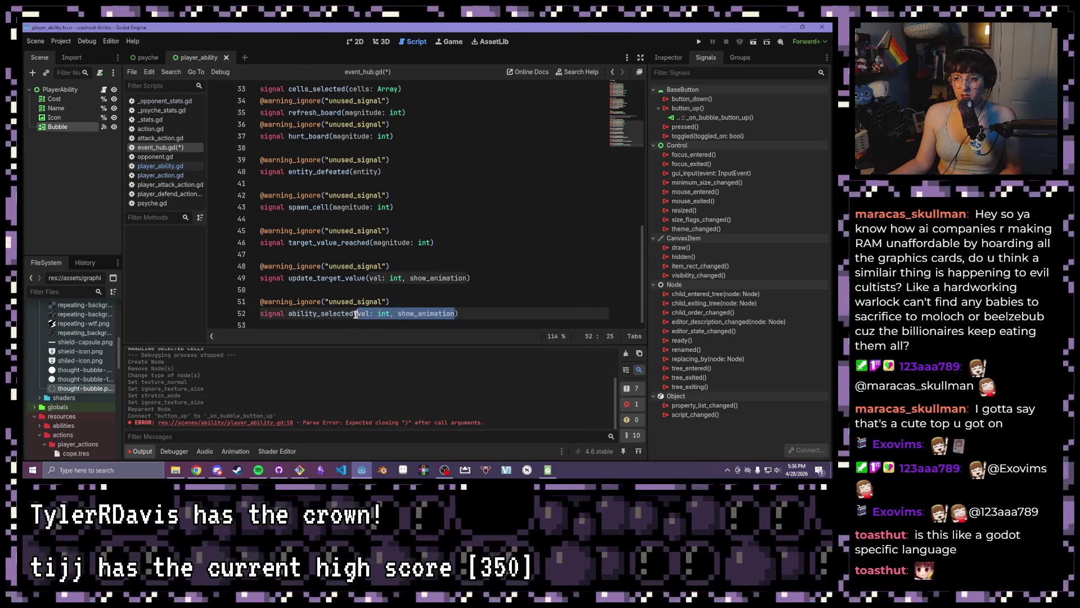
pyautogui.write('ability: Play')
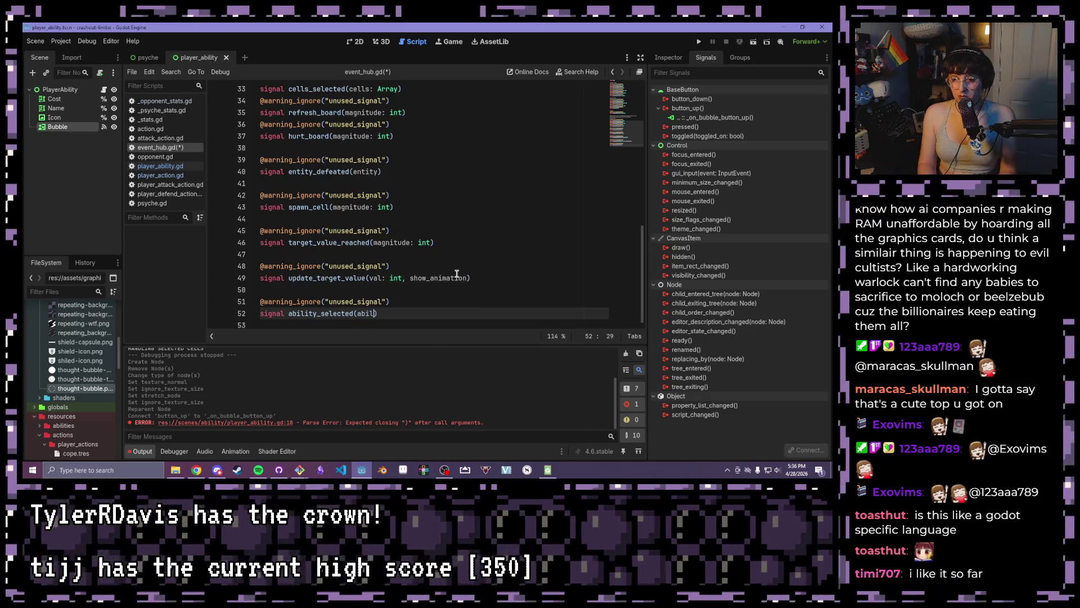
pyautogui.write('erAction')
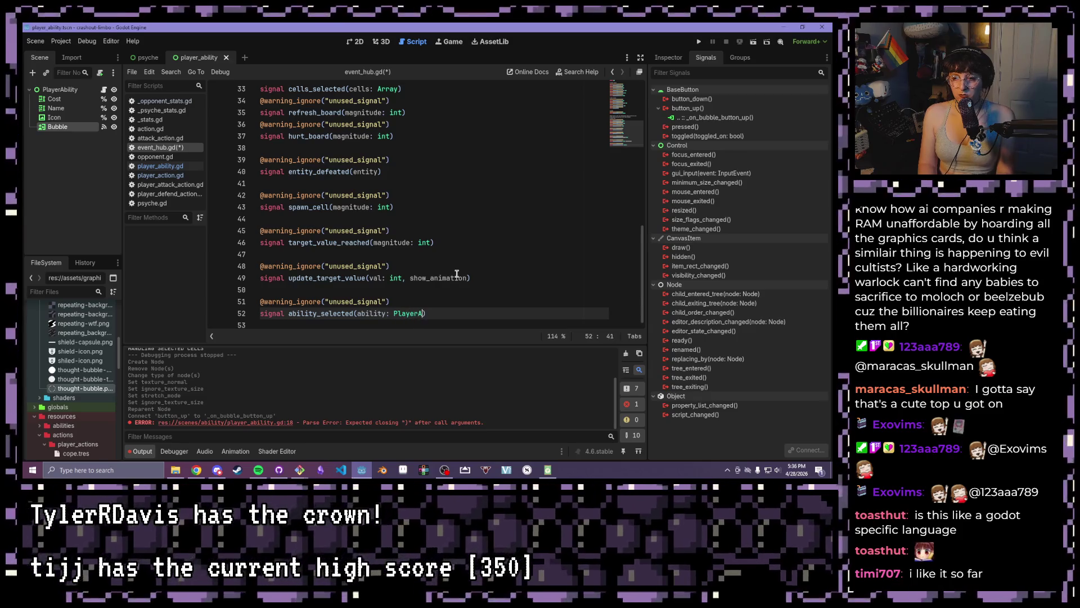
pyautogui.hotkey('ctrl', 's')
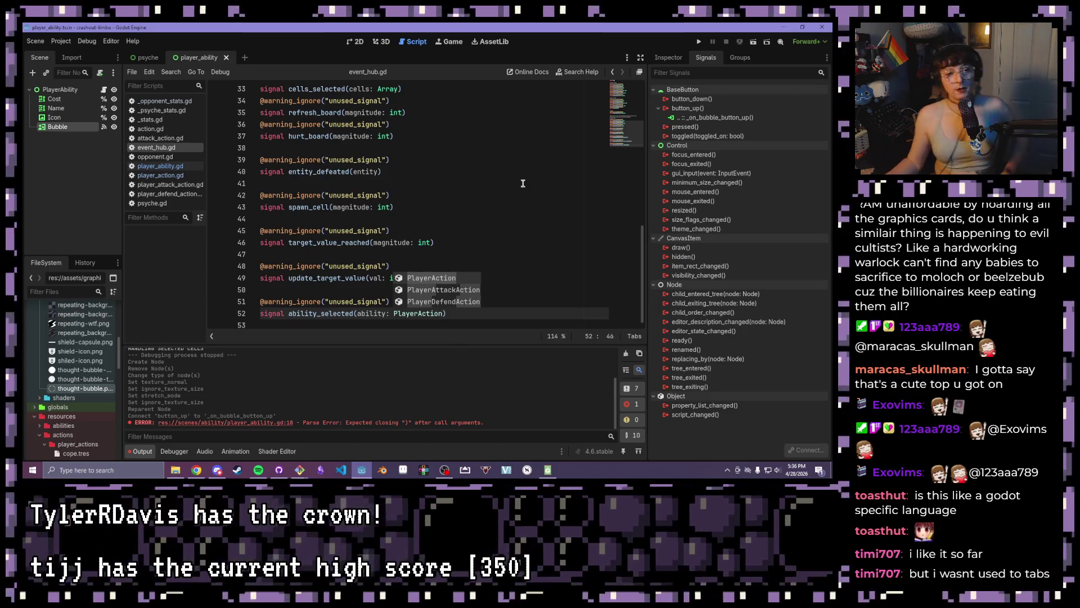
pyautogui.click(532, 173)
pyautogui.click(152, 175)
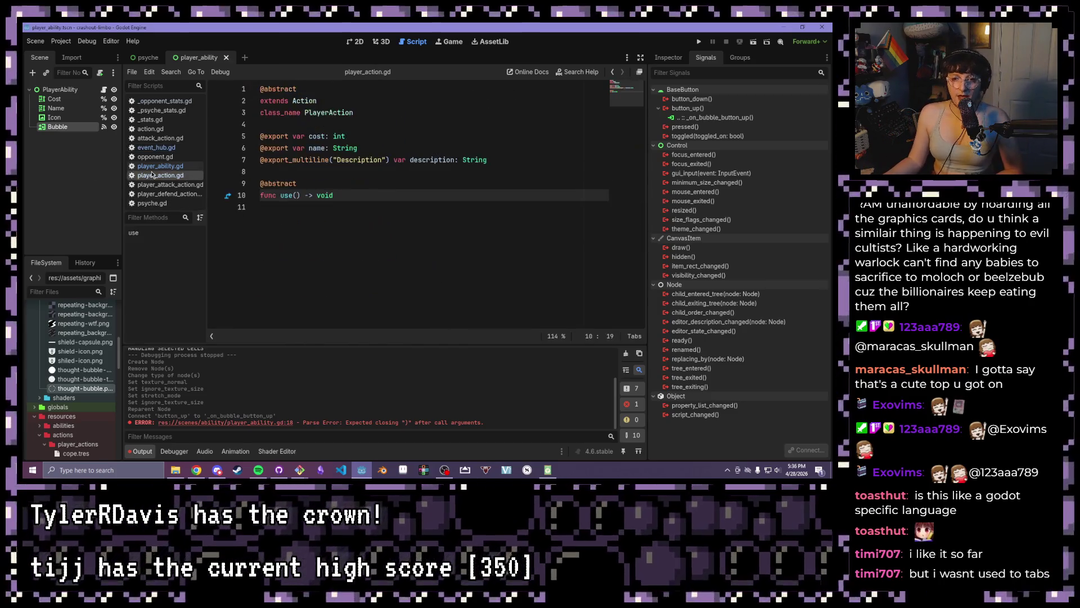
# Open player_ability.gd and review the display function and bubble button handler
pyautogui.click(152, 166)
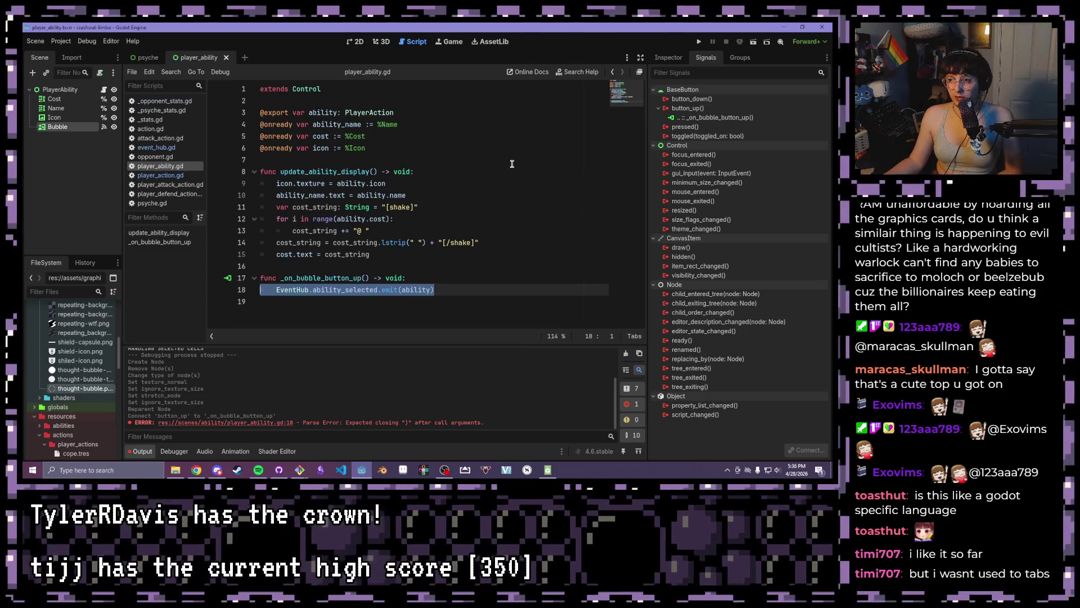
pyautogui.click(529, 193)
pyautogui.click(507, 254)
pyautogui.click(510, 280)
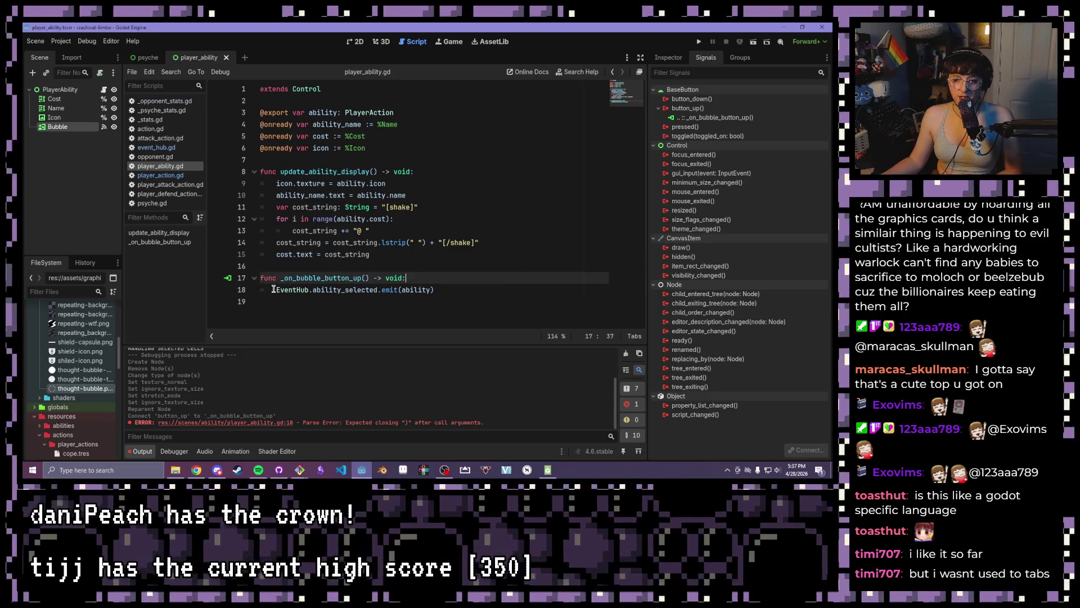
pyautogui.click(275, 290)
pyautogui.click(320, 265)
pyautogui.moveTo(290, 230); pyautogui.dragTo(251, 229)
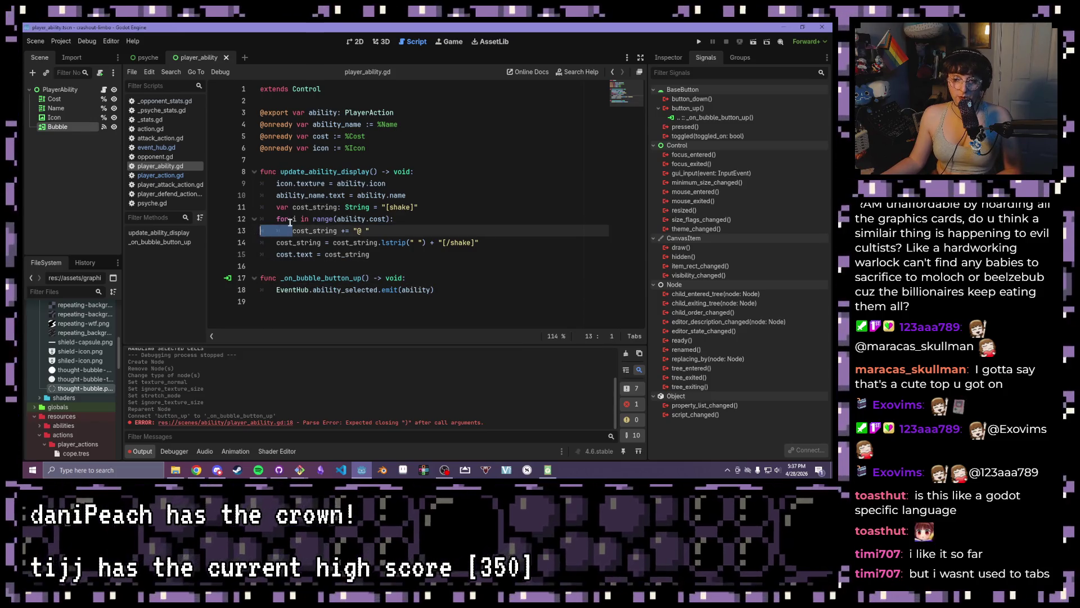
# Review the cost loop, name, icon and handler lines, then run the project
pyautogui.click(291, 243)
pyautogui.click(467, 263)
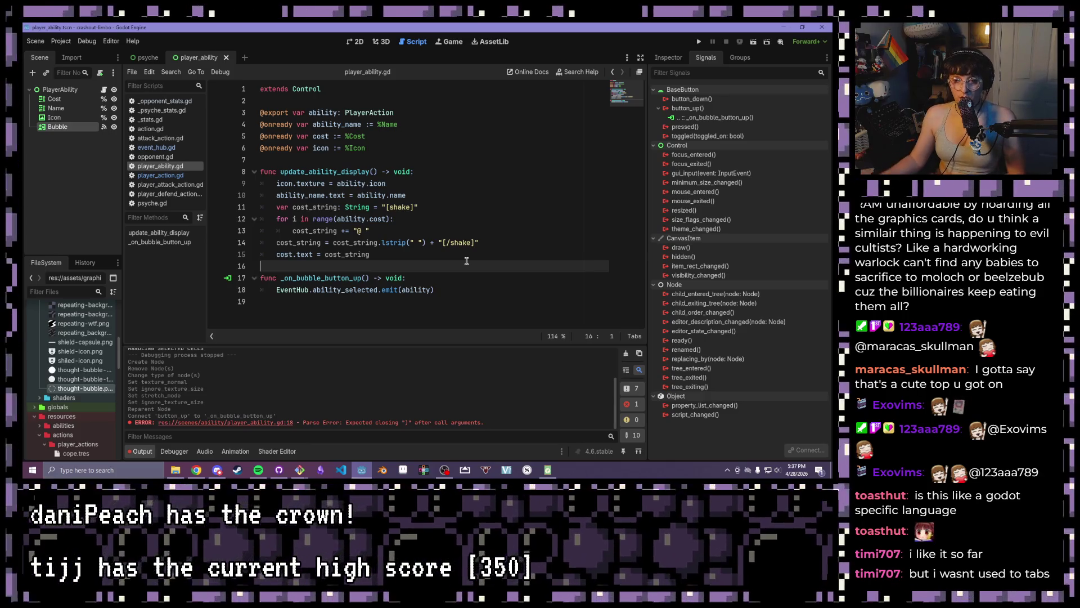
pyautogui.click(467, 219)
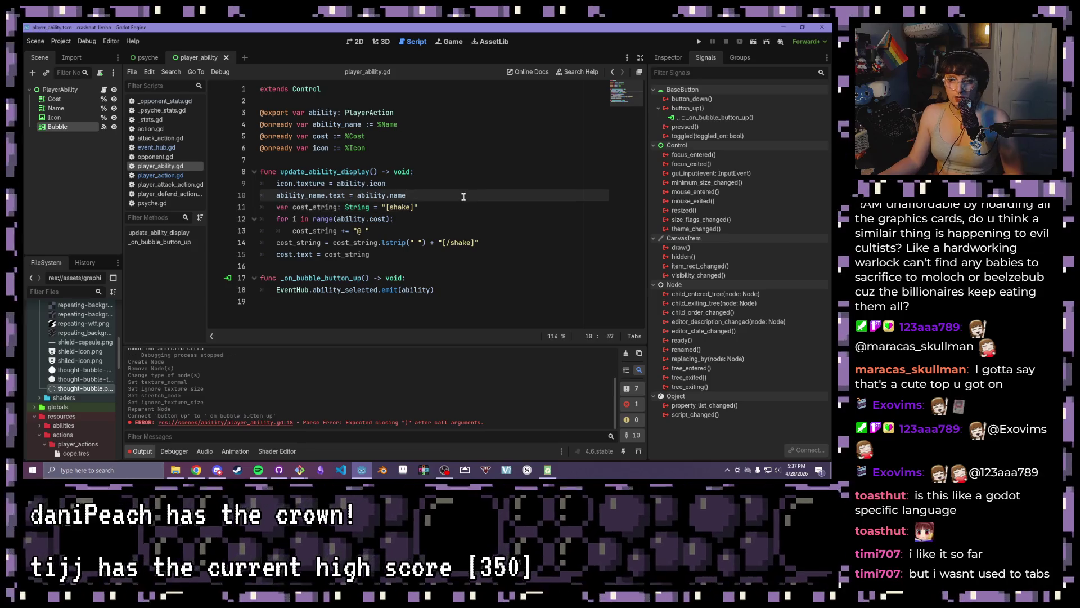
pyautogui.click(463, 196)
pyautogui.click(472, 184)
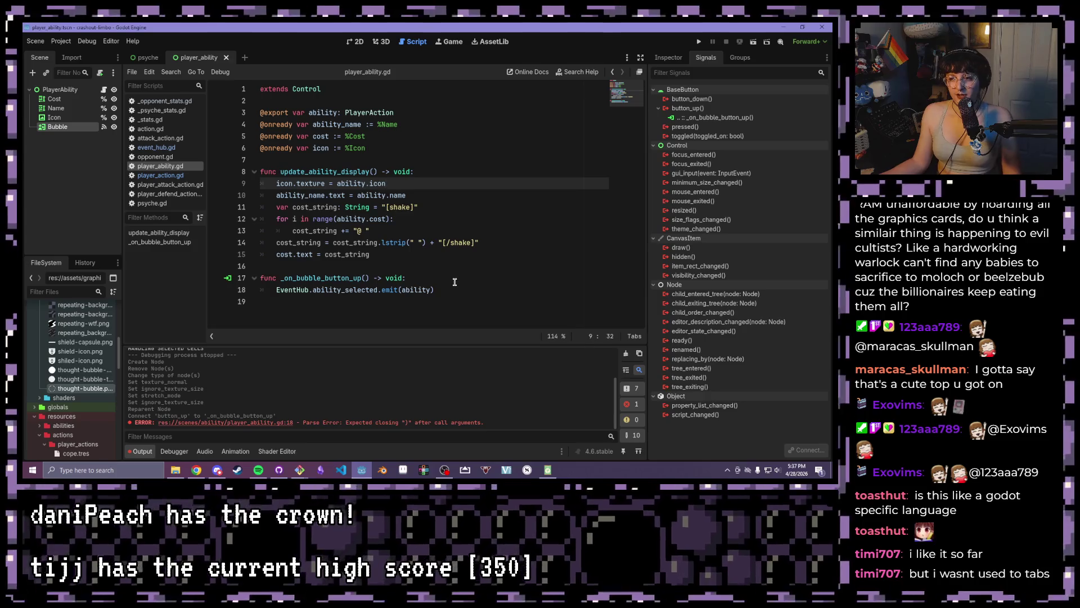
pyautogui.click(455, 280)
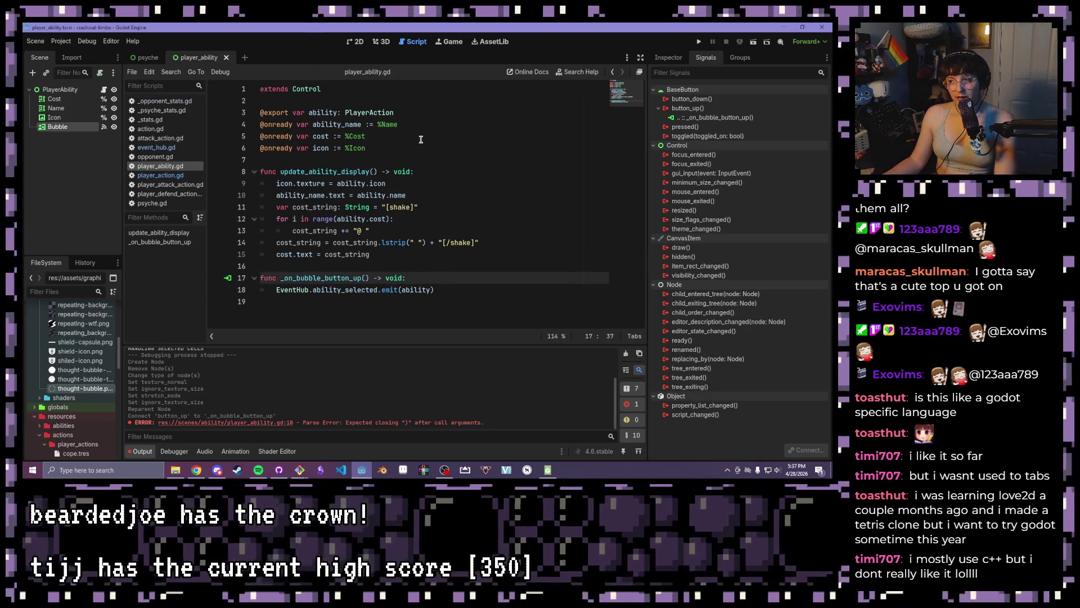
pyautogui.click(410, 150)
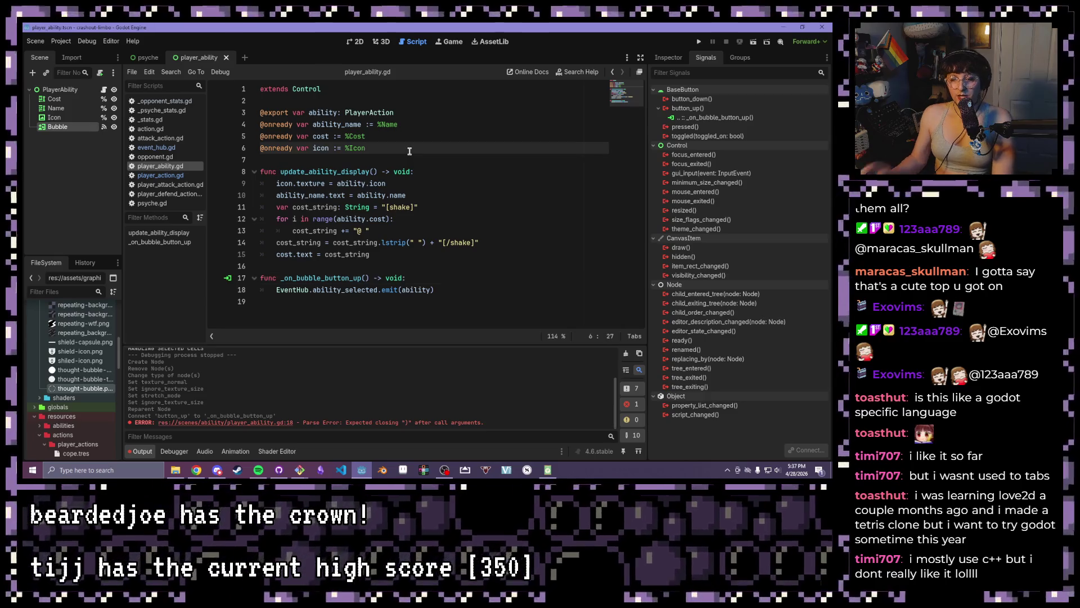
pyautogui.click(699, 41)
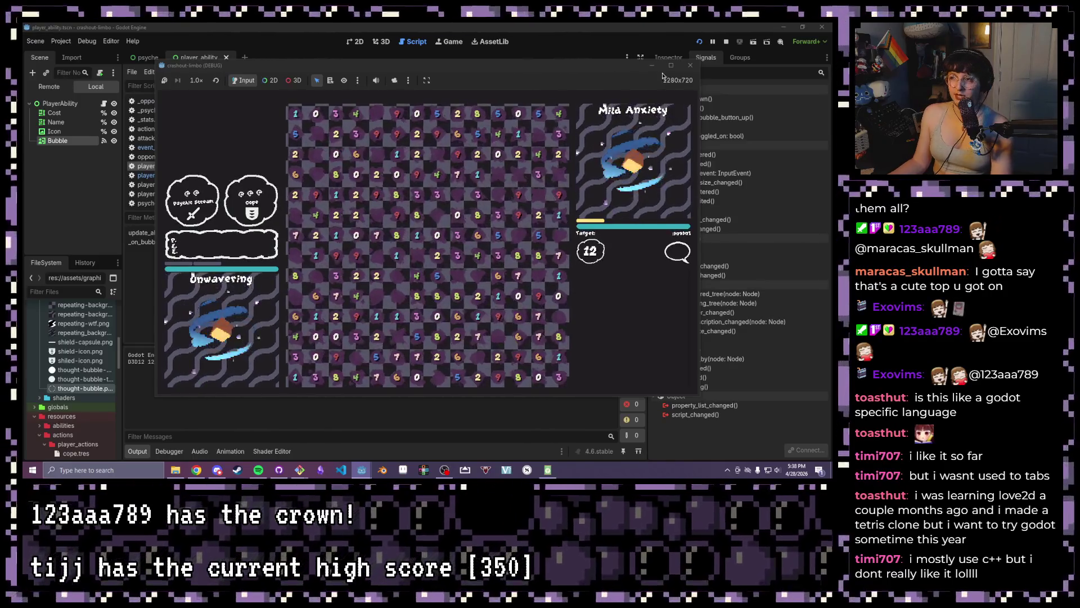
# Maximize the running game window to view the board, then close the game
pyautogui.click(670, 65)
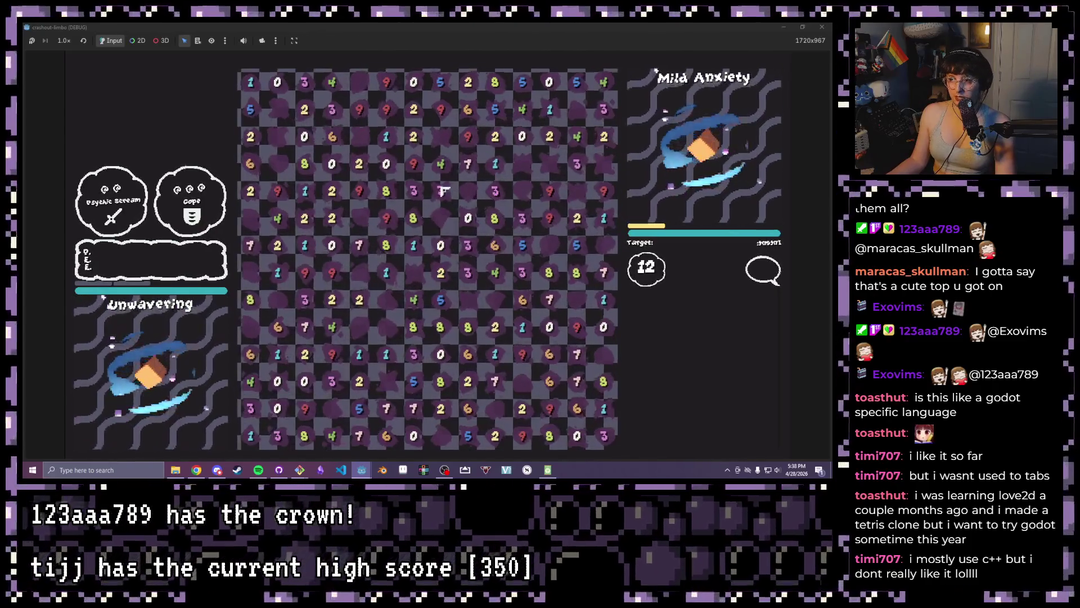
pyautogui.click(832, 26)
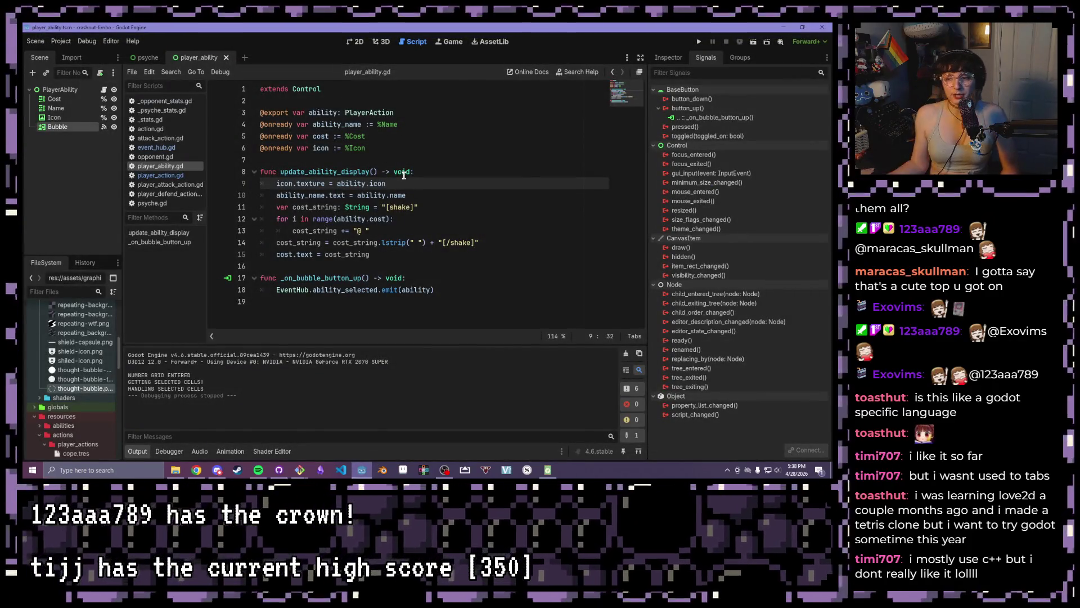
# Inspect the cost-string loop and the ability emitted in _on_bubble_button_up
pyautogui.moveTo(444, 290); pyautogui.dragTo(232, 271)
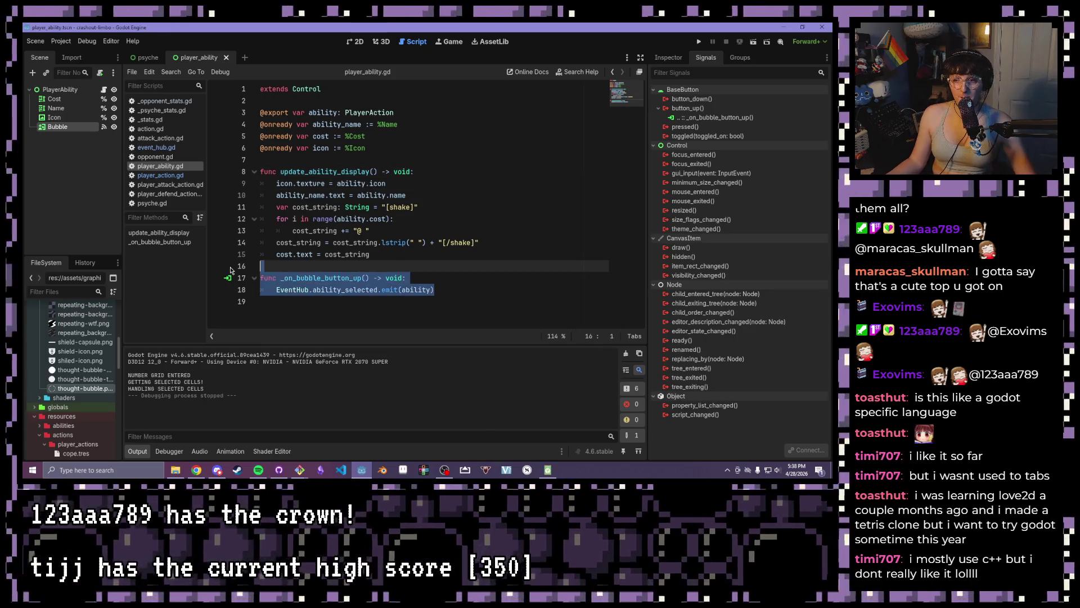
pyautogui.moveTo(431, 290); pyautogui.dragTo(405, 292)
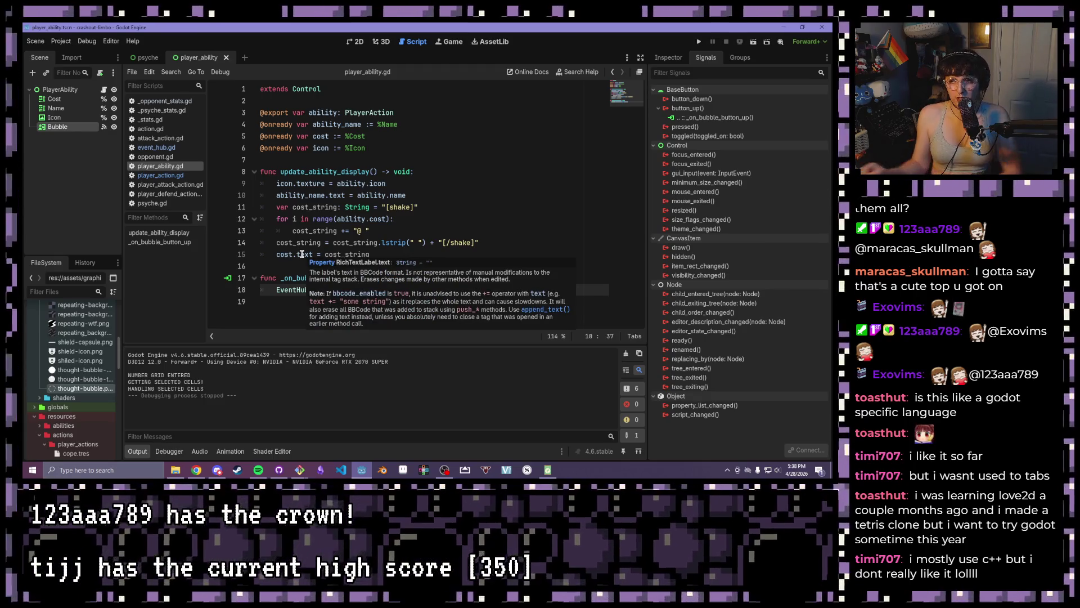
pyautogui.click(371, 184)
pyautogui.click(419, 264)
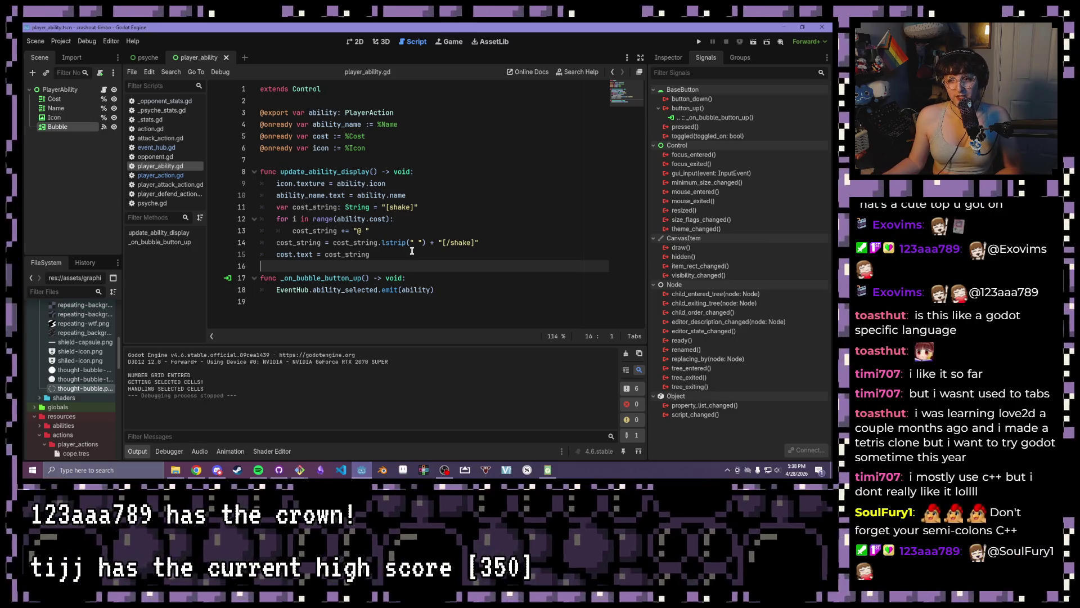
pyautogui.click(412, 251)
pyautogui.click(417, 203)
pyautogui.click(445, 224)
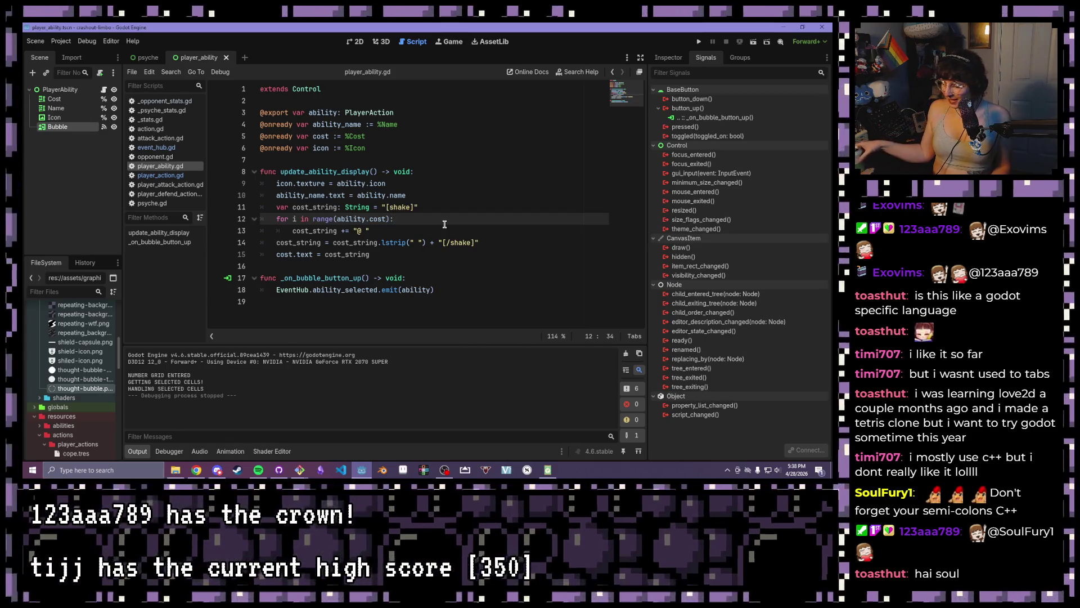
pyautogui.click(445, 228)
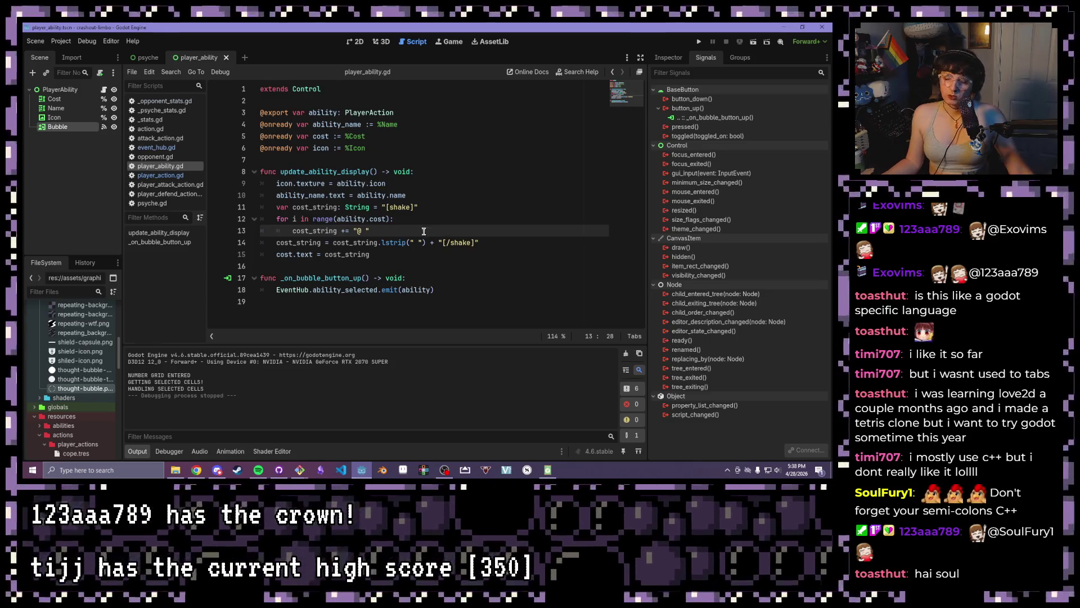
pyautogui.click(465, 279)
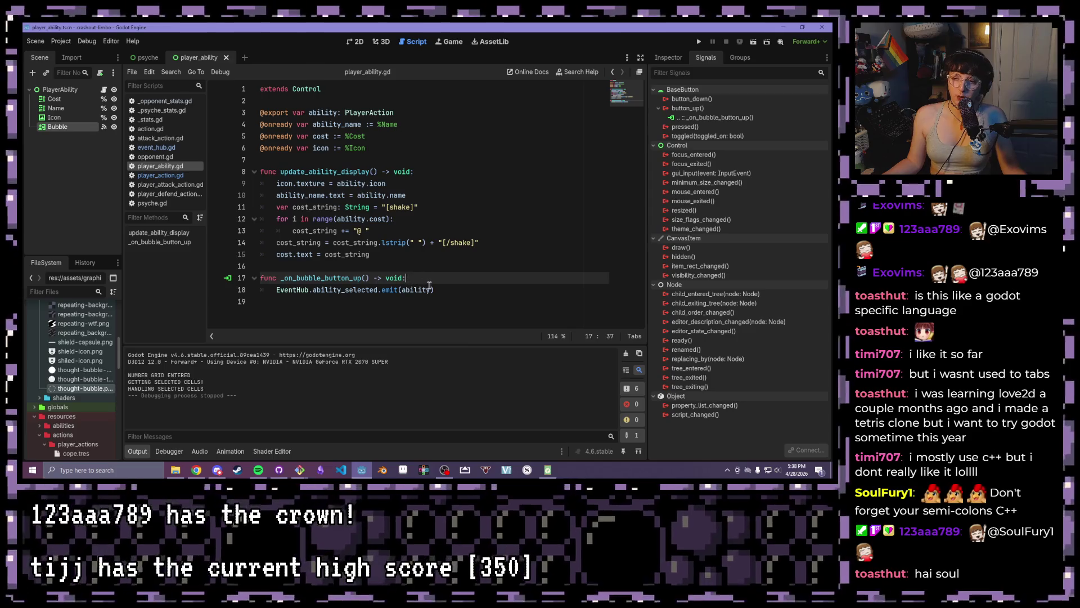
pyautogui.click(429, 287)
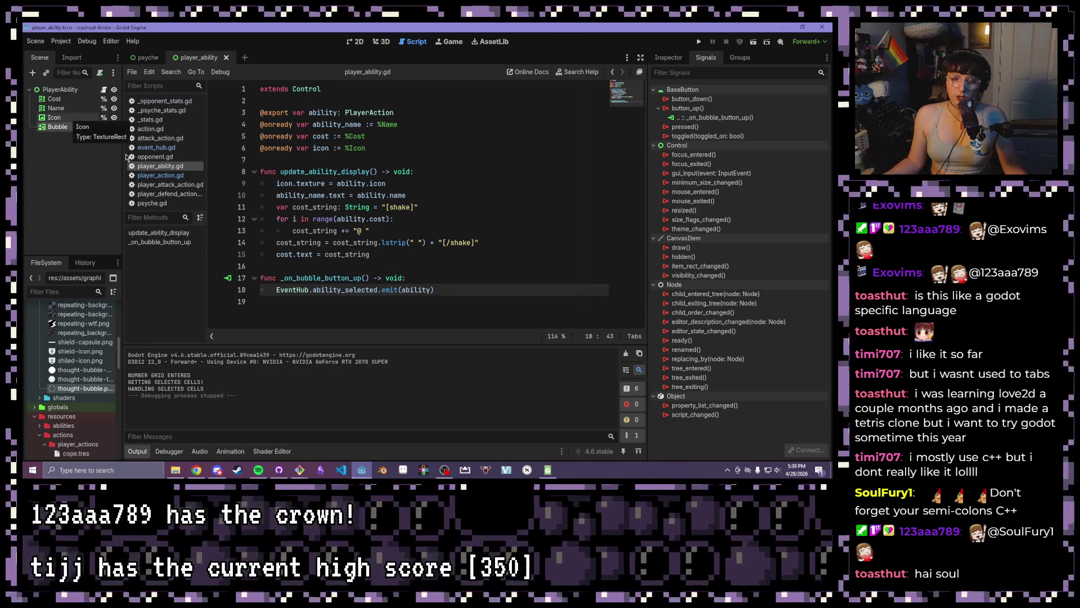
# Add two blank lines after cost.text = cost_string, before the button handler
pyautogui.click(466, 244)
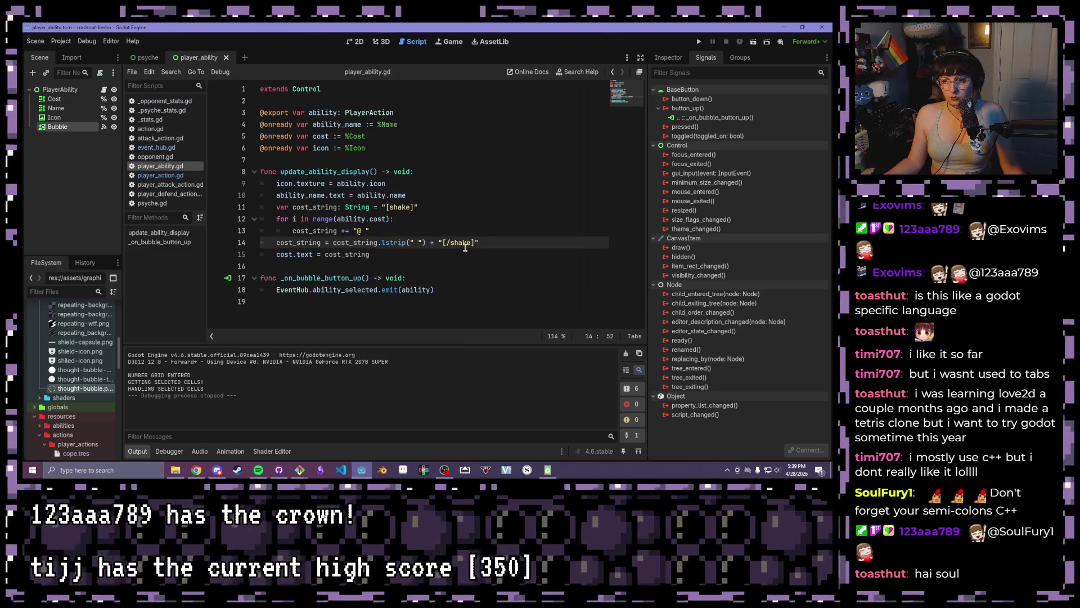
pyautogui.click(428, 253)
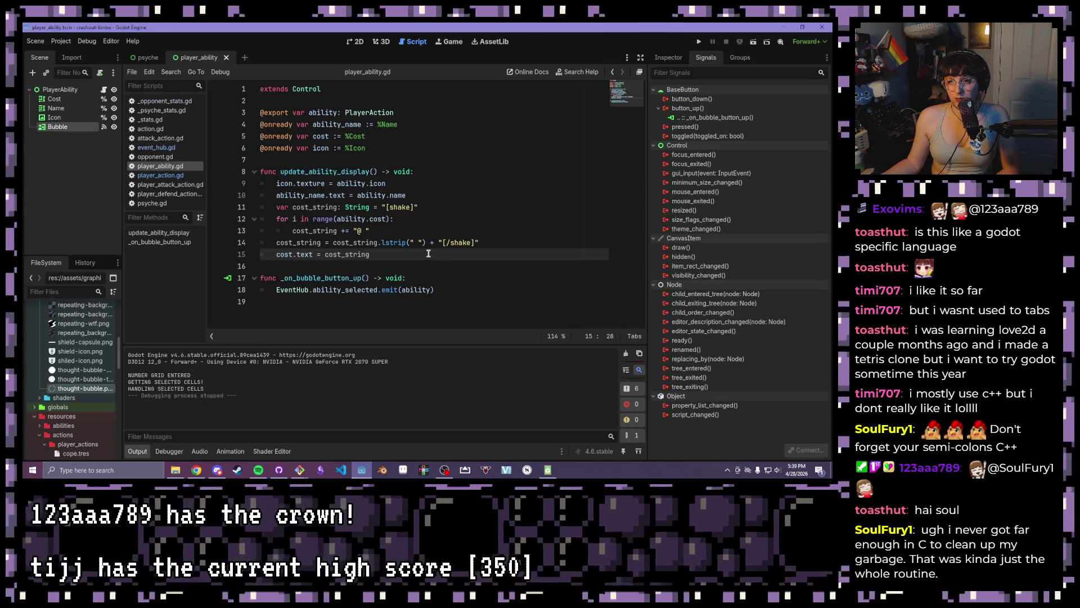
pyautogui.press('Return')
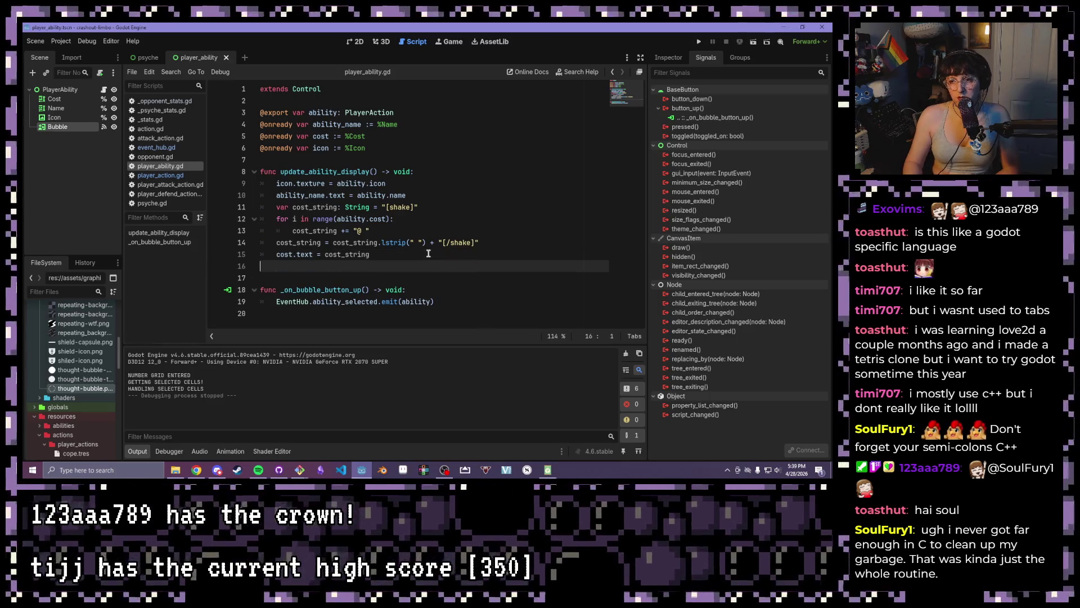
pyautogui.press('Return')
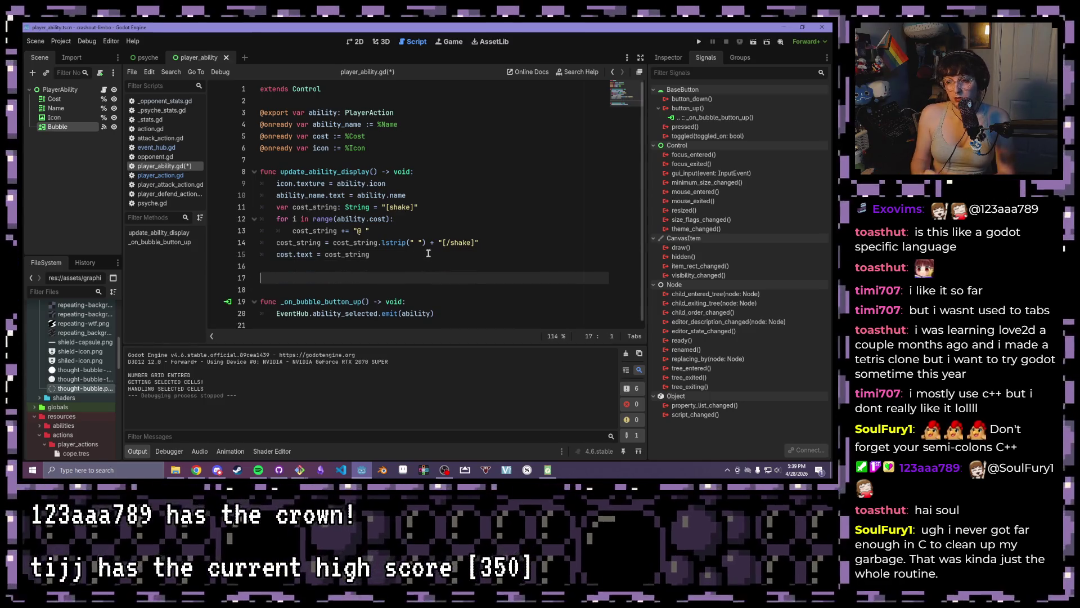
# Declare func select_ability() -> void: on the blank line above the button handler
pyautogui.click(430, 314)
pyautogui.click(348, 289)
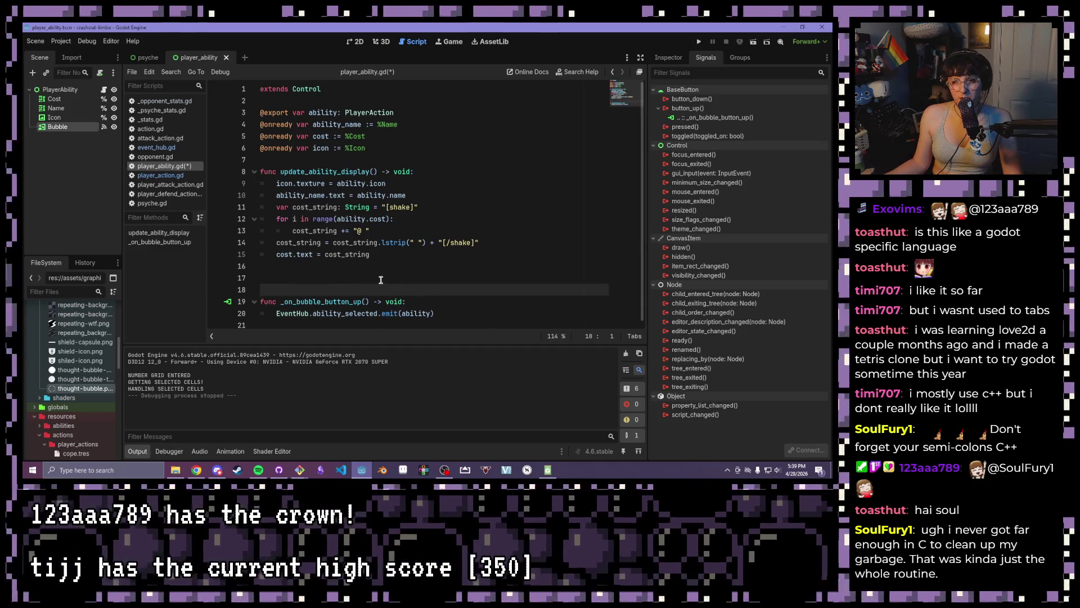
pyautogui.click(380, 278)
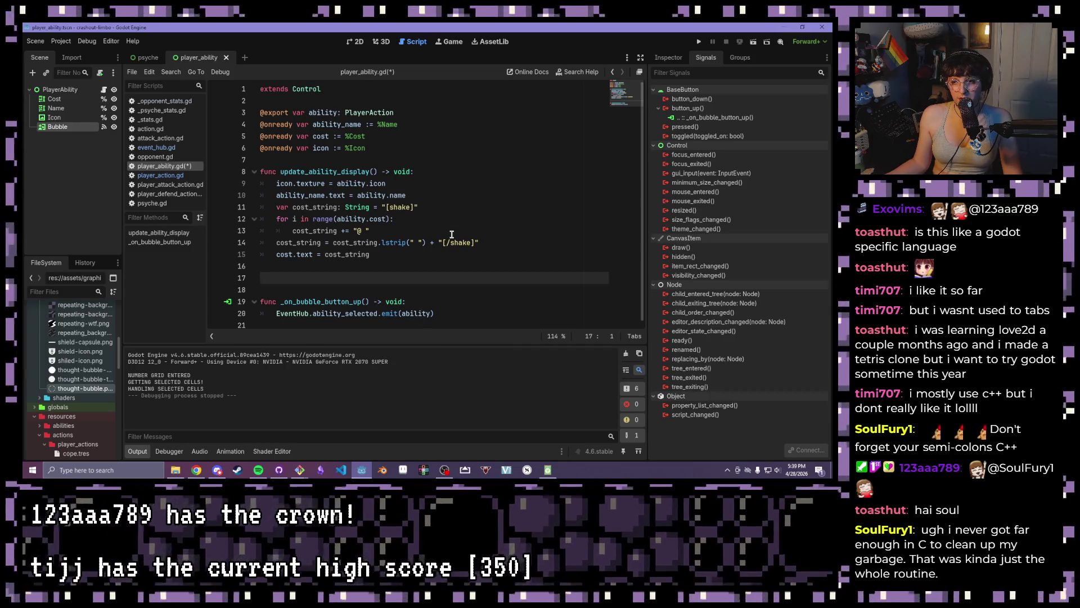
pyautogui.write('f')
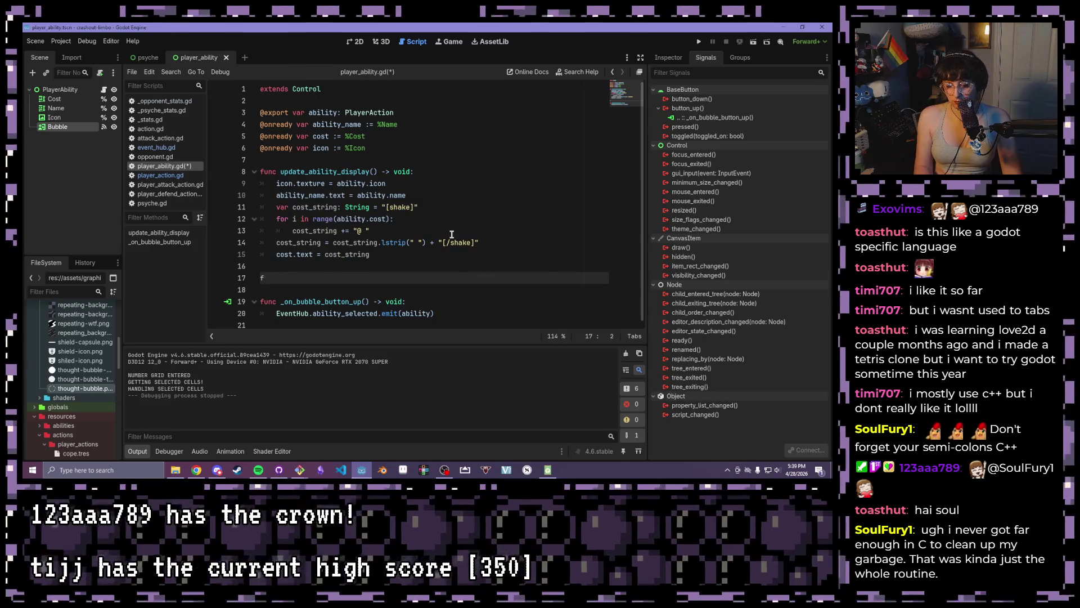
pyautogui.write('unc')
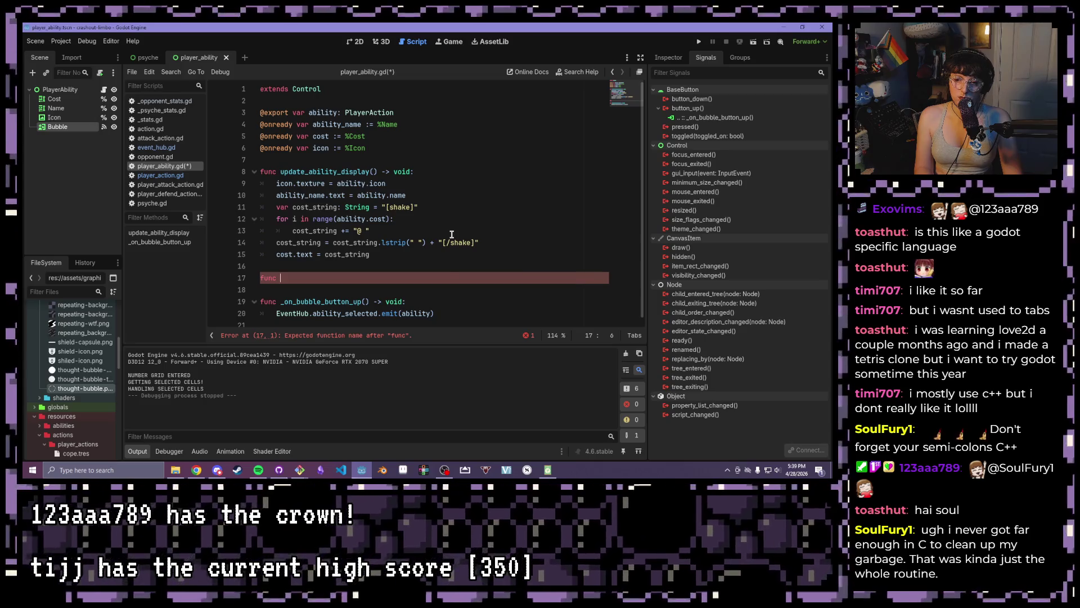
pyautogui.write('select_')
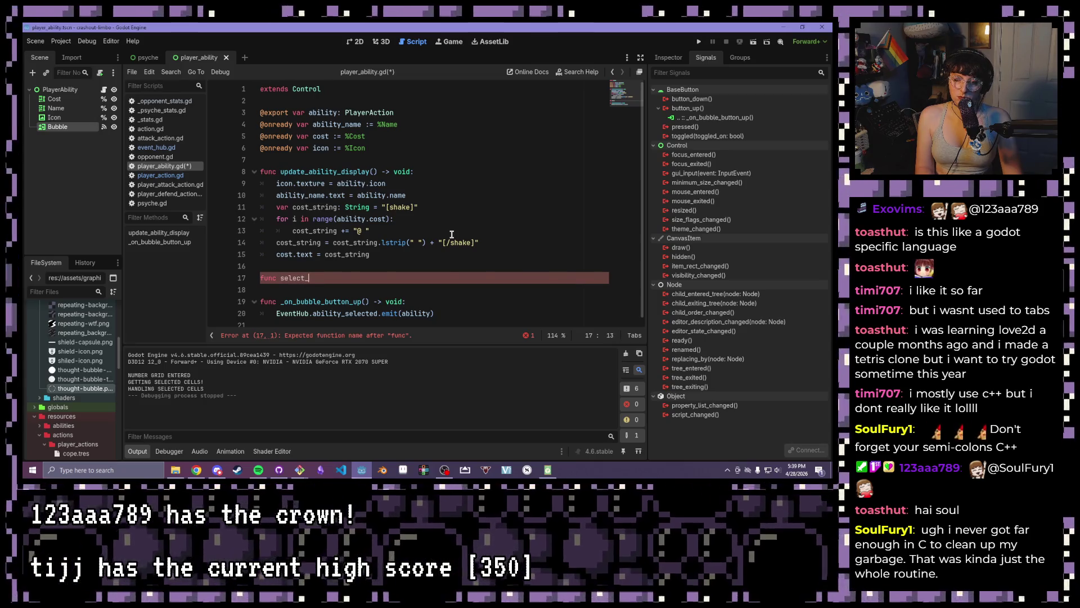
pyautogui.write('ability()')
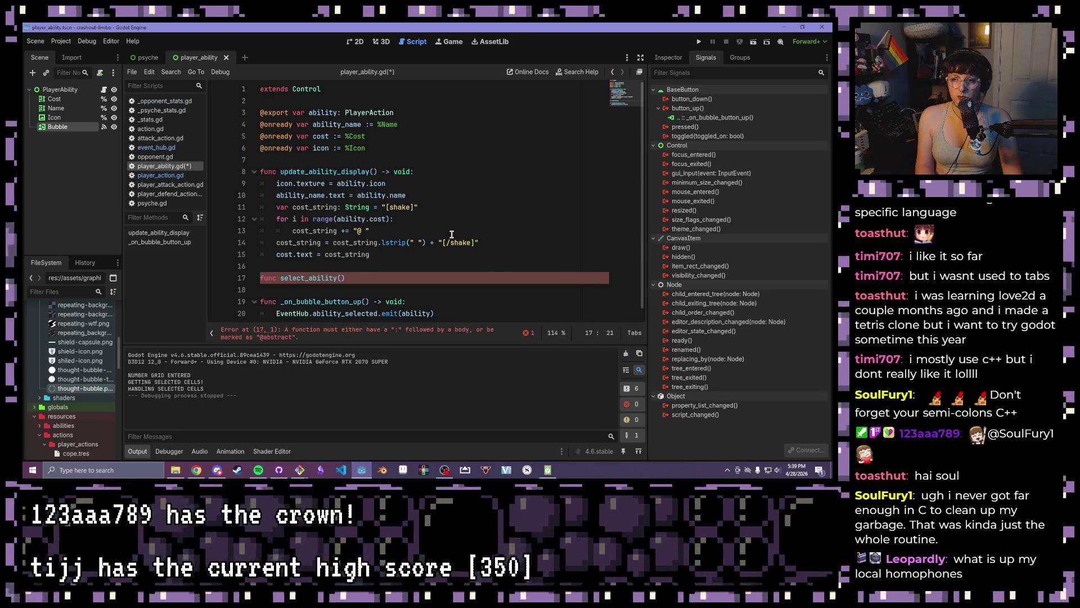
pyautogui.write(' -> void:')
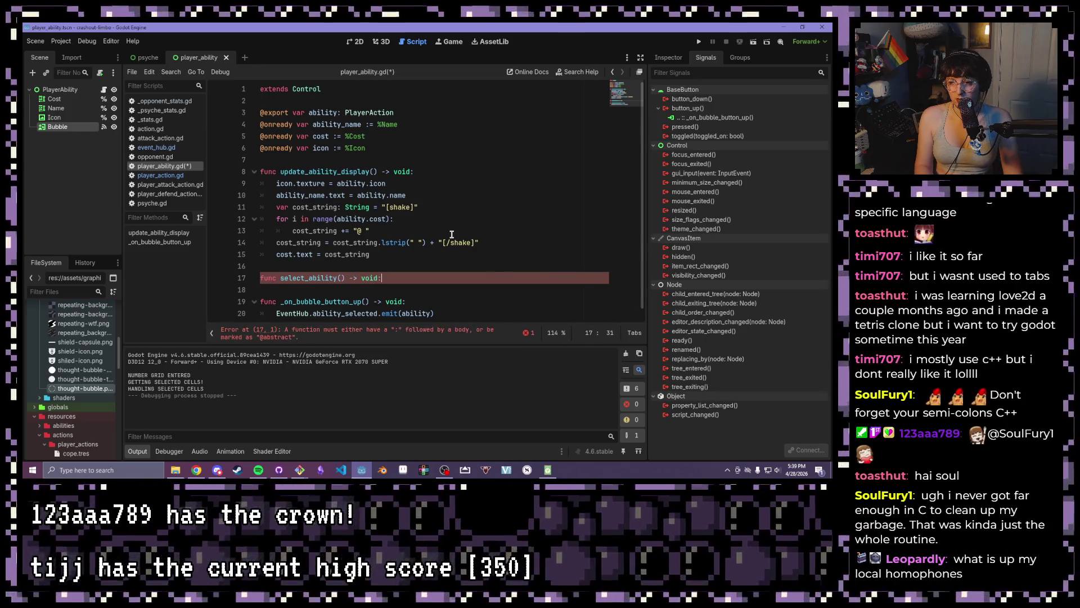
# Move the EventHub.ability_selected.emit(ability) line into the select_ability body
pyautogui.moveTo(435, 313); pyautogui.dragTo(274, 314)
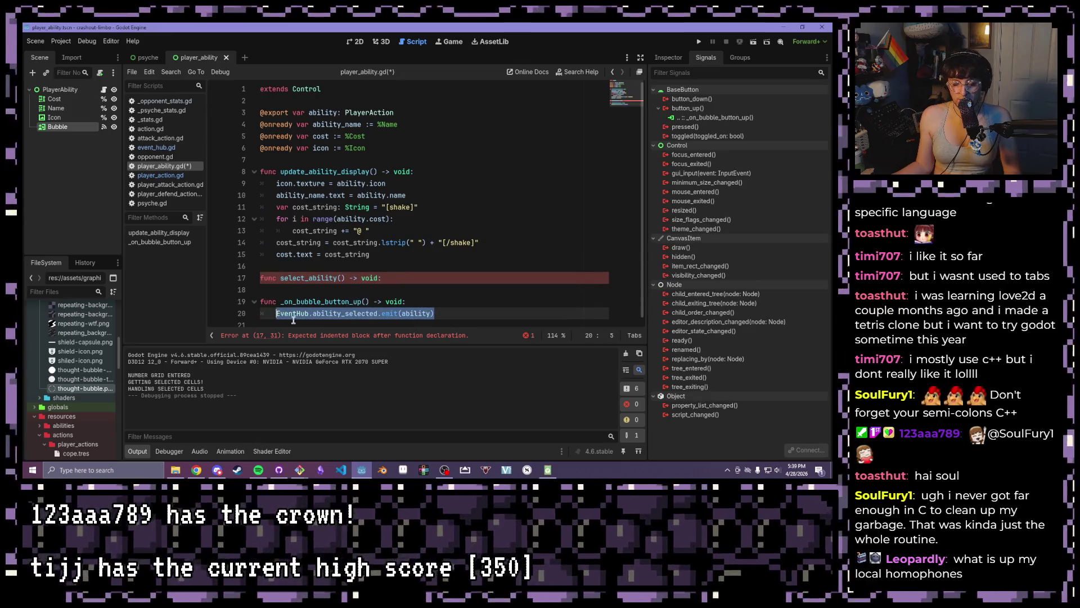
pyautogui.hotkey('ctrl', 'x')
pyautogui.click(313, 284)
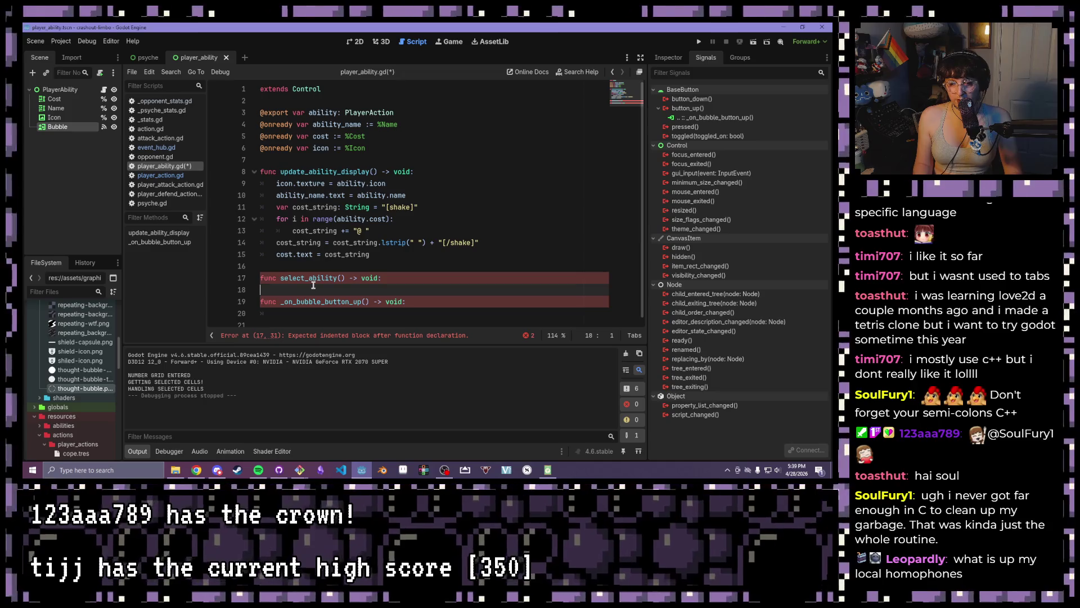
pyautogui.press('Return')
pyautogui.press('Up')
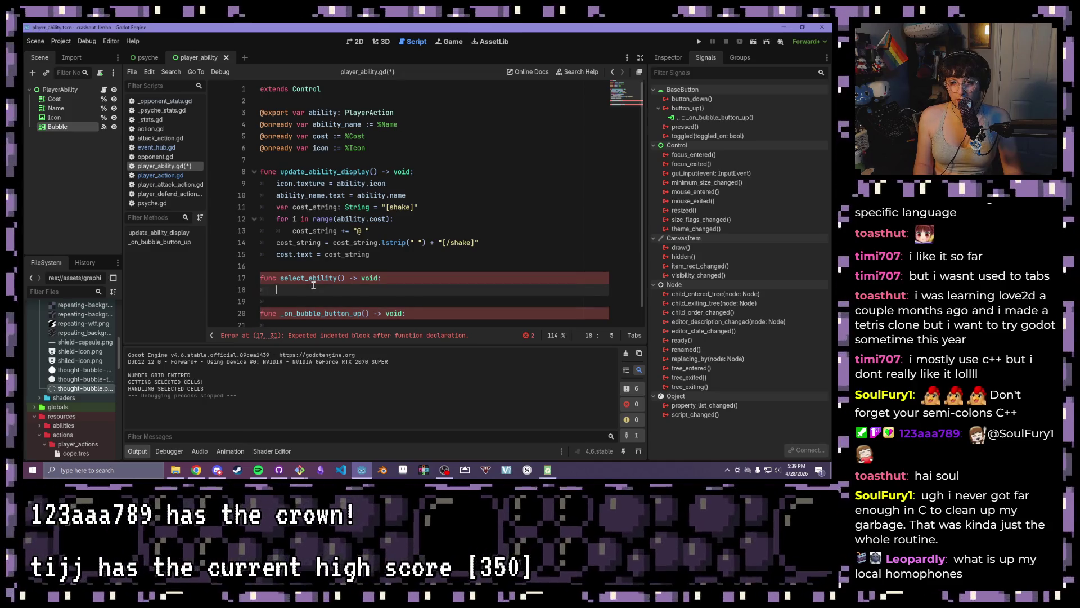
pyautogui.hotkey('ctrl', 'v')
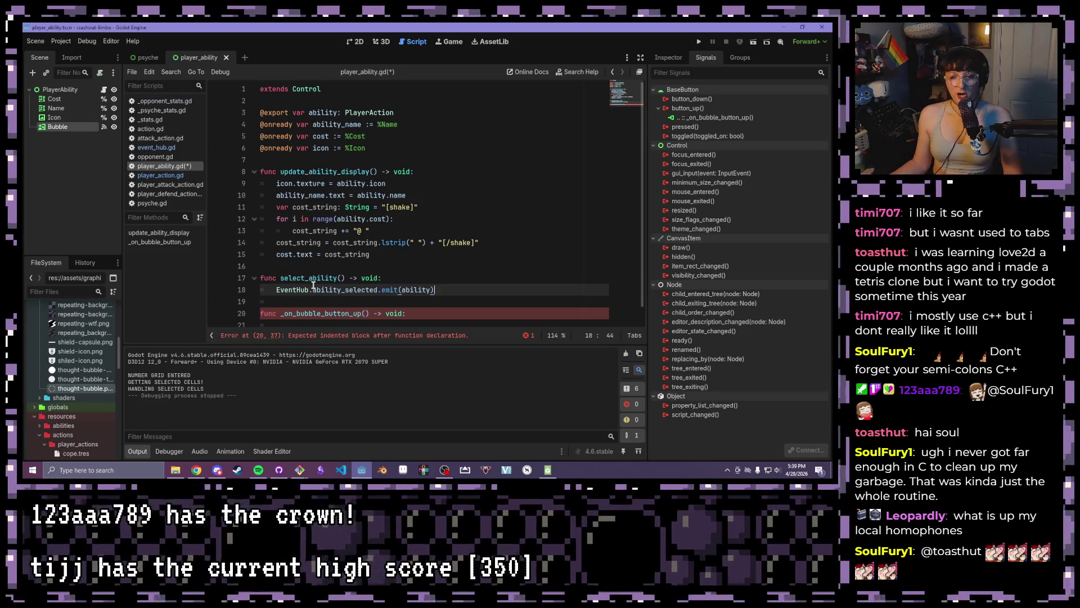
pyautogui.press('Down')
pyautogui.press('Down')
# Call select_ability() from _on_bubble_button_up, remove stray indentation, and save the script
pyautogui.press('End')
pyautogui.press('Return')
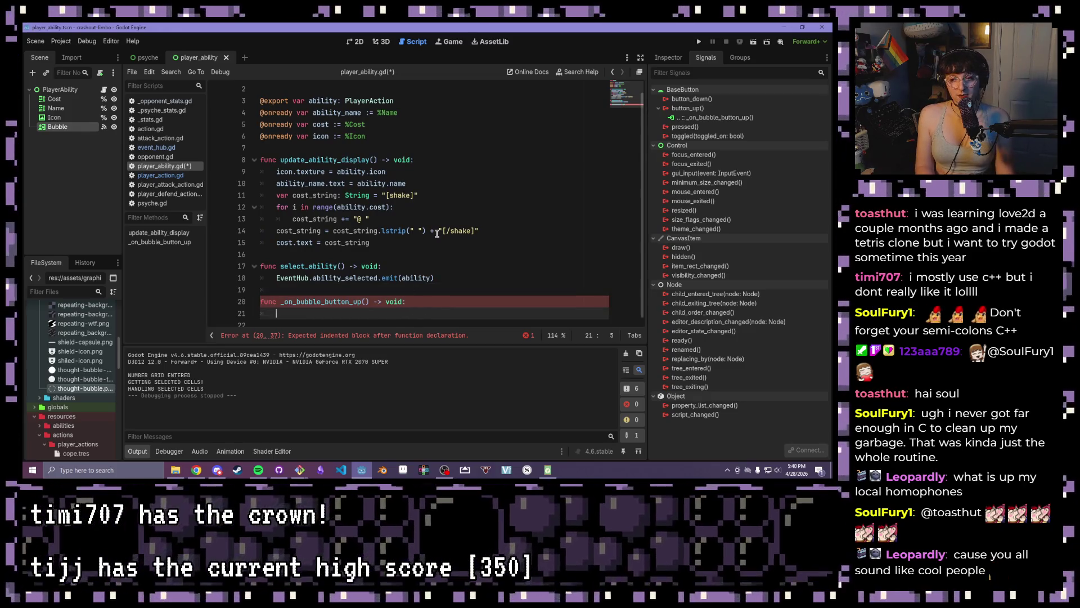
pyautogui.write('selec')
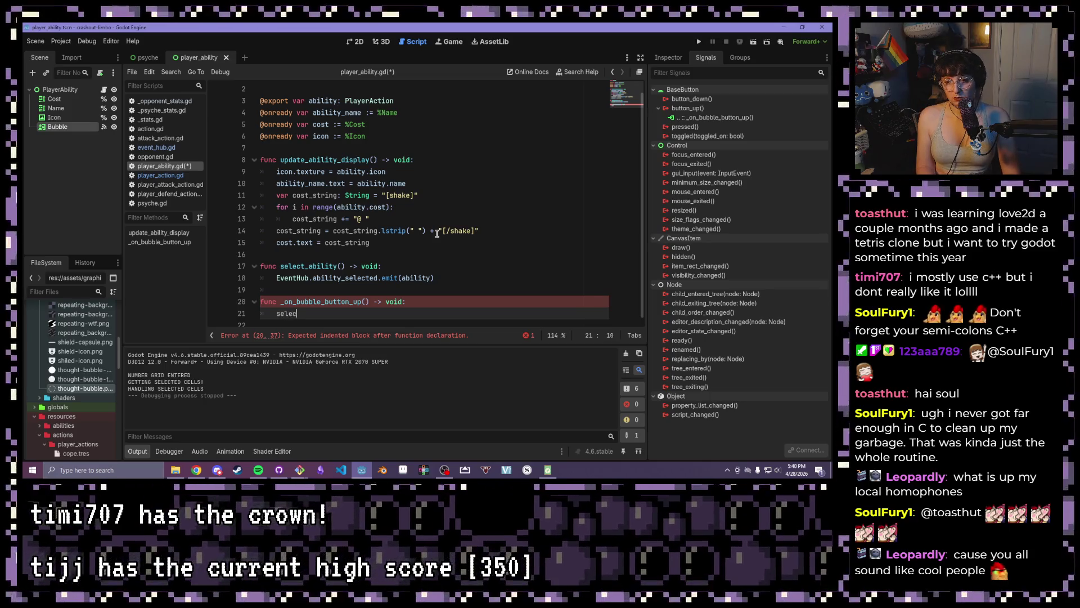
pyautogui.write('t_ability')
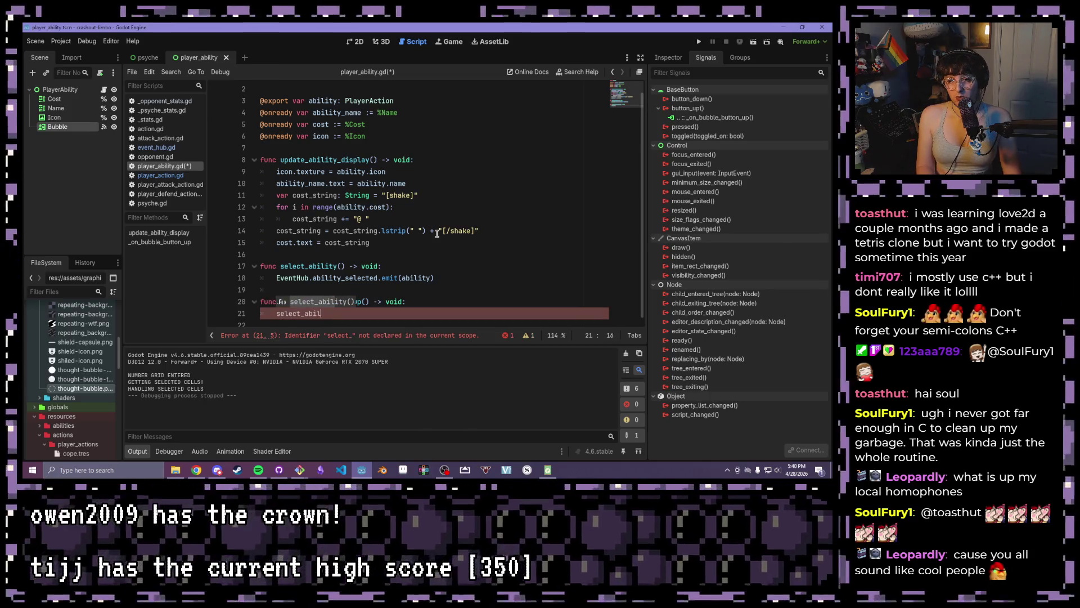
pyautogui.press('Return')
pyautogui.hotkey('ctrl', 's')
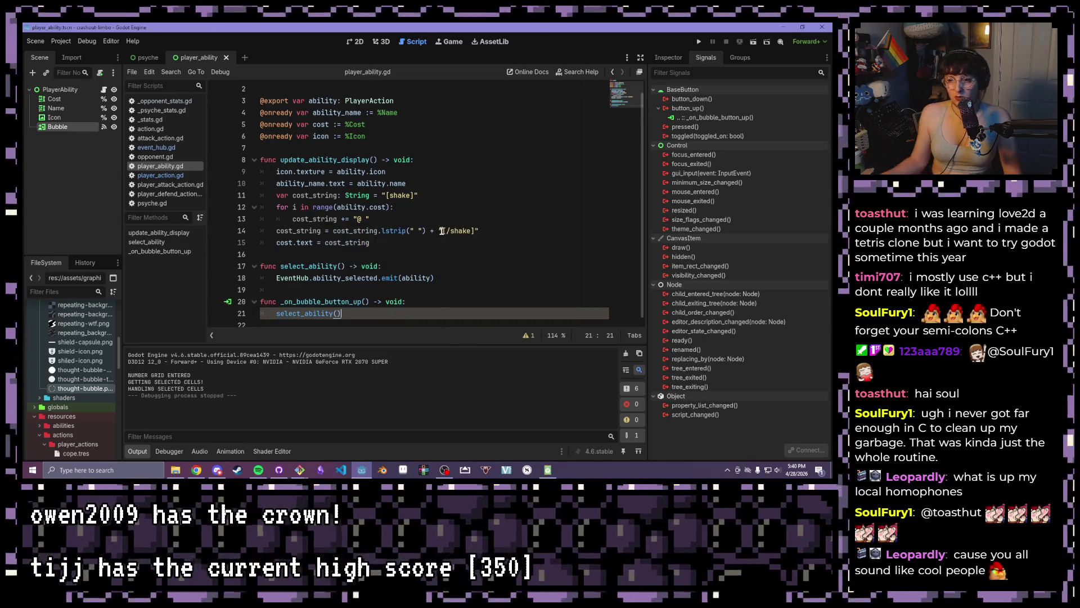
pyautogui.click(356, 218)
pyautogui.click(287, 288)
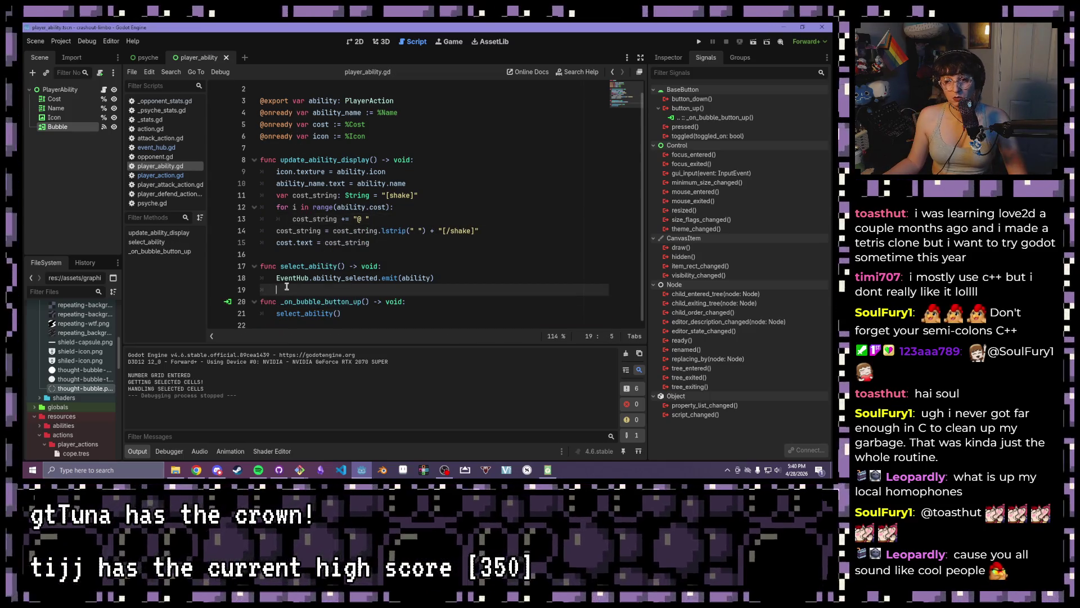
pyautogui.press('BackSpace')
pyautogui.hotkey('ctrl', 's')
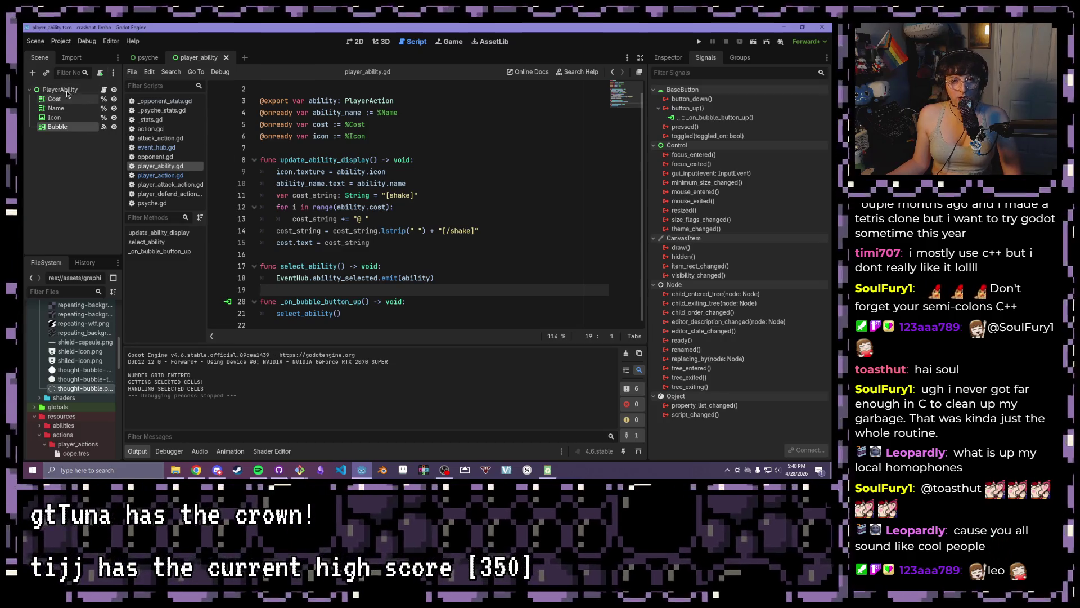
# Switch to the psyche scene and inspect the Abilities node's exported ability variable
pyautogui.click(145, 57)
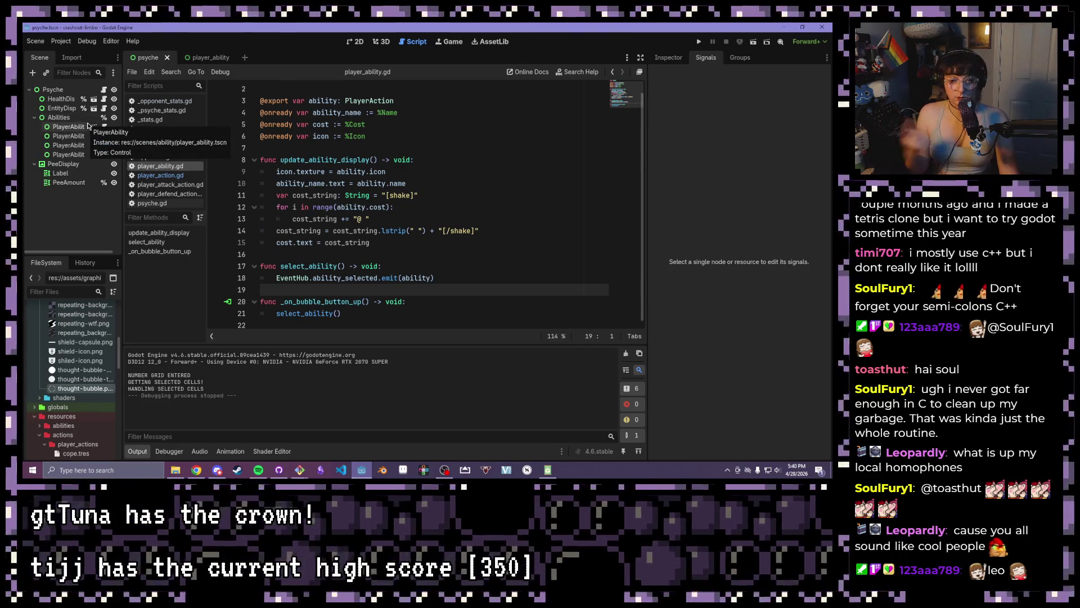
pyautogui.click(56, 117)
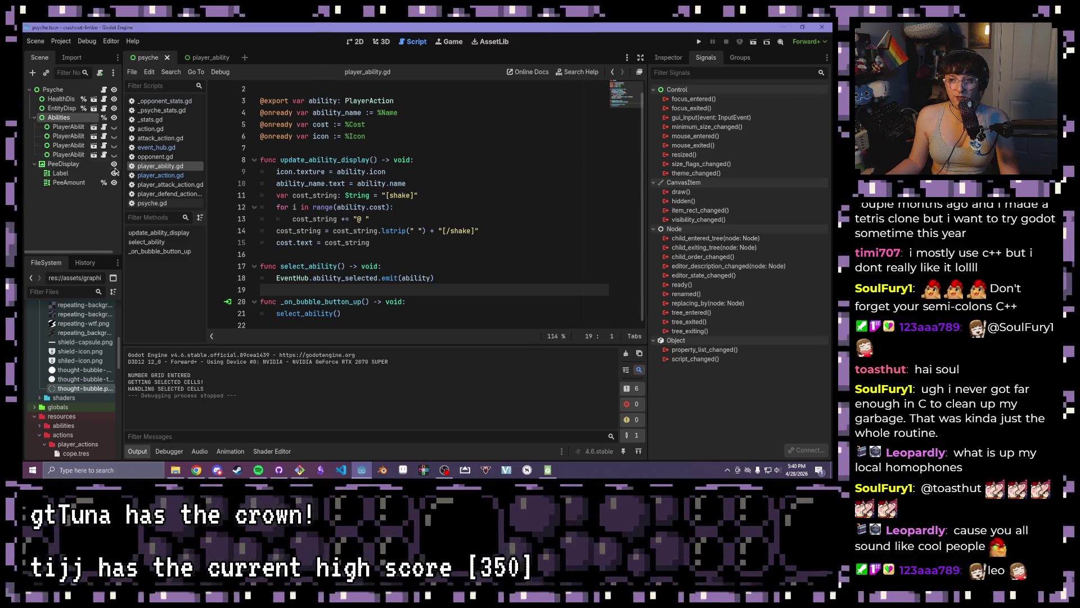
pyautogui.moveTo(399, 101); pyautogui.dragTo(242, 98)
pyautogui.click(390, 207)
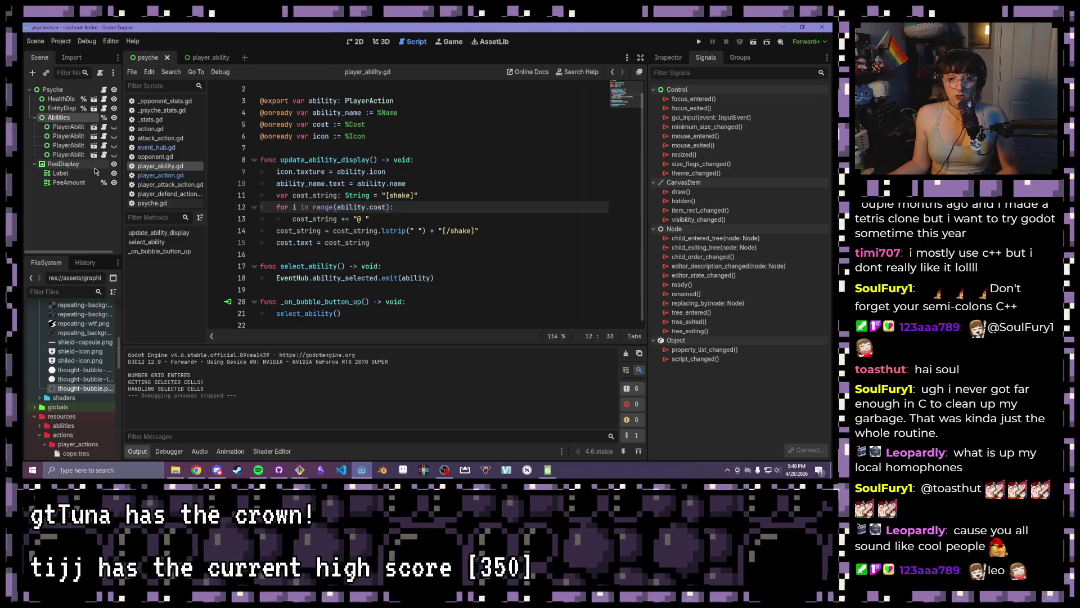
# Select the PeeDisplay and PeeAmount nodes and show the psyche scene in the 2D editor
pyautogui.moveTo(199, 61)
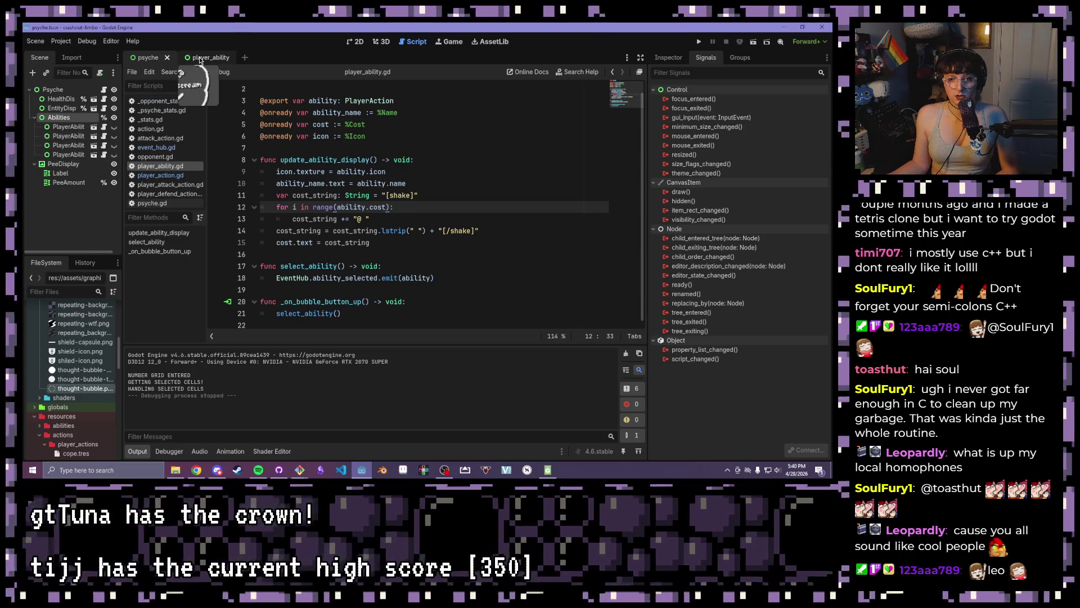
pyautogui.click(68, 164)
pyautogui.click(73, 167)
pyautogui.press('Escape')
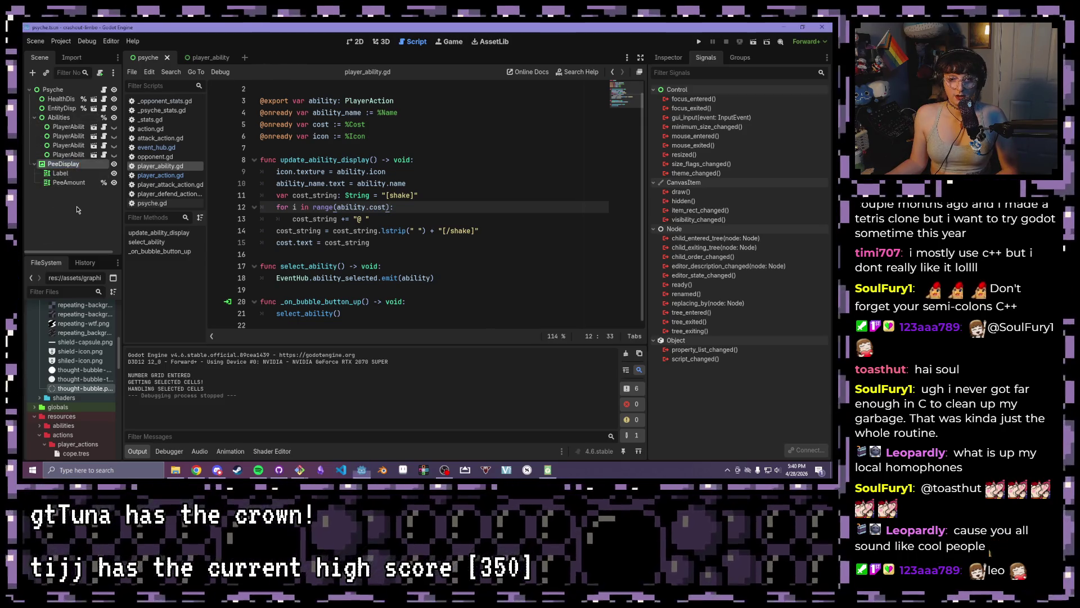
pyautogui.click(80, 185)
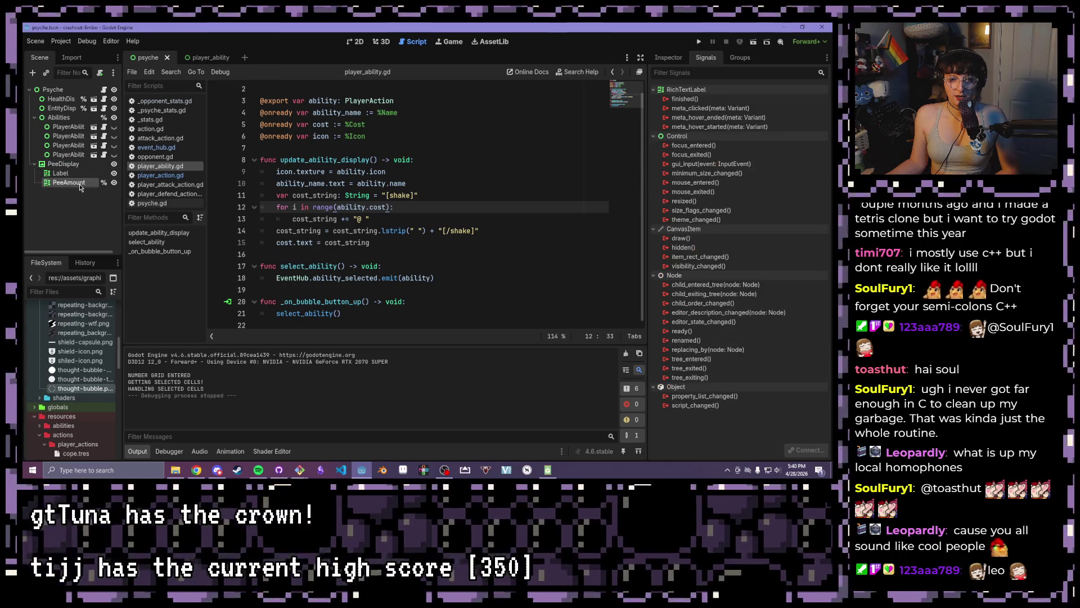
pyautogui.click(390, 317)
pyautogui.click(356, 42)
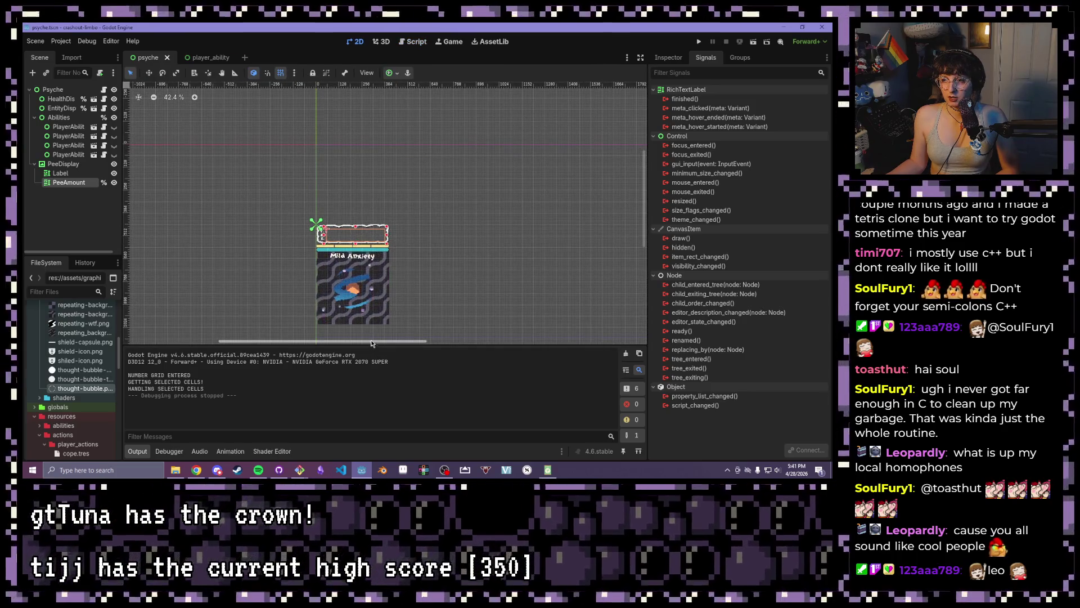
pyautogui.scroll(5, 363, 304)
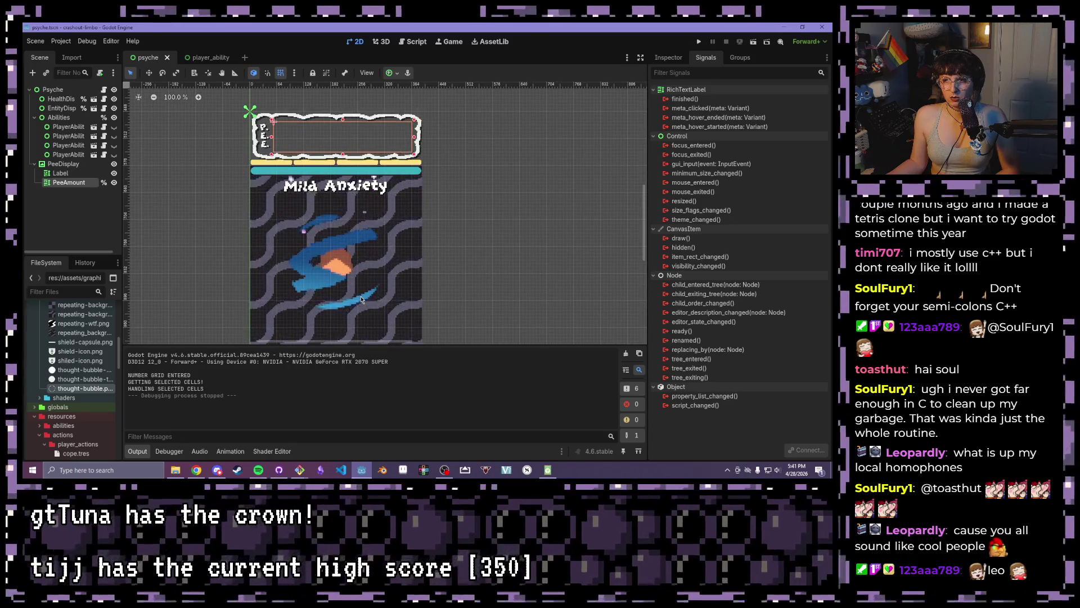
pyautogui.scroll(6, 361, 299)
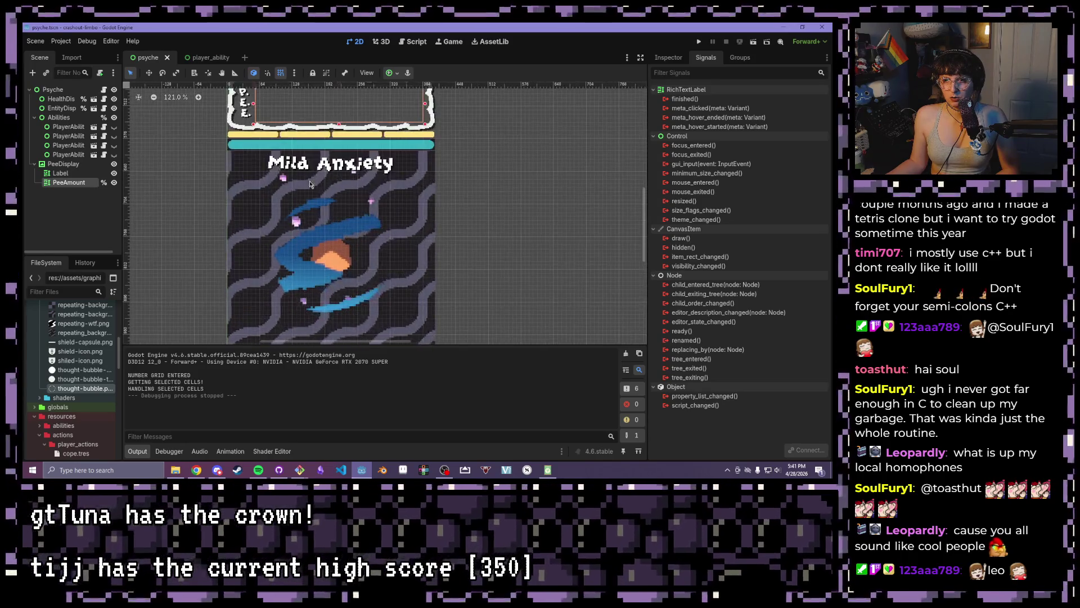
pyautogui.scroll(4, 355, 227)
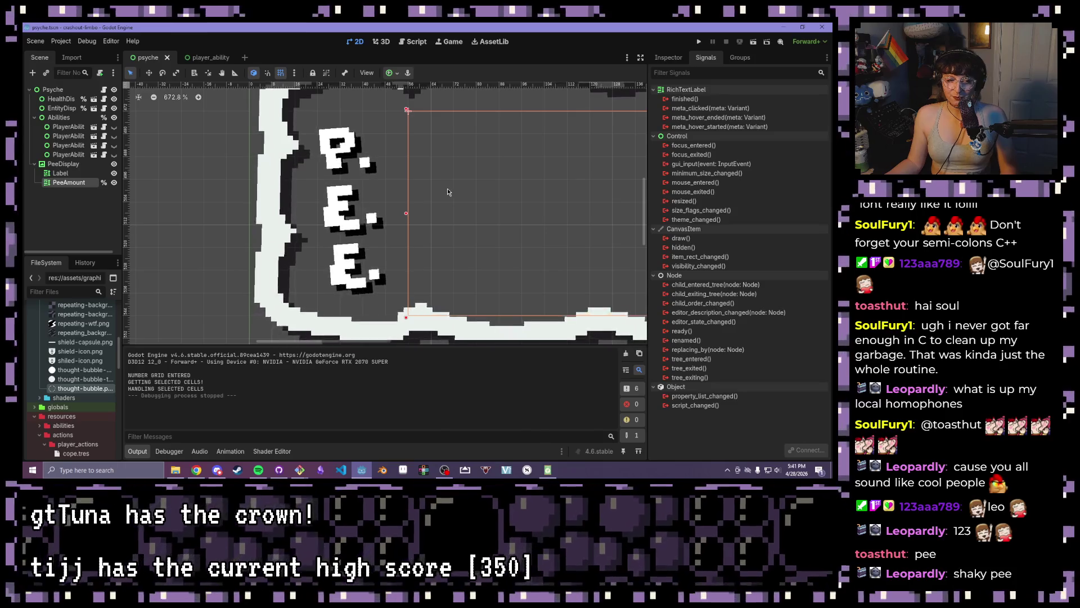
pyautogui.scroll(-4, 486, 182)
pyautogui.scroll(-15, 487, 182)
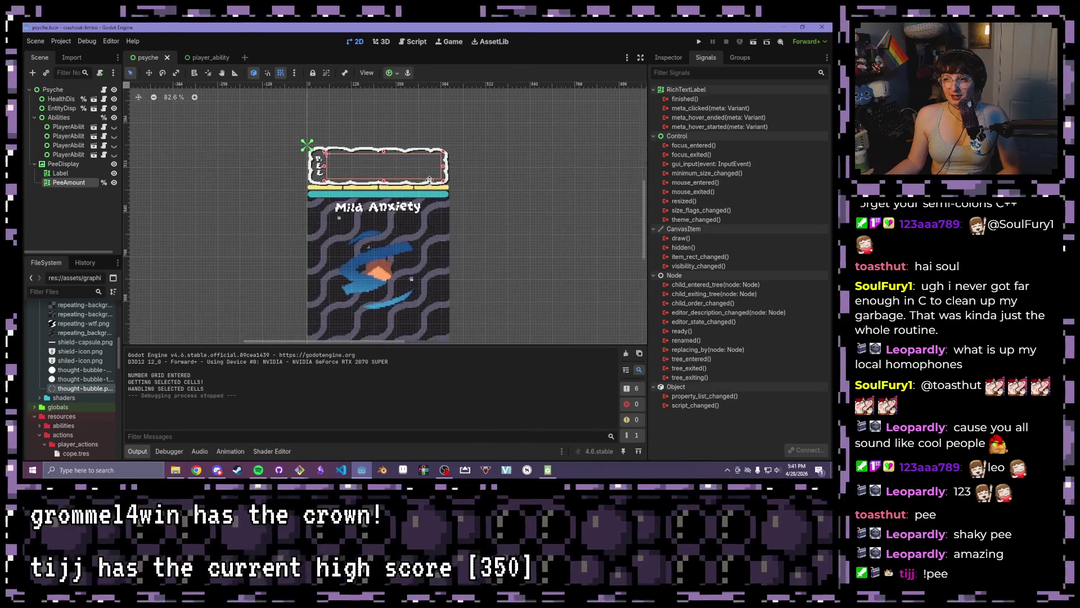
pyautogui.scroll(3, 426, 169)
pyautogui.click(61, 164)
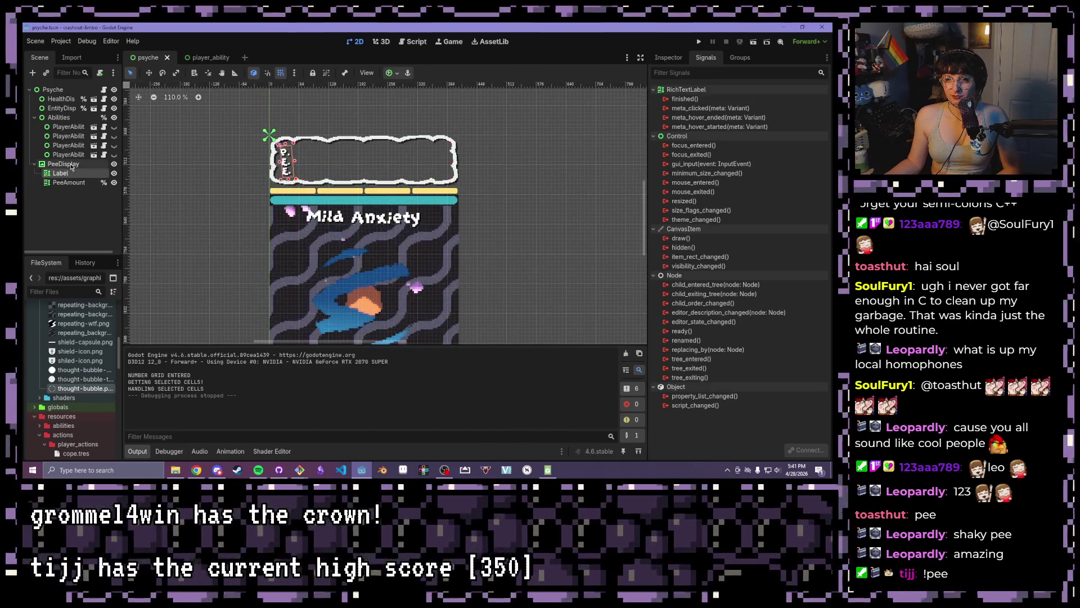
pyautogui.click(208, 57)
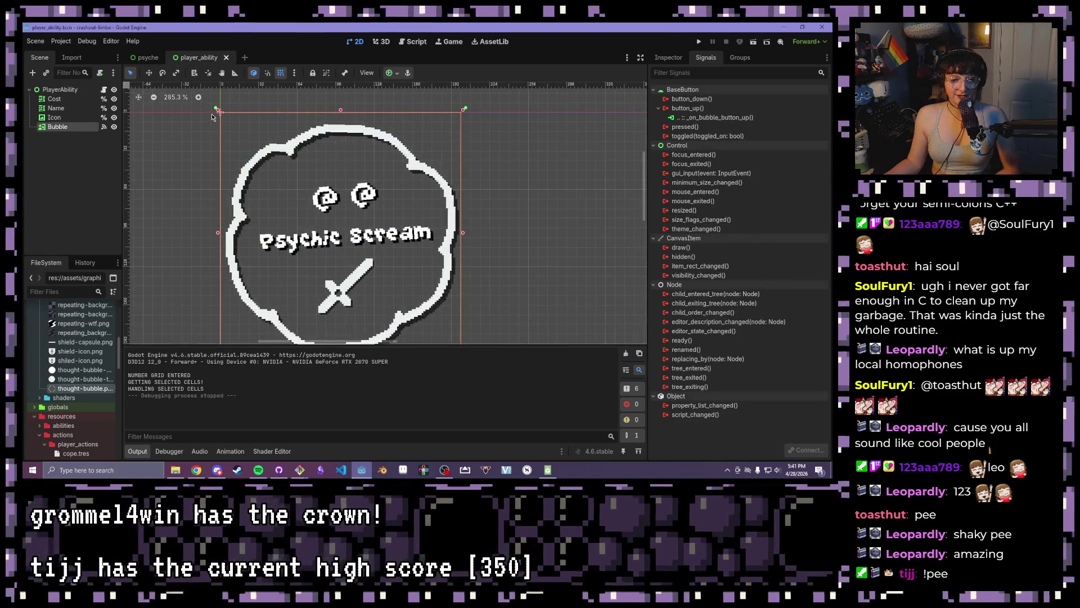
# Jump from the Signals dock to the _on_bubble_button_up handler in player_ability.gd
pyautogui.scroll(2, 214, 116)
pyautogui.scroll(-1, 405, 180)
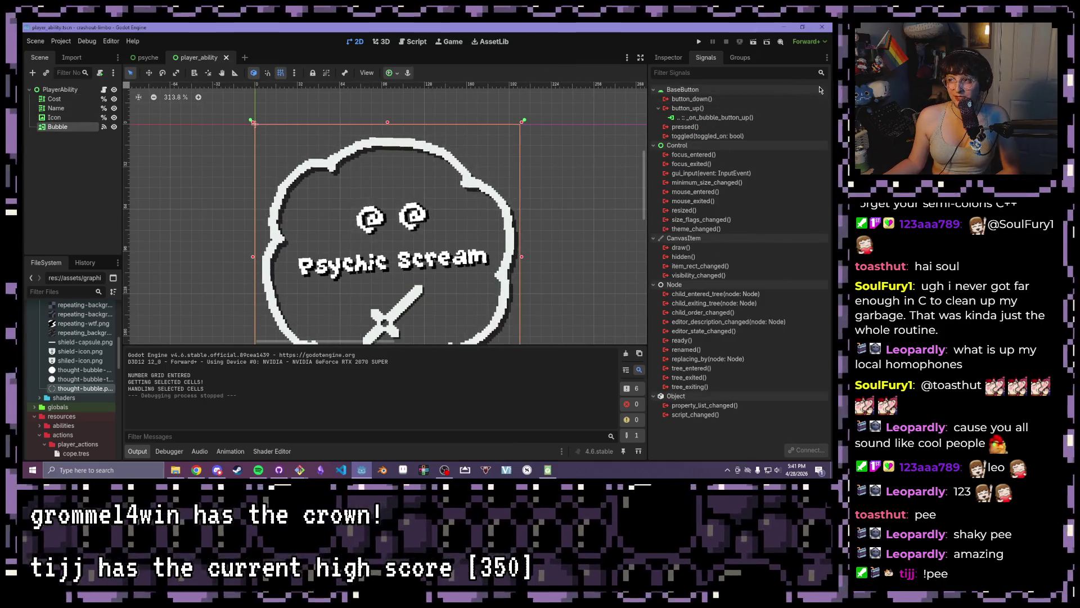
pyautogui.click(706, 117)
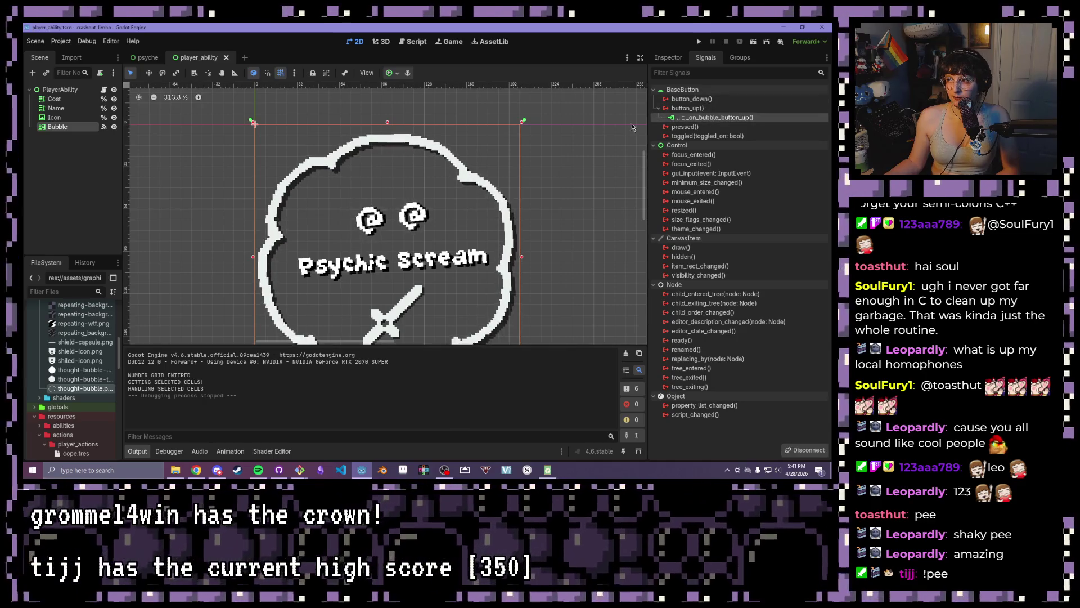
pyautogui.doubleClick(706, 117)
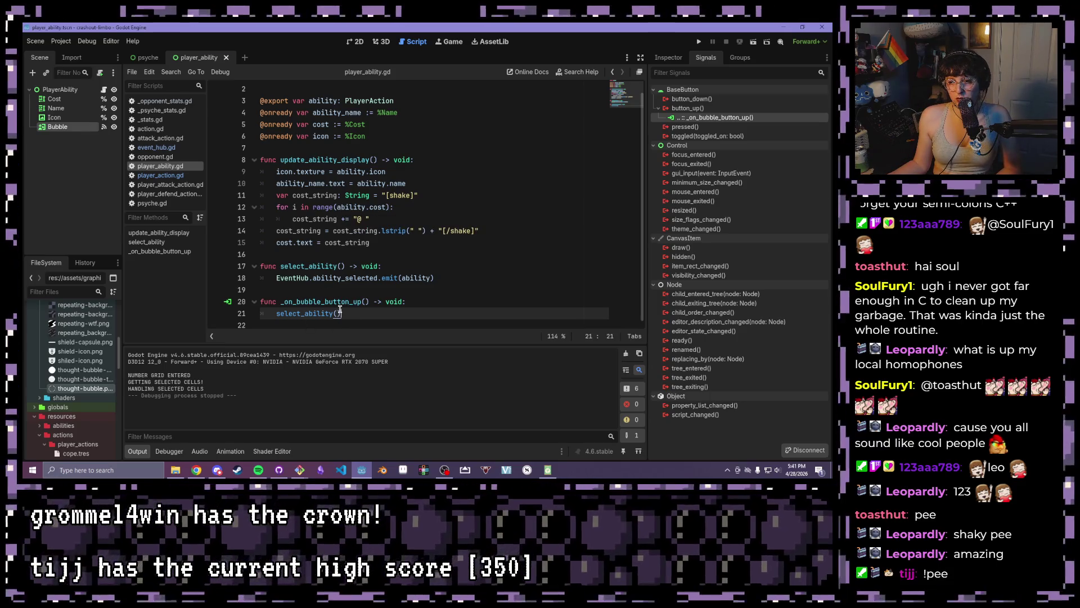
# Highlight line 18's ability_selected emit call, then open psyche.gd in the script editor
pyautogui.moveTo(434, 277)
pyautogui.mouseDown()
pyautogui.moveTo(473, 274)
pyautogui.moveTo(227, 277)
pyautogui.mouseUp()
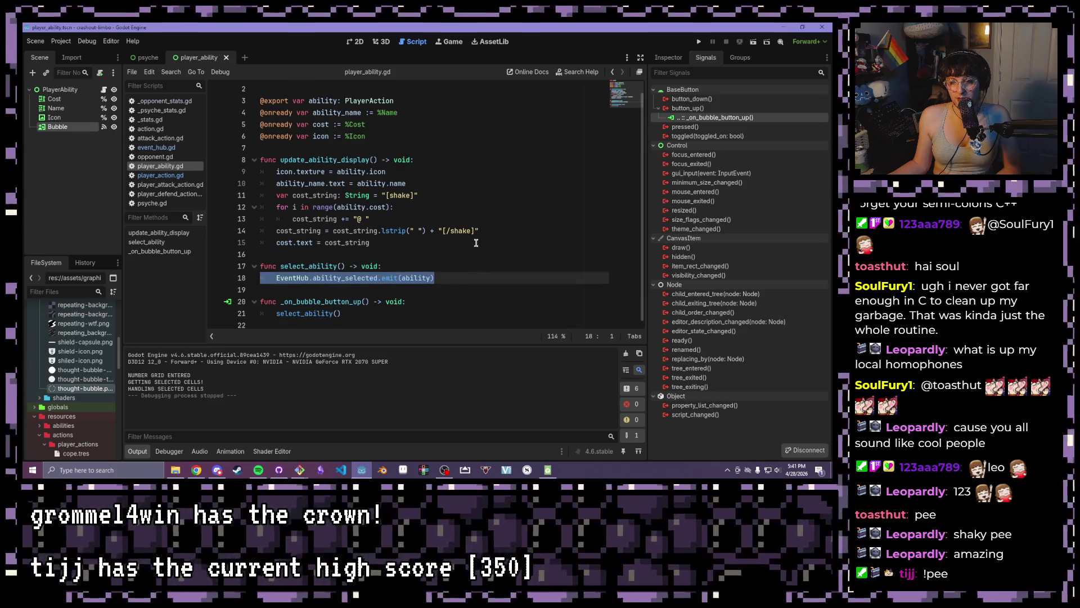
pyautogui.scroll(1, 476, 243)
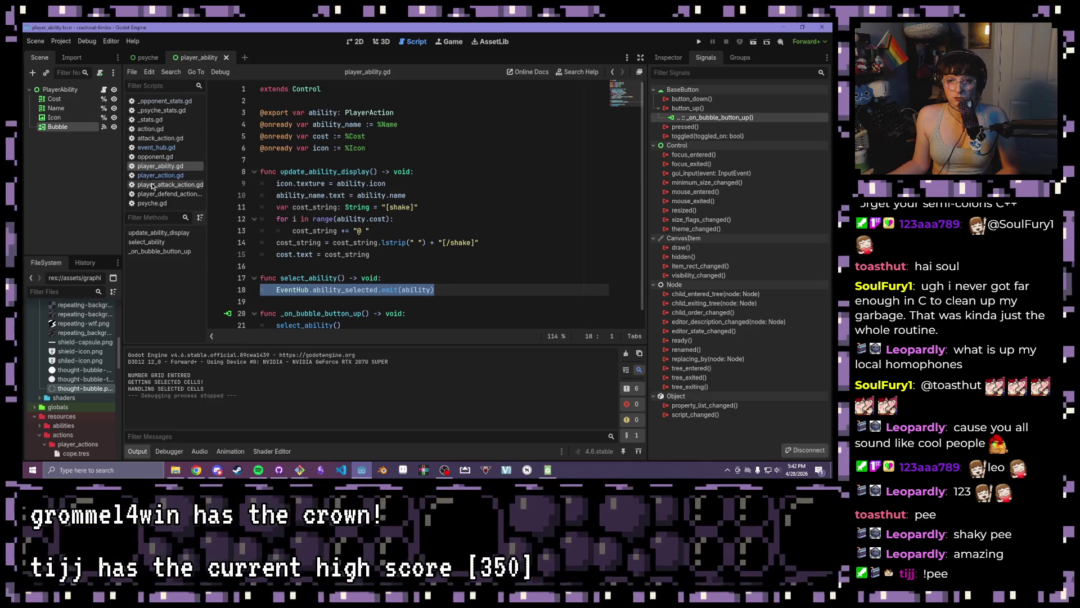
pyautogui.click(153, 203)
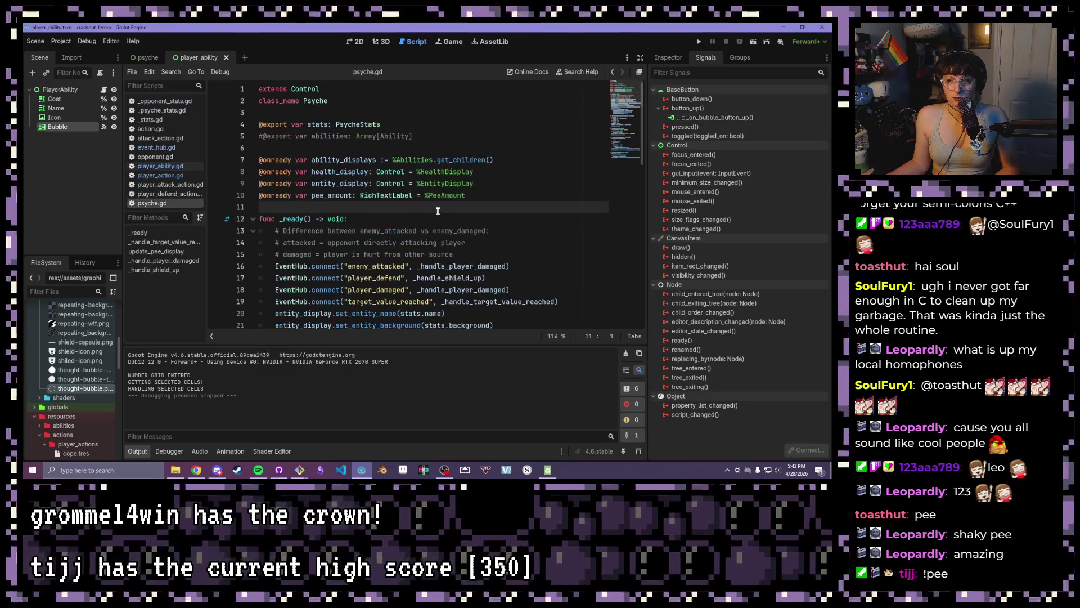
# Add EventHub.connect("ability_selected", _handle_selected_ability) as line 20 of _ready()
pyautogui.scroll(-2, 444, 211)
pyautogui.click(568, 231)
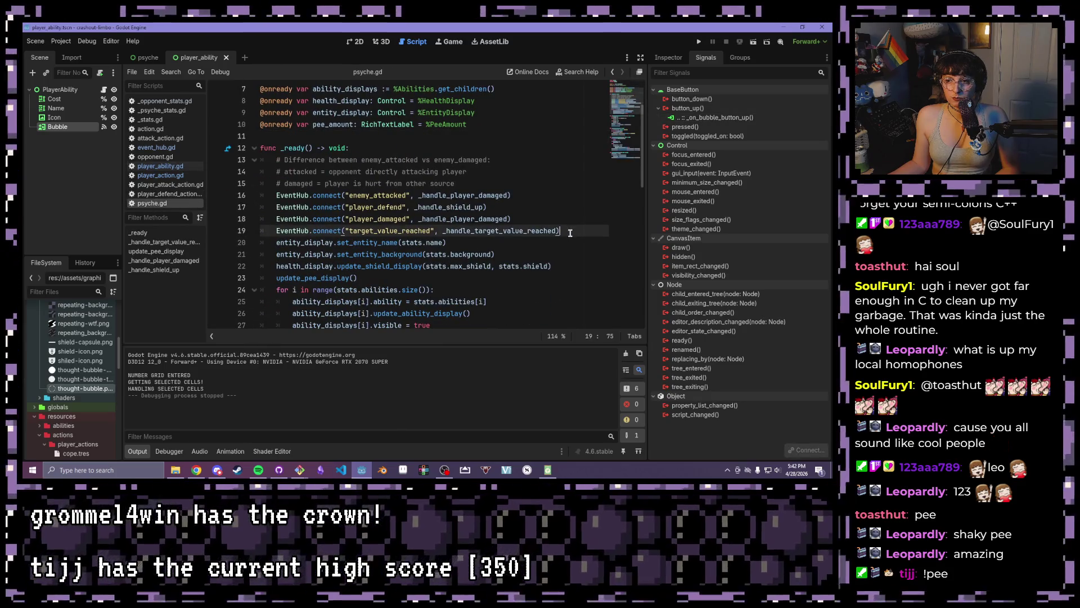
pyautogui.scroll(2, 539, 223)
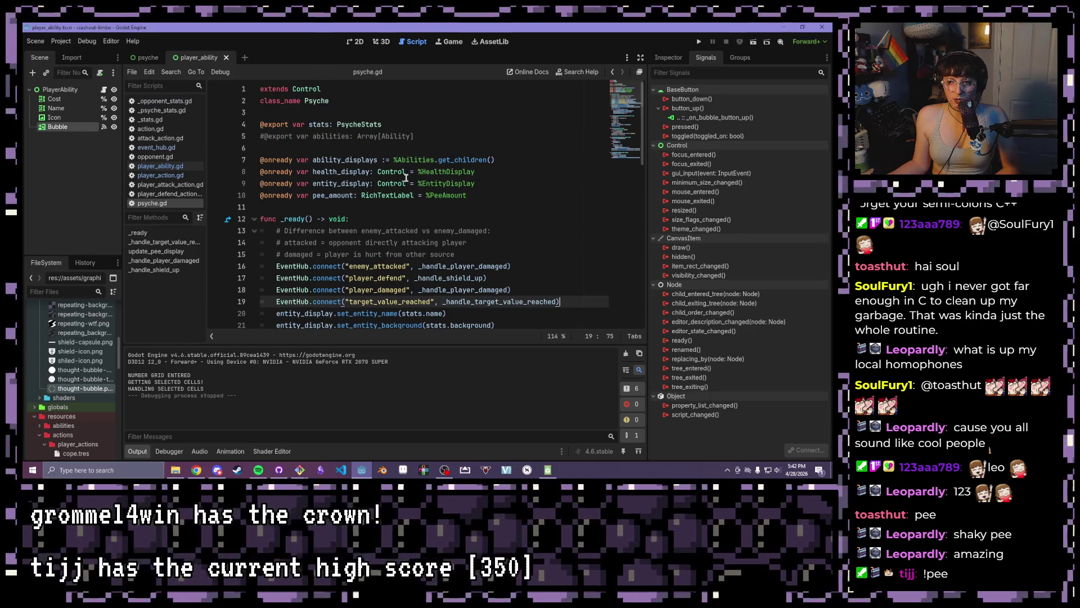
pyautogui.scroll(-3, 467, 202)
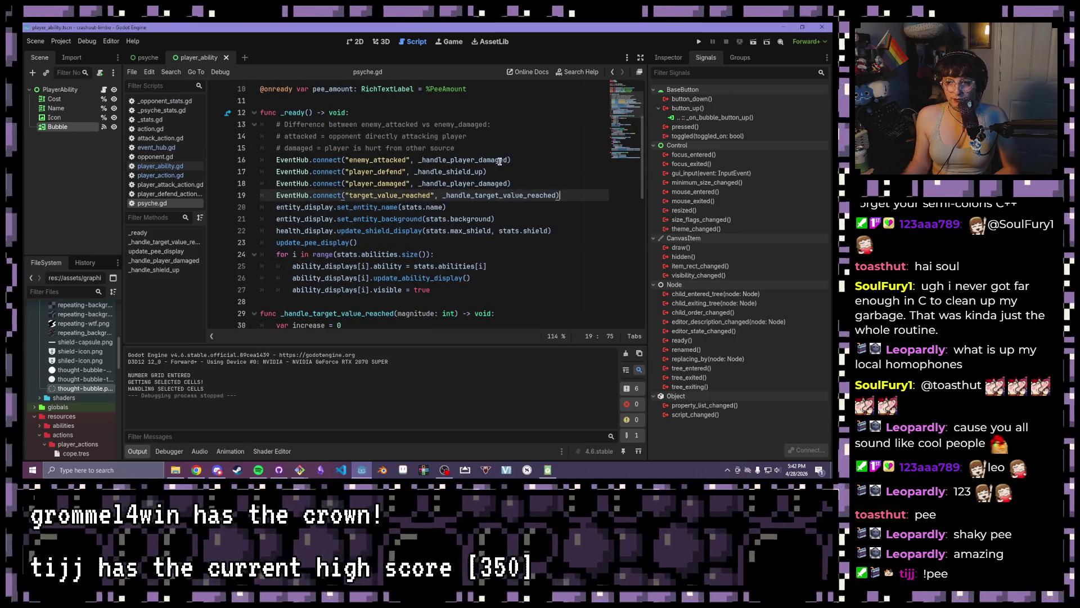
pyautogui.press('Return')
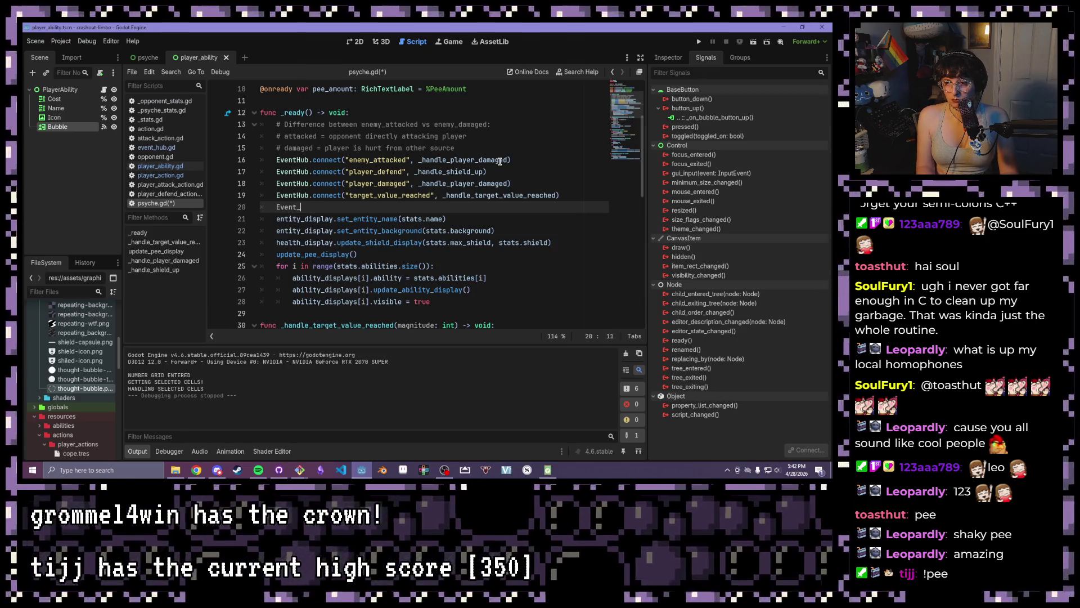
pyautogui.press('BackSpace')
pyautogui.press('BackSpace')
pyautogui.write('ub.connect(')
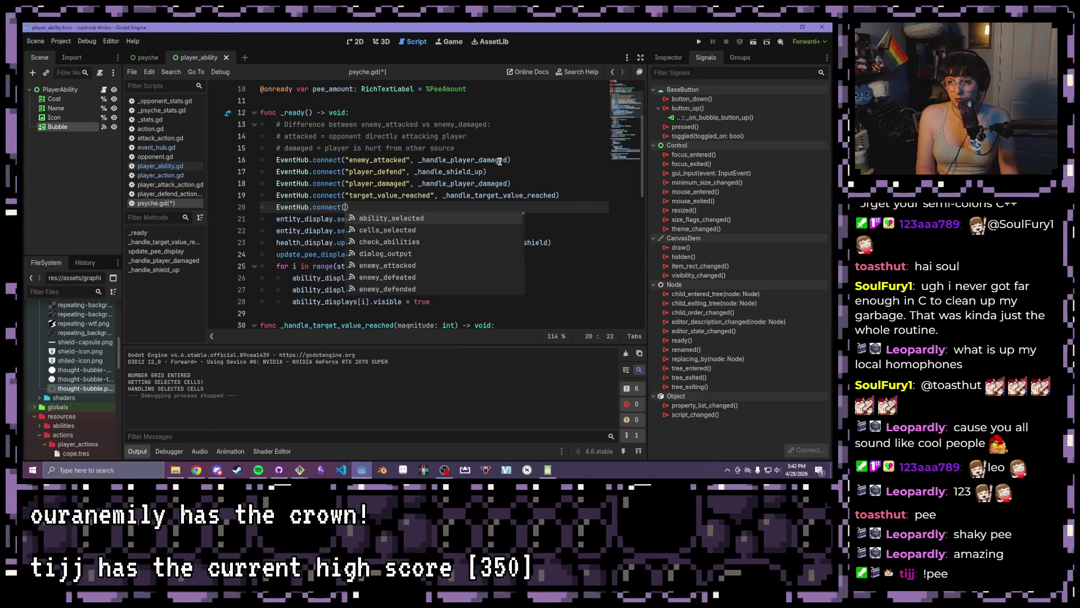
pyautogui.write('"')
pyautogui.press('Return')
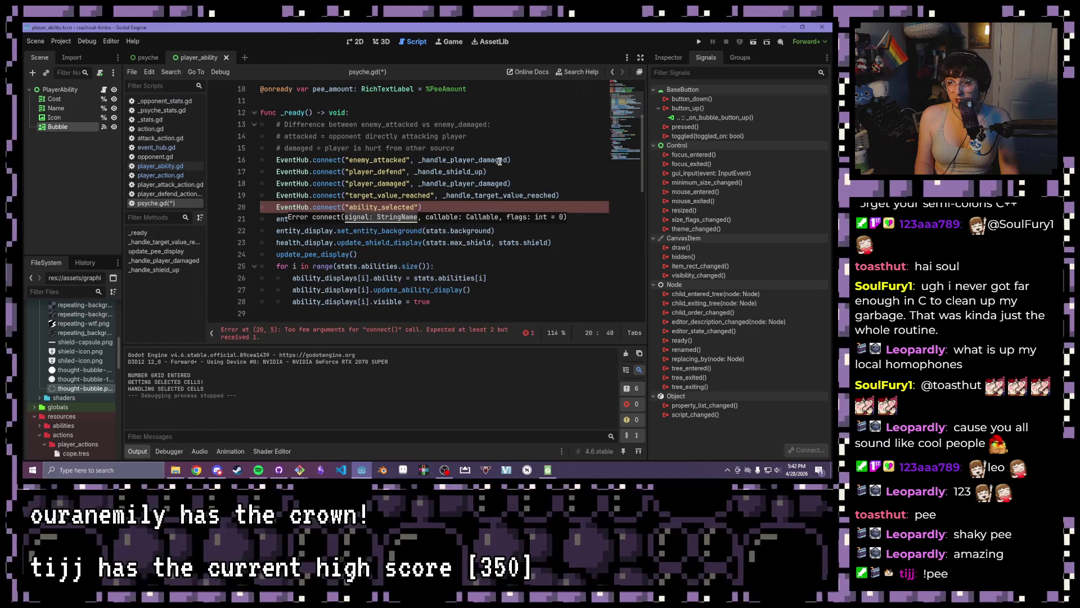
pyautogui.write(', _handle_')
pyautogui.write('selected_')
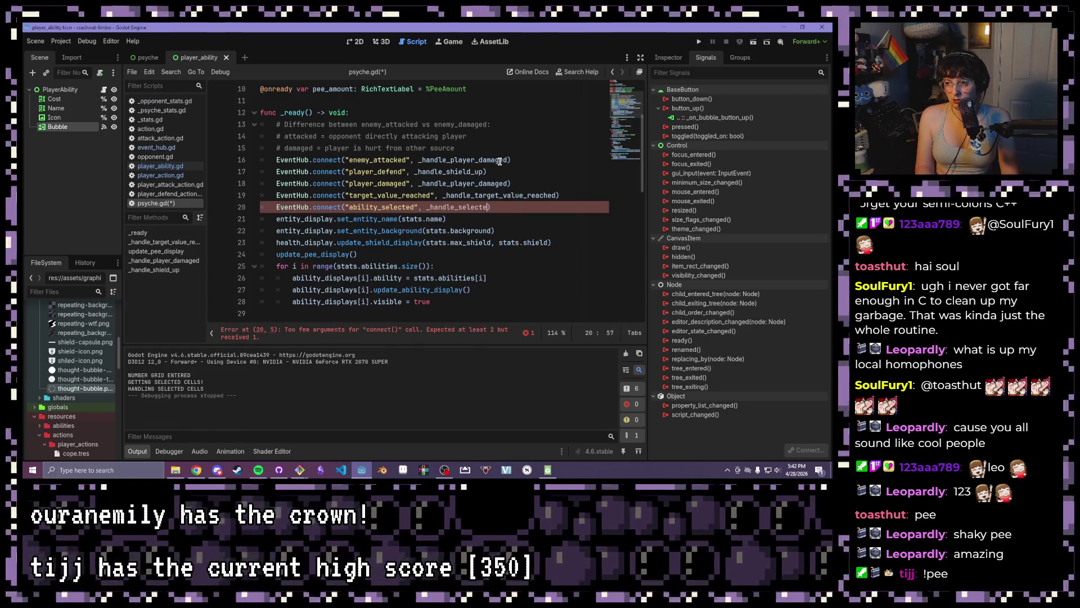
pyautogui.write('abil')
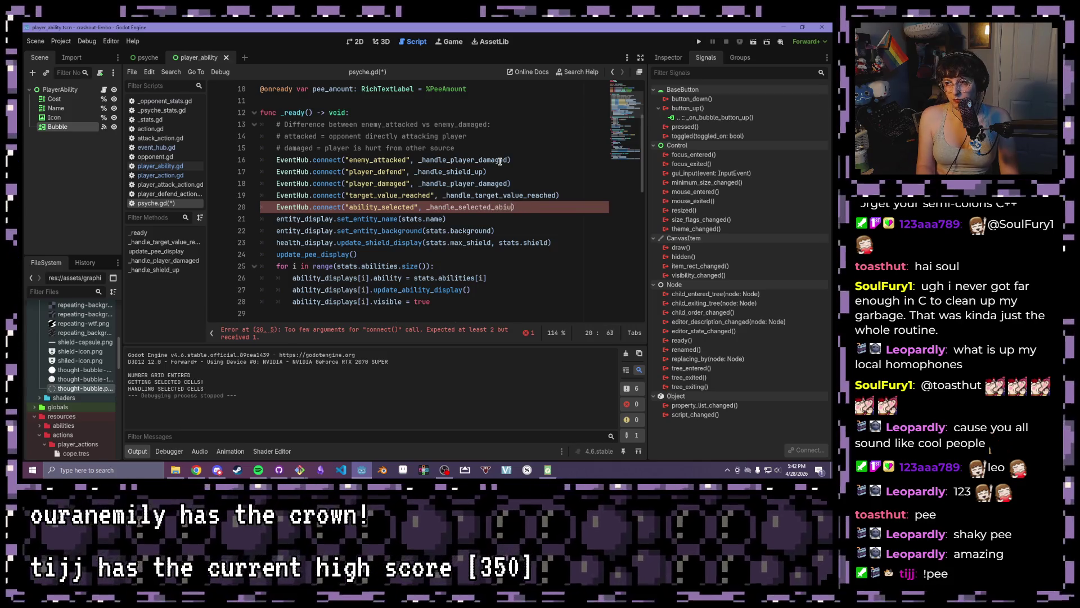
pyautogui.write('ity')
pyautogui.scroll(-10, 497, 135)
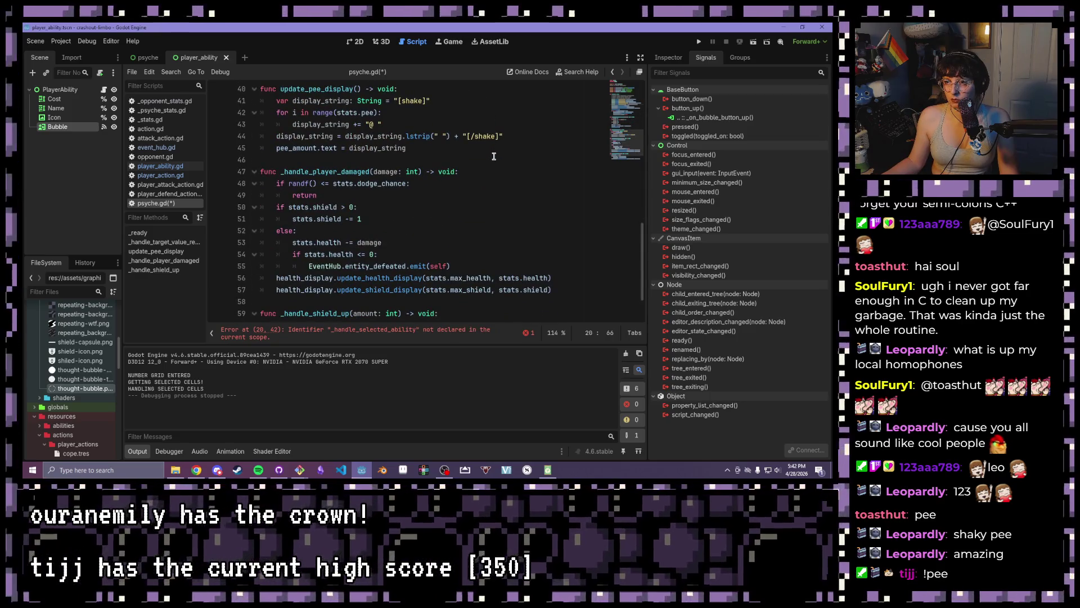
# Write a _handle_ability_selected(ability: PlayerAction) -> void function whose body is pass
pyautogui.click(494, 156)
pyautogui.press('Return')
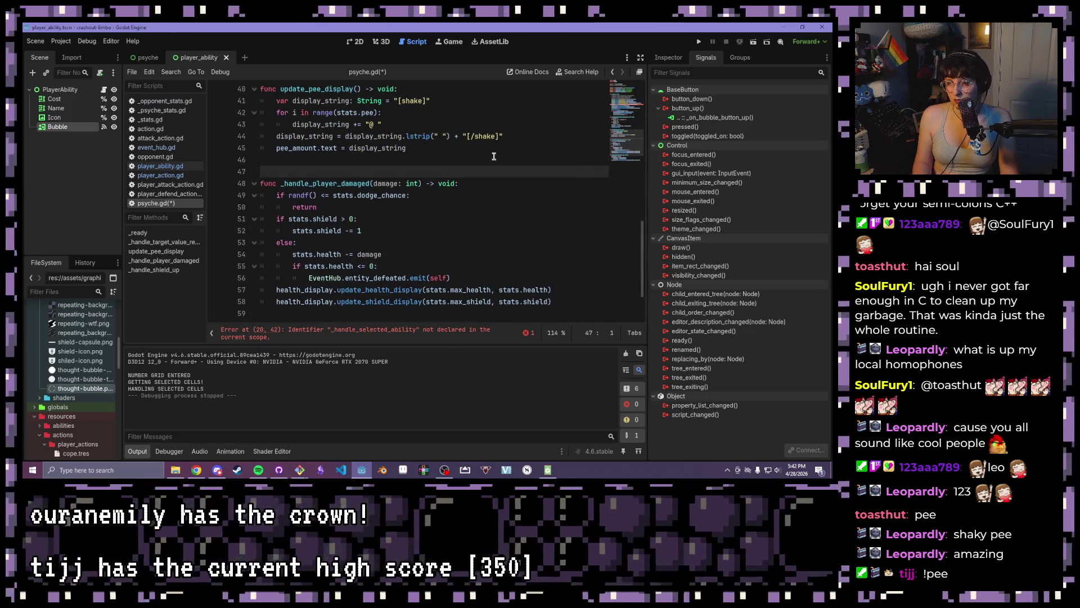
pyautogui.press('Return')
pyautogui.press('Up')
pyautogui.write('c _g')
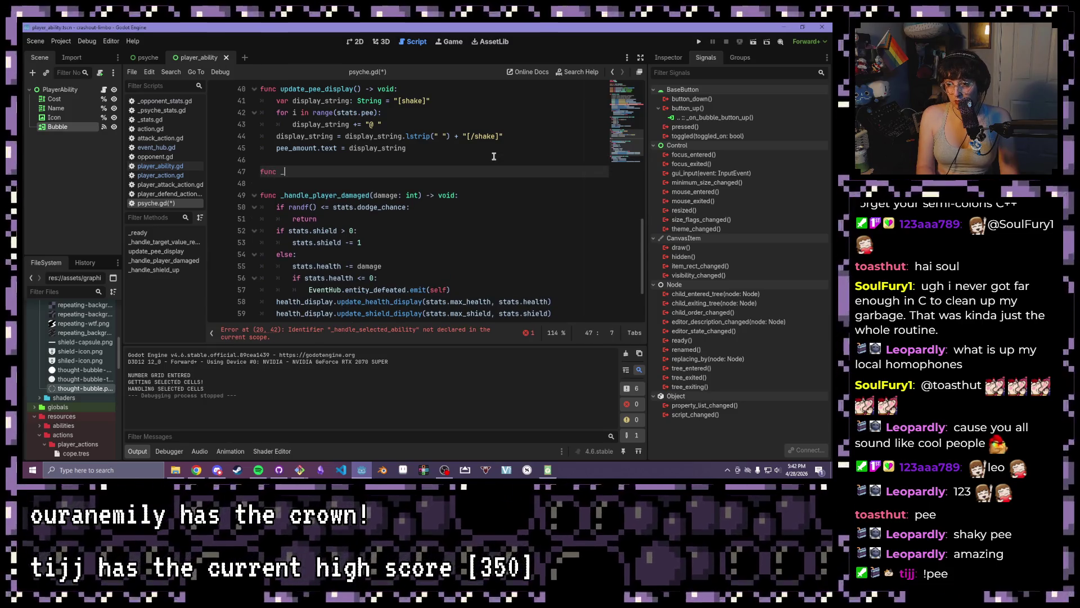
pyautogui.press('BackSpace')
pyautogui.write('handle_ability_selected(')
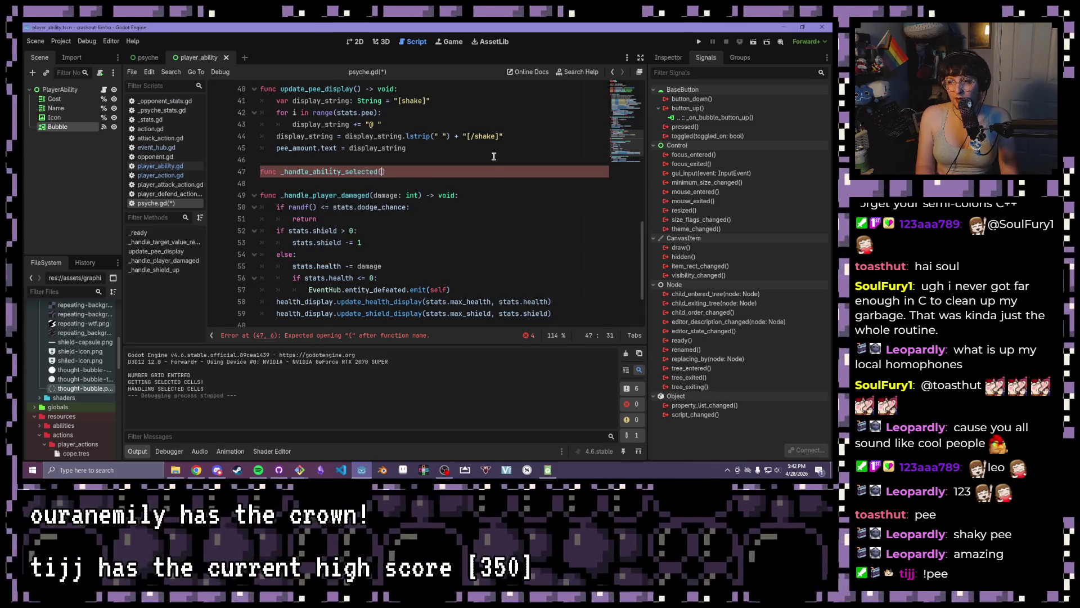
pyautogui.write('lity: P')
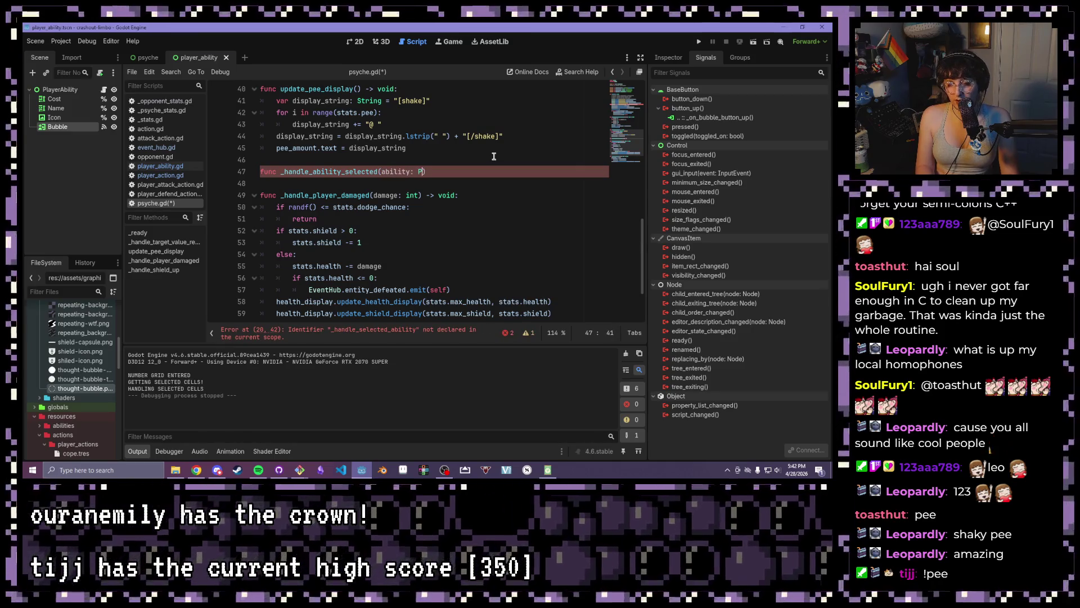
pyautogui.write('layerAction')
pyautogui.press('Return')
pyautogui.write(') -> ')
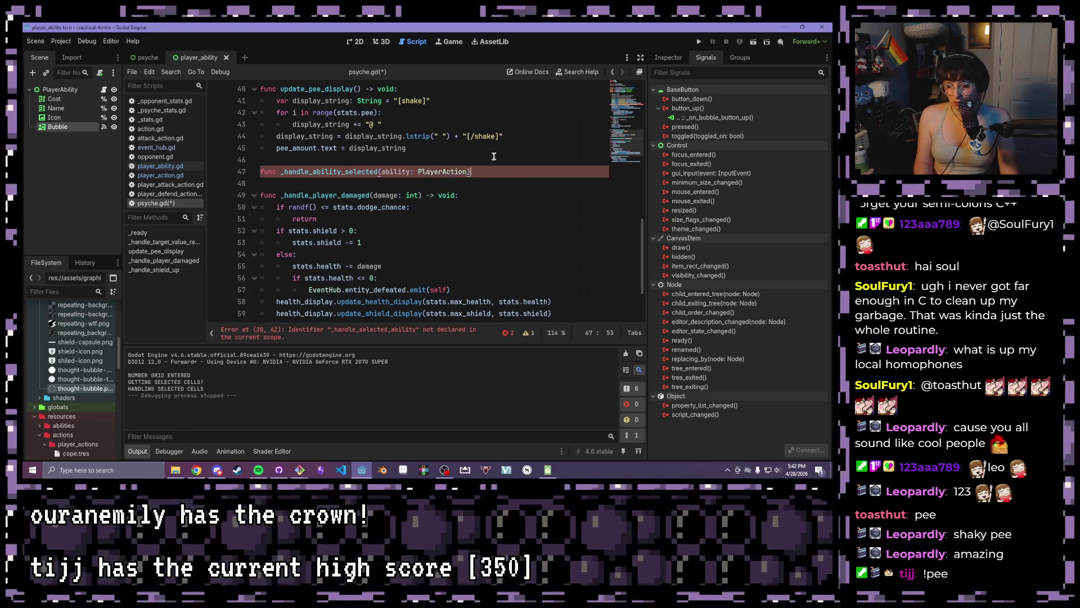
pyautogui.write('void:')
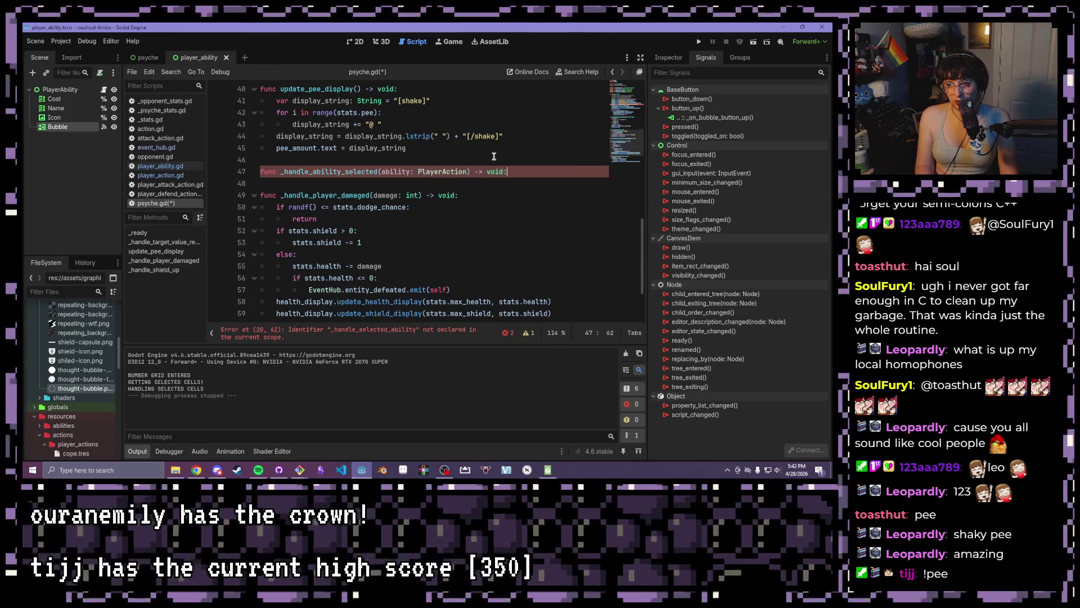
pyautogui.press('Return')
pyautogui.write('pass')
# Review the new function, then scroll up to the connect call on line 20
pyautogui.scroll(3, 293, 281)
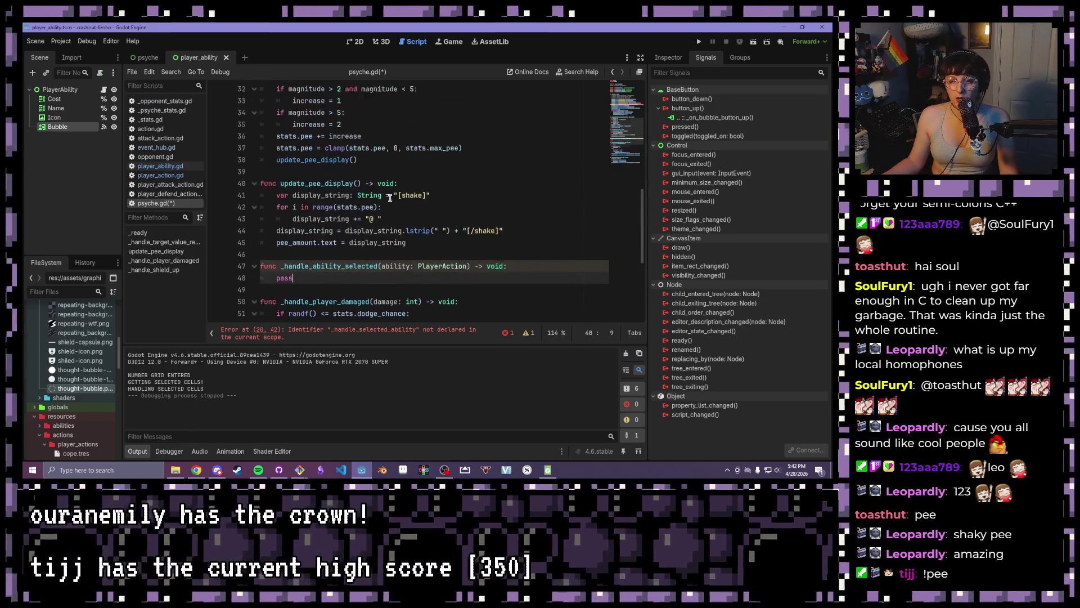
pyautogui.moveTo(316, 293); pyautogui.dragTo(231, 276)
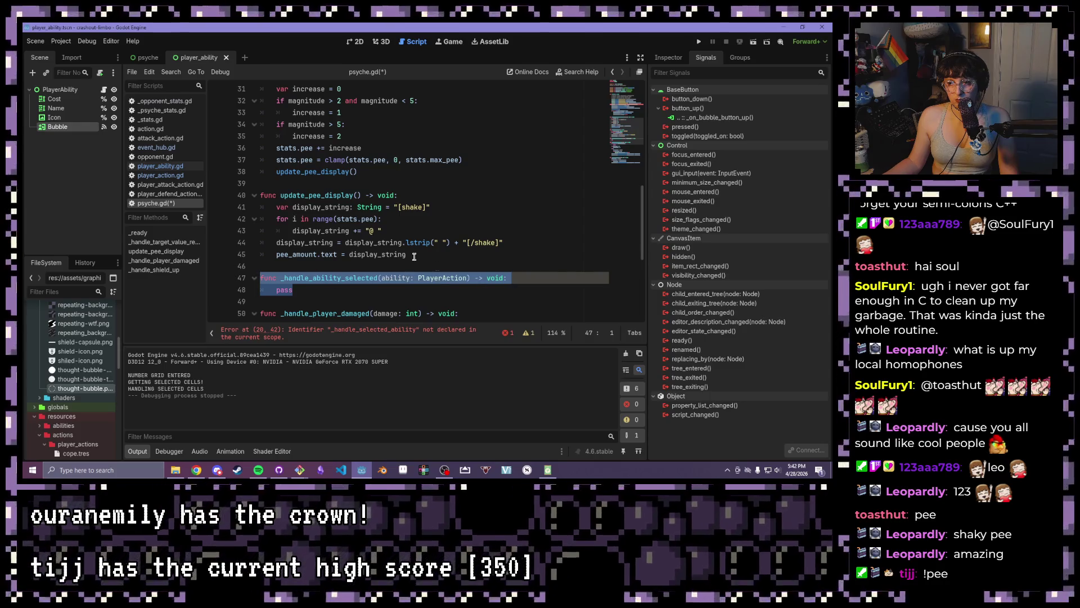
pyautogui.press('Right')
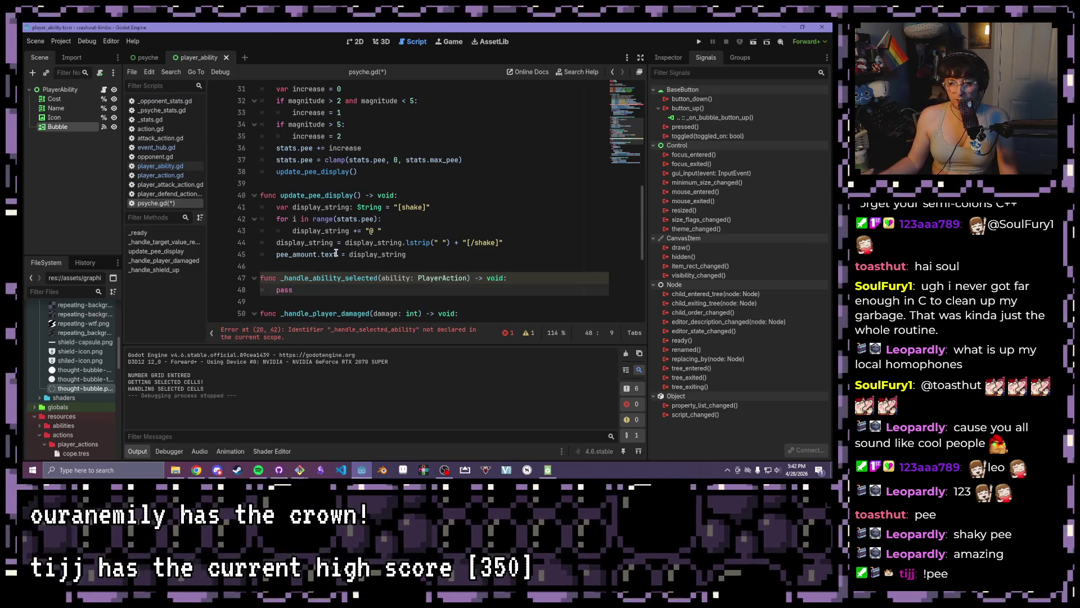
pyautogui.scroll(9, 324, 250)
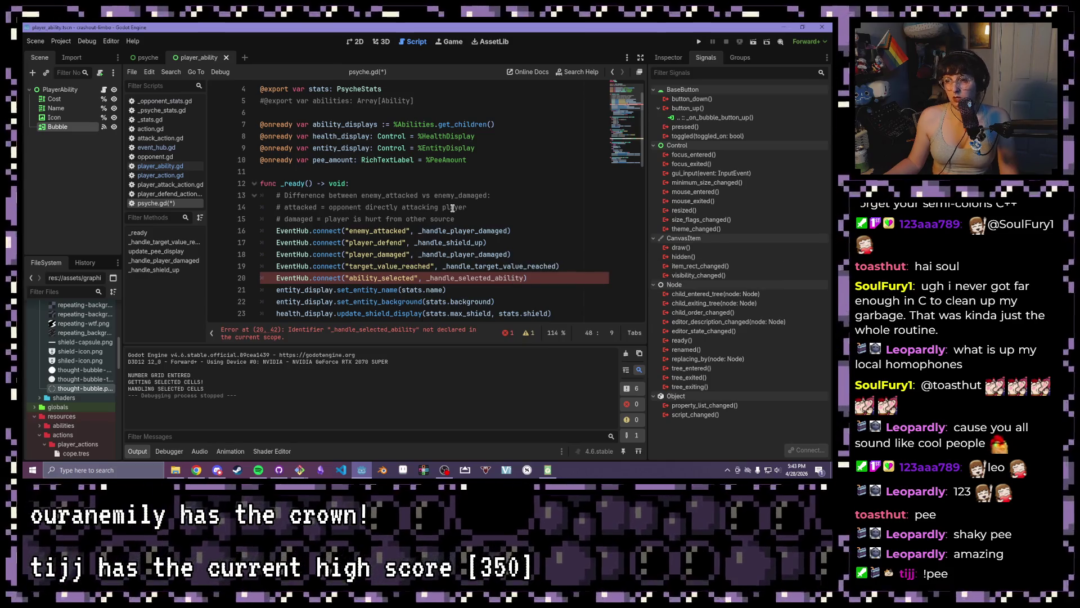
# Rename the handler to _handle_selected_ability and save psyche.gd
pyautogui.scroll(-10, 451, 206)
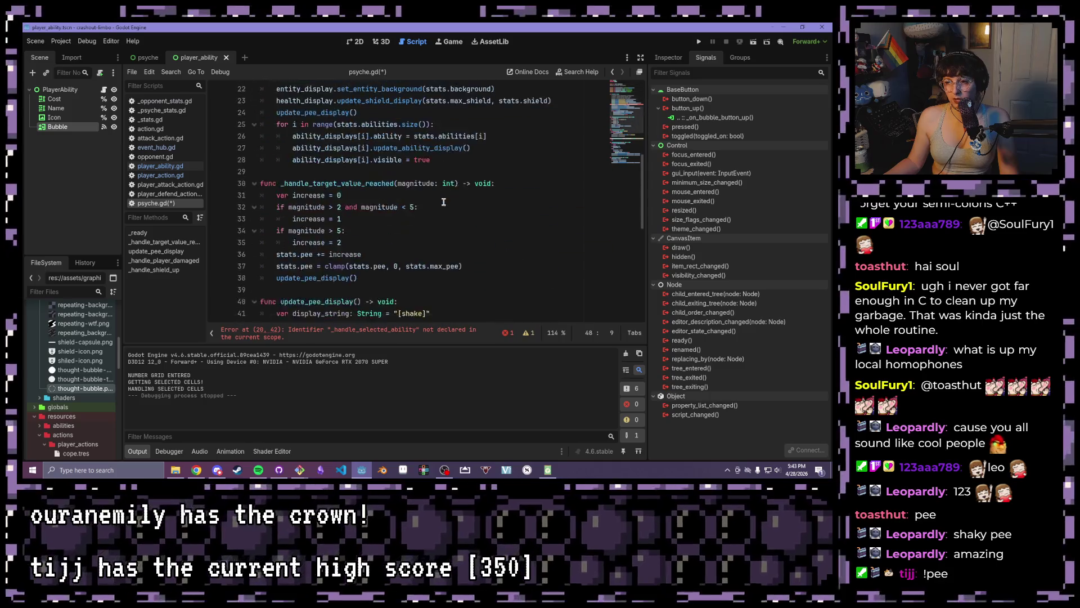
pyautogui.scroll(2, 440, 201)
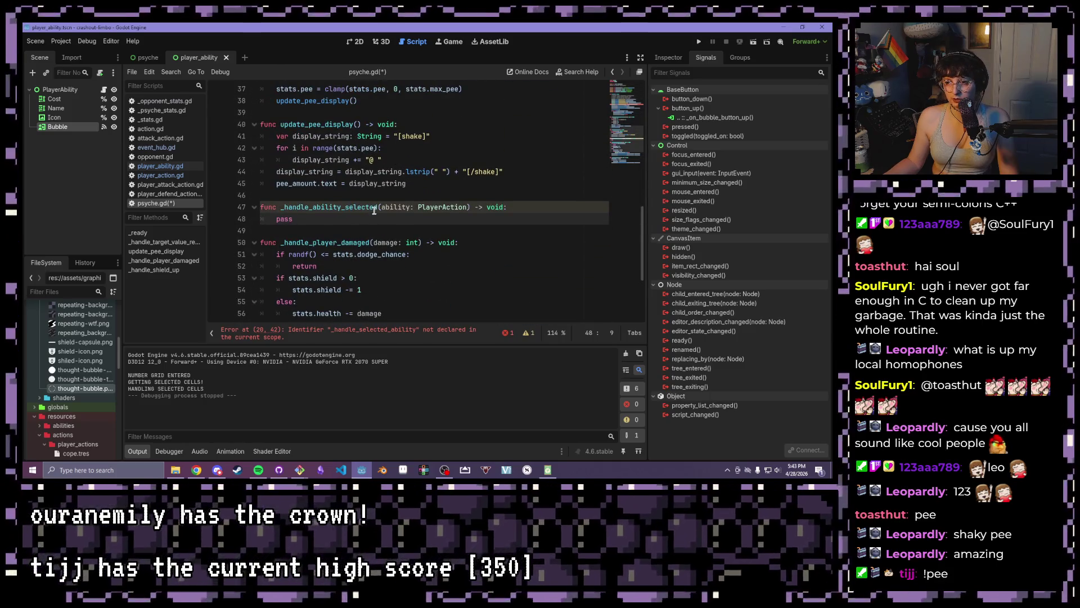
pyautogui.click(378, 207)
pyautogui.keyDown('shift'); pyautogui.click(313, 207); pyautogui.keyUp('shift')
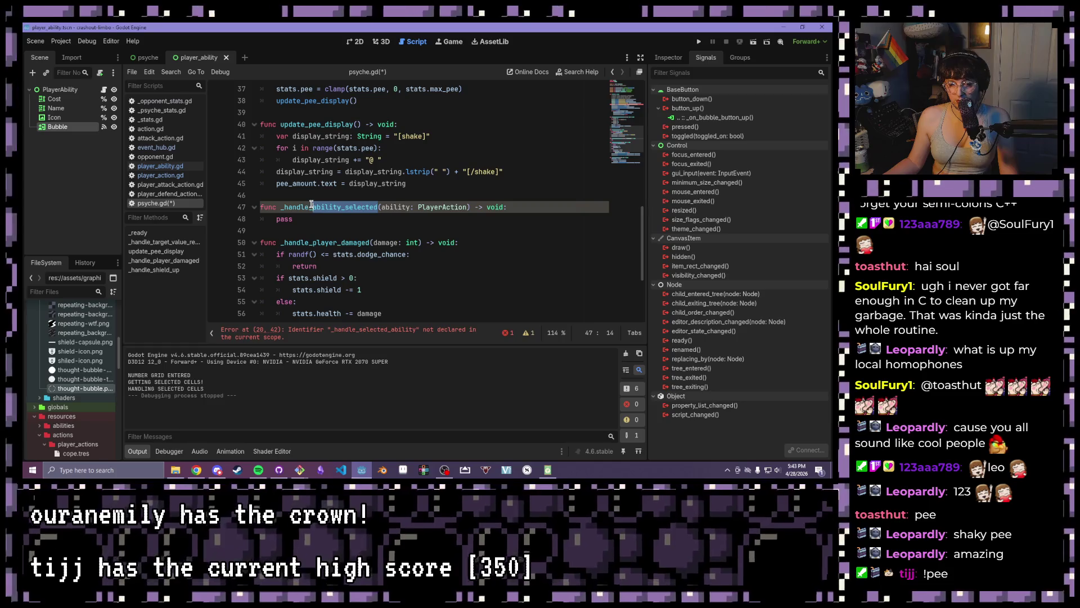
pyautogui.write('selected_ability')
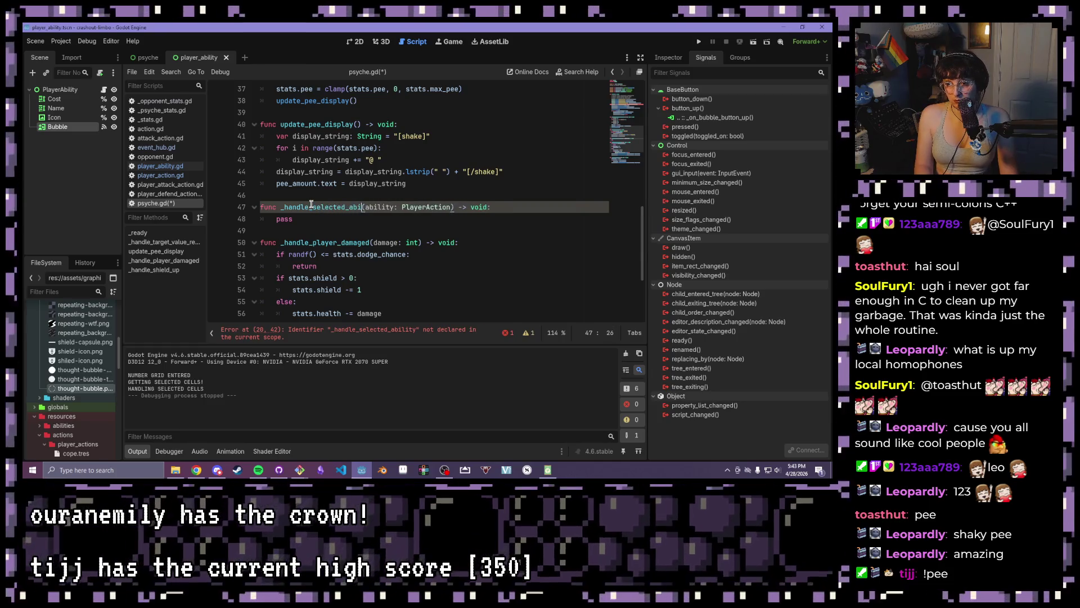
pyautogui.hotkey('ctrl', 's')
# Replace pass with 'if ability.cost <= stats.pee:' calling ability.use()
pyautogui.click(300, 215)
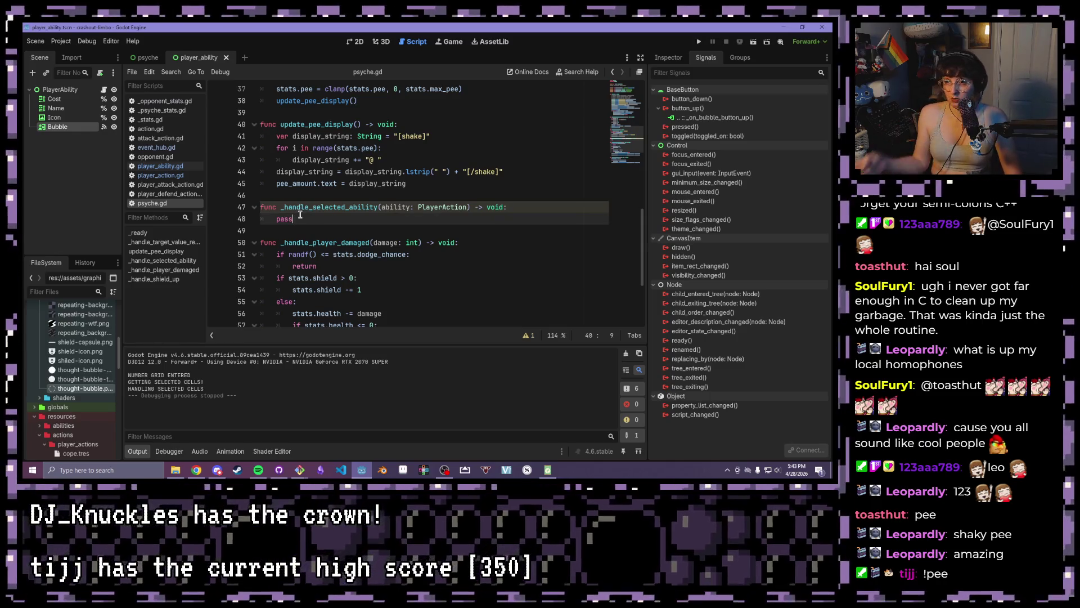
pyautogui.moveTo(293, 218); pyautogui.dragTo(276, 219)
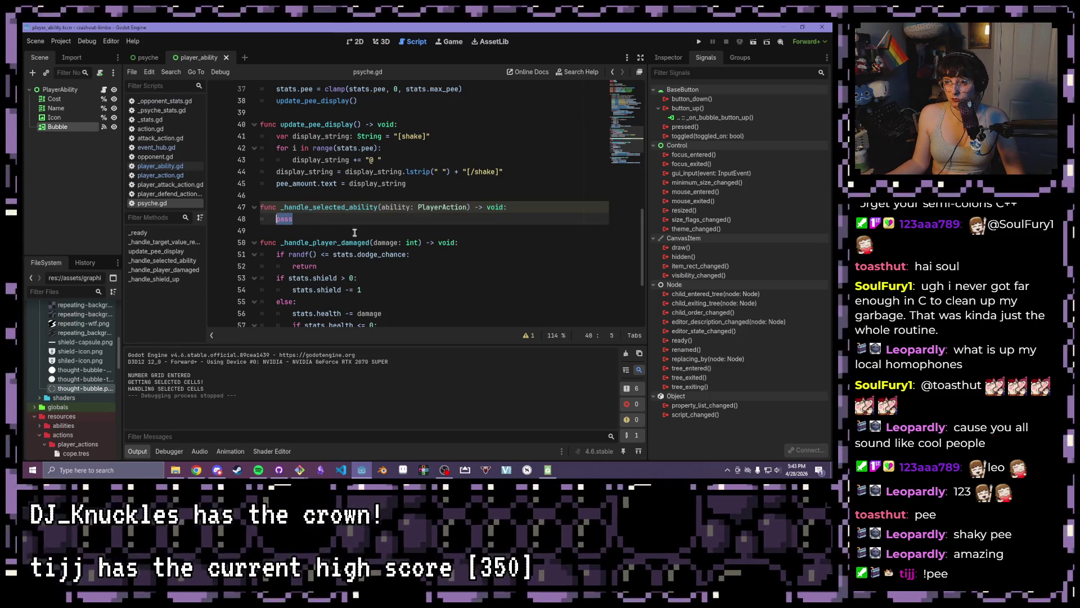
pyautogui.press('BackSpace')
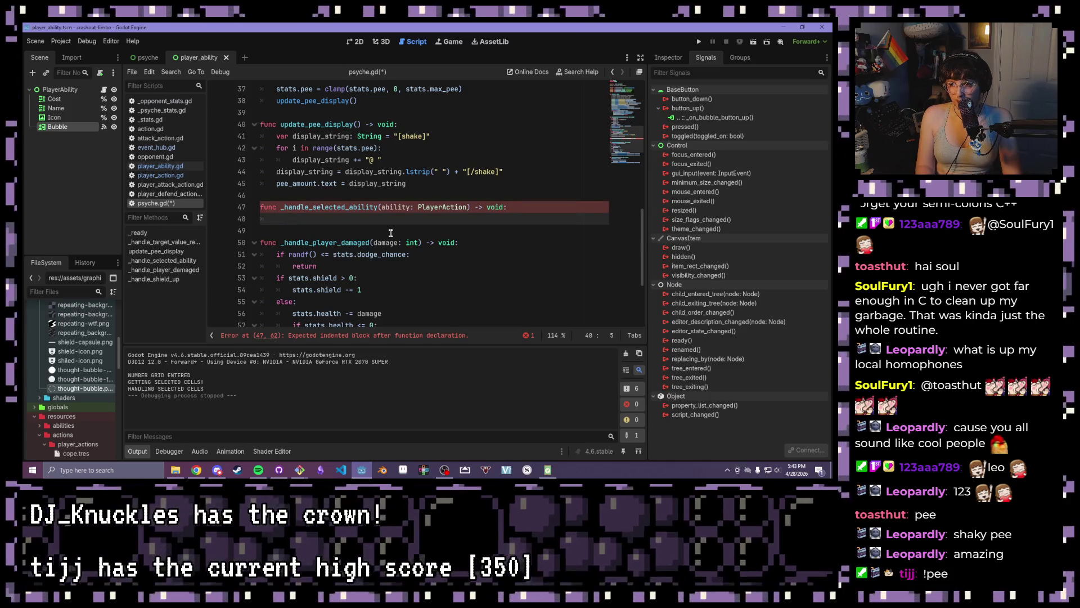
pyautogui.write('if')
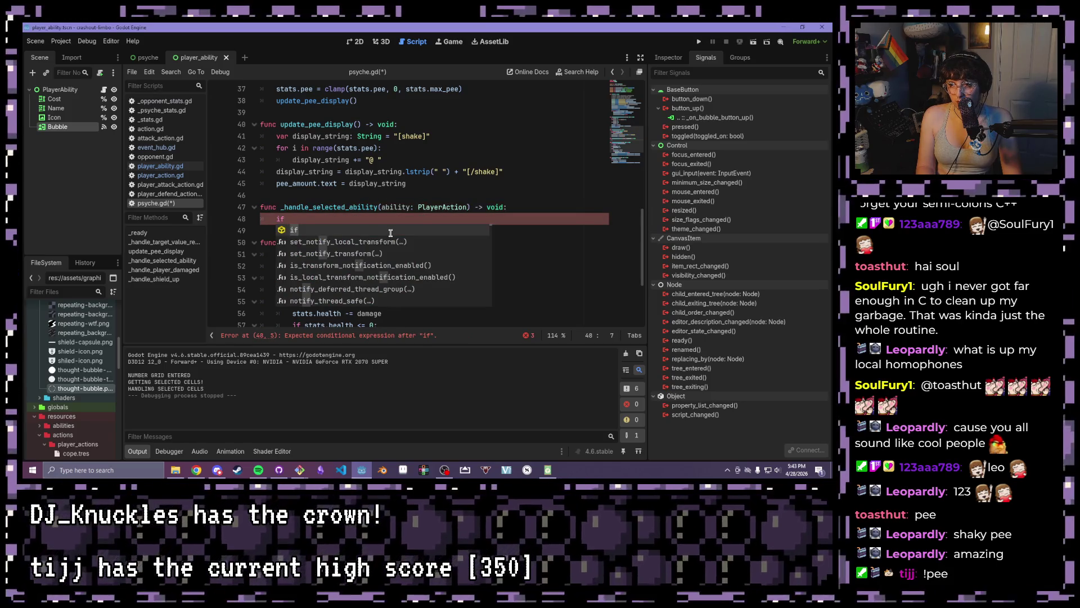
pyautogui.write(' ability.c')
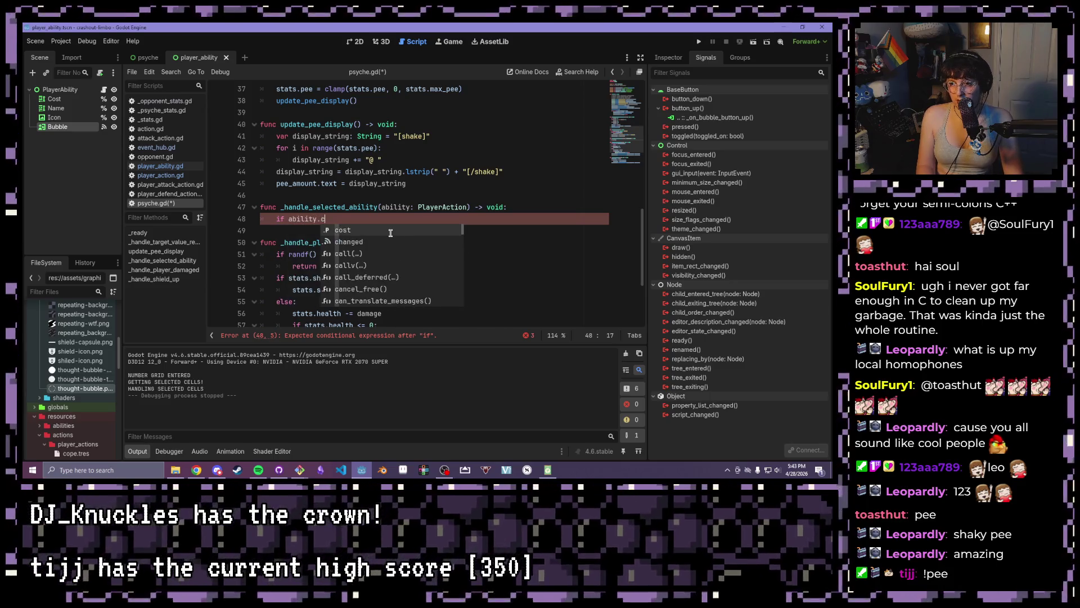
pyautogui.write('ost')
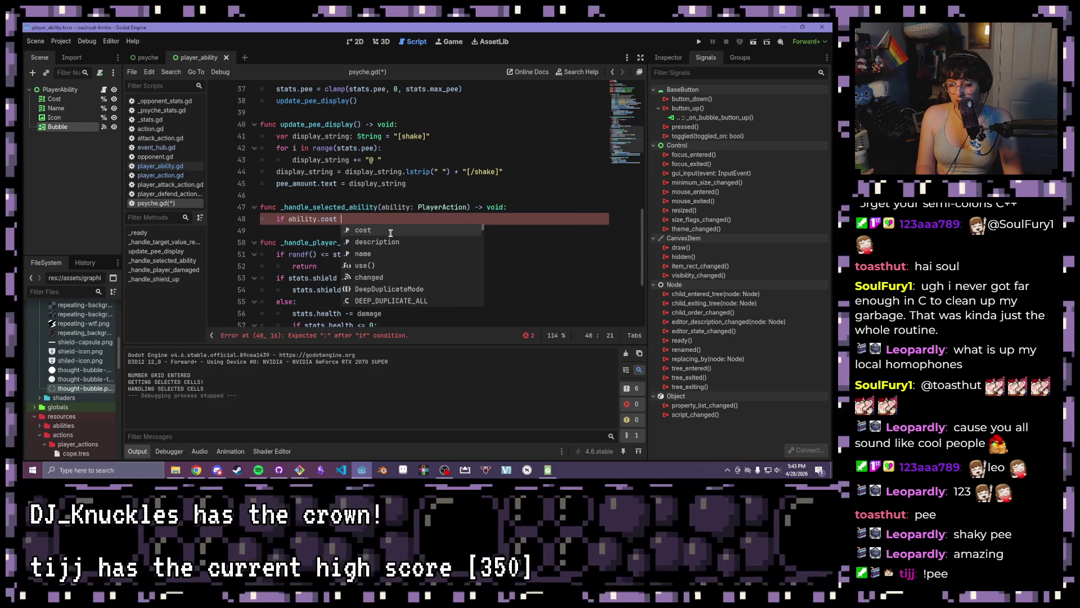
pyautogui.write(' <=')
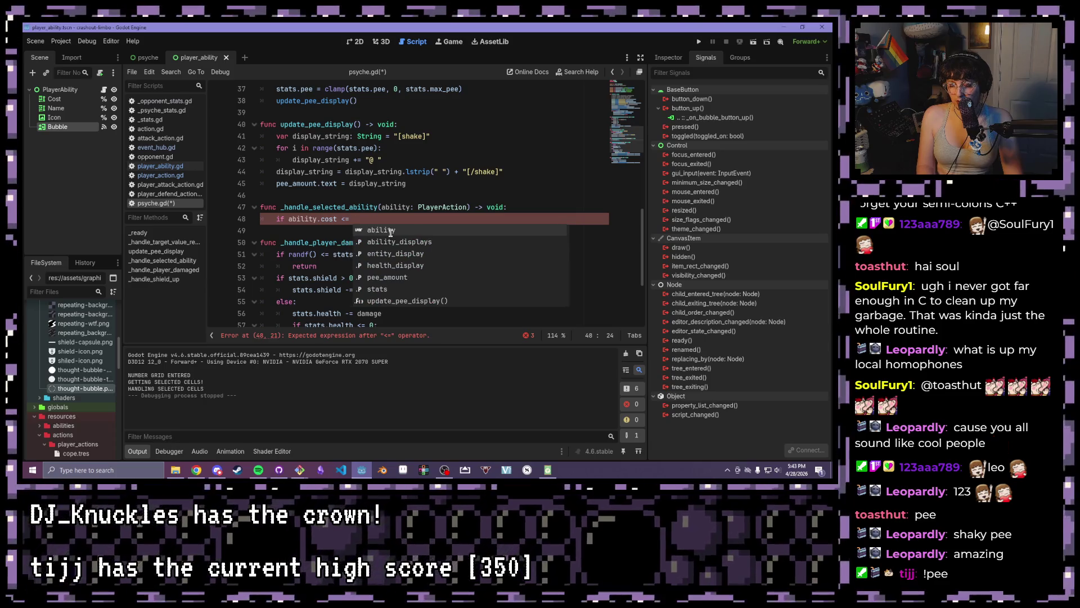
pyautogui.write(' stats.')
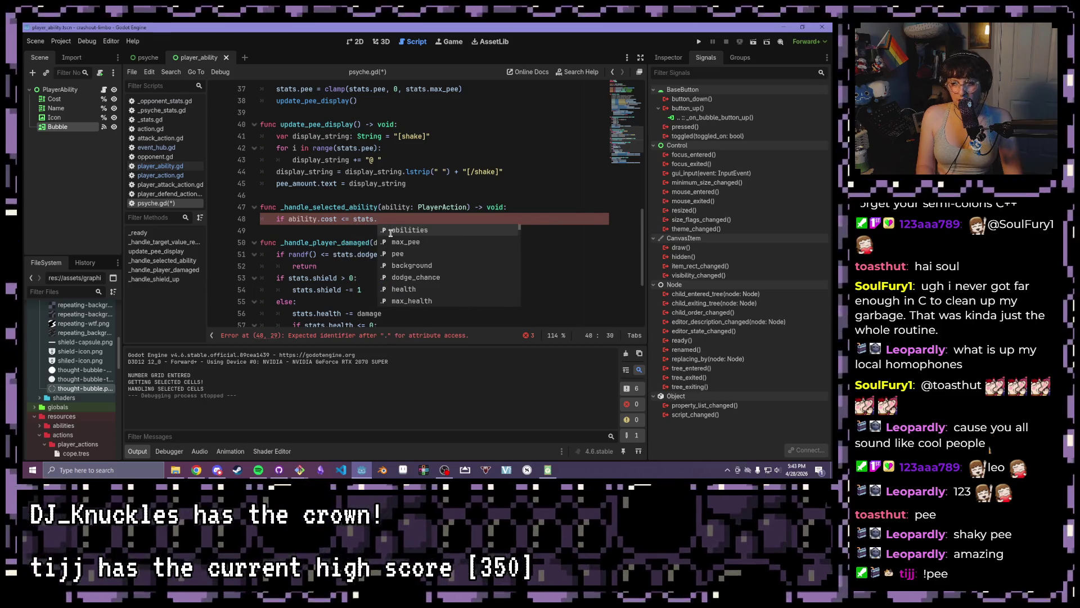
pyautogui.write('pee')
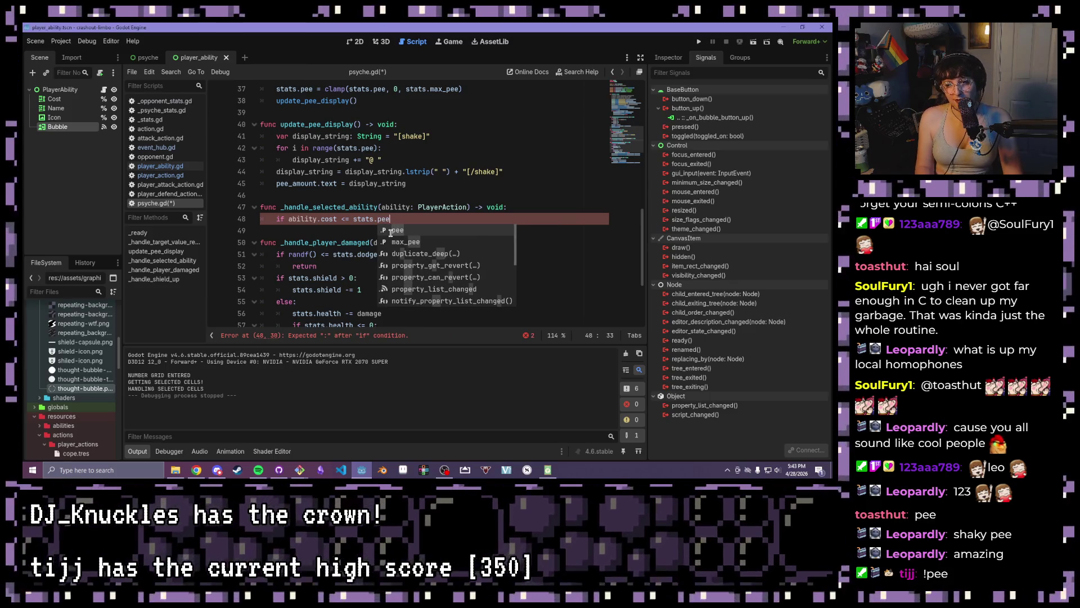
pyautogui.write(':')
pyautogui.press('Return')
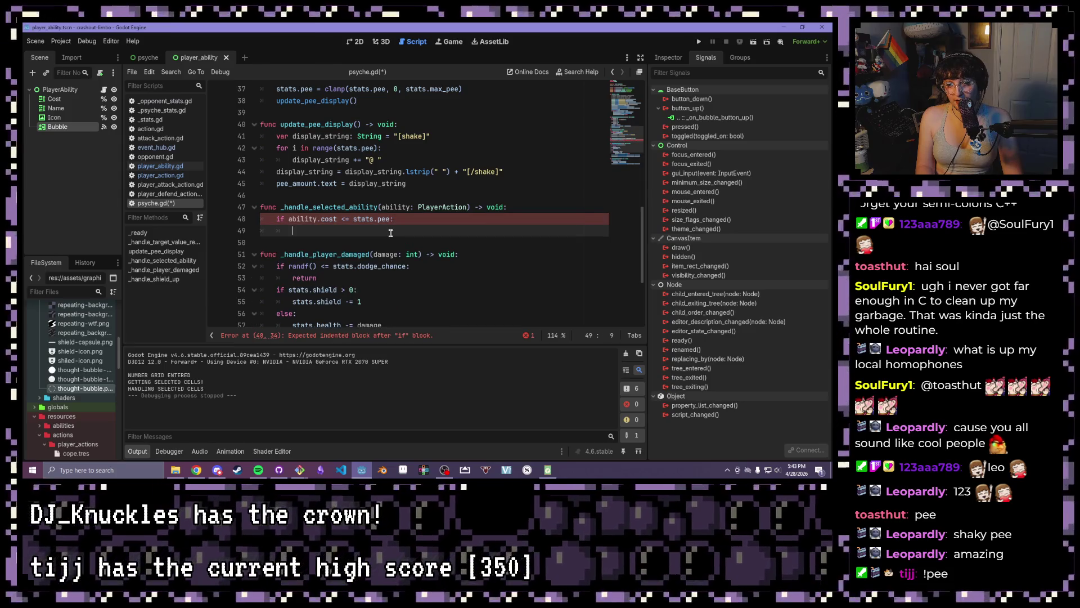
pyautogui.write('ability.use')
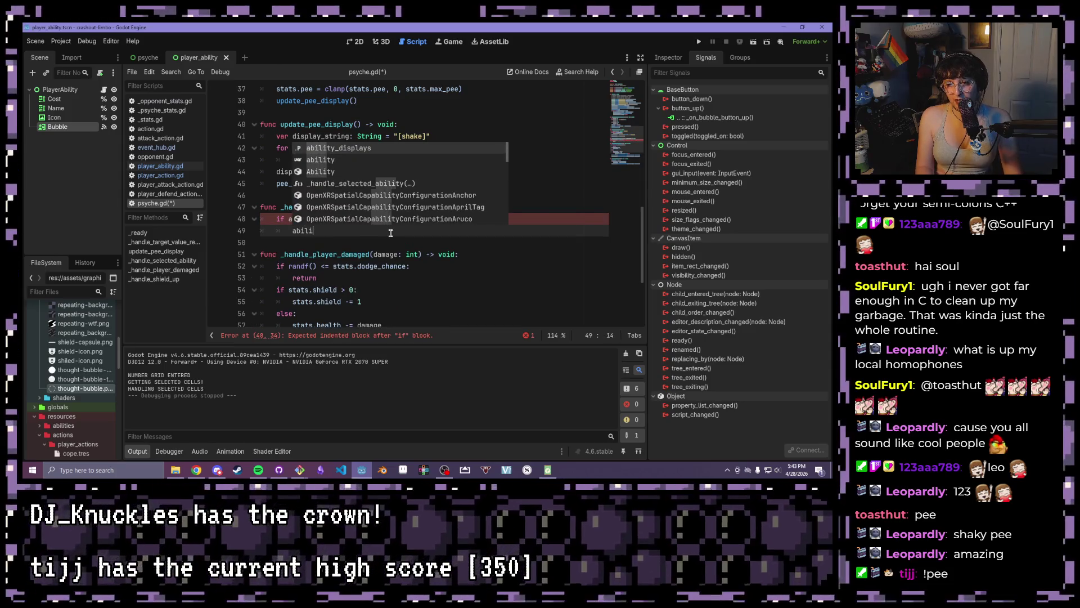
pyautogui.press('Return')
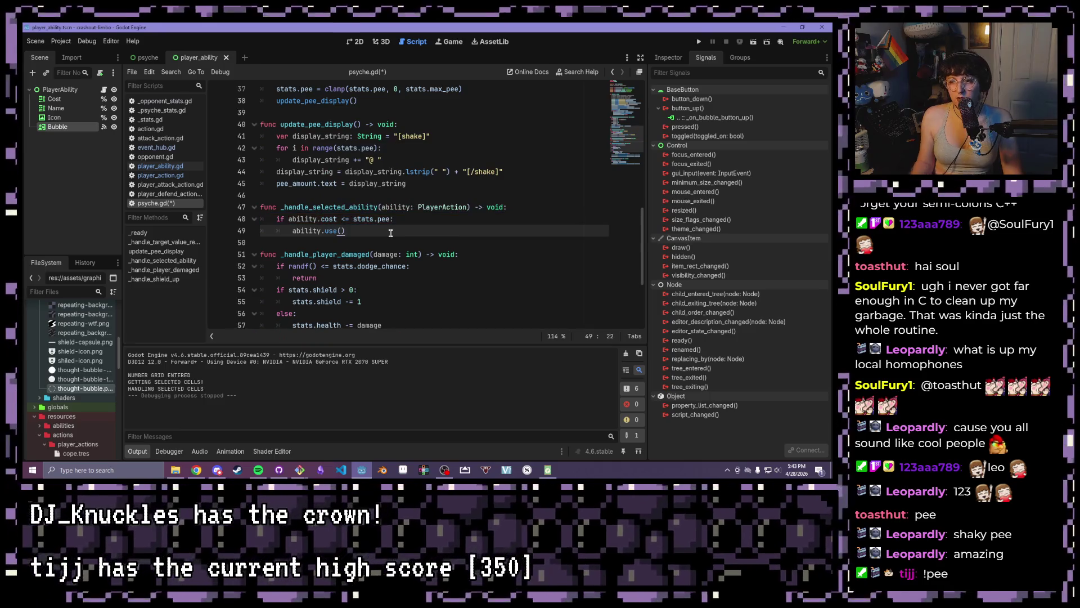
pyautogui.press('Return')
pyautogui.write('stats')
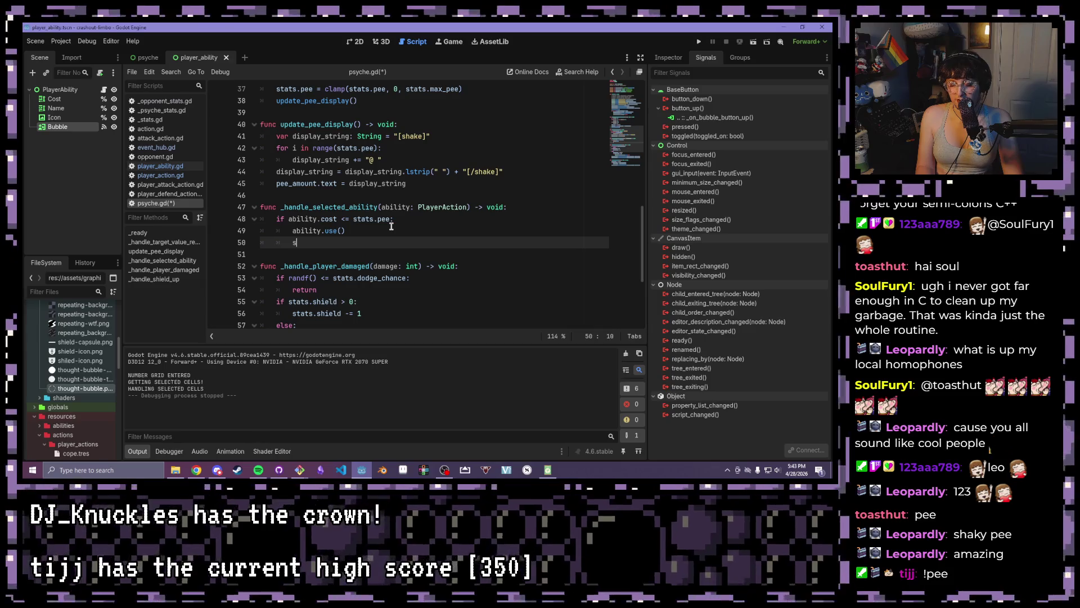
# Deduct ability.cost from stats.pee and call update_pee_display() inside the if block
pyautogui.write('.pee')
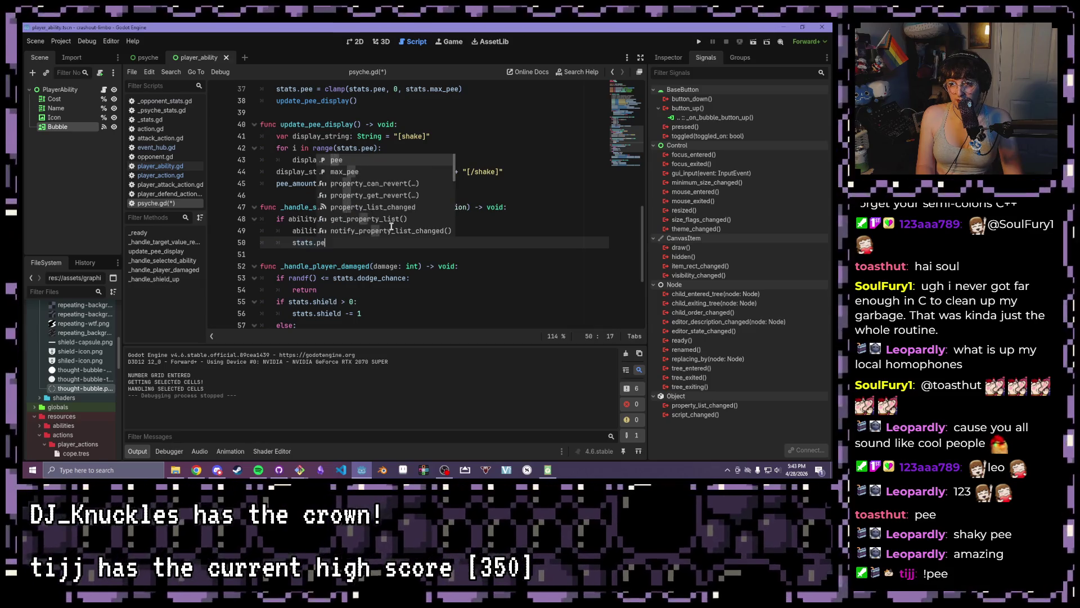
pyautogui.write(' -')
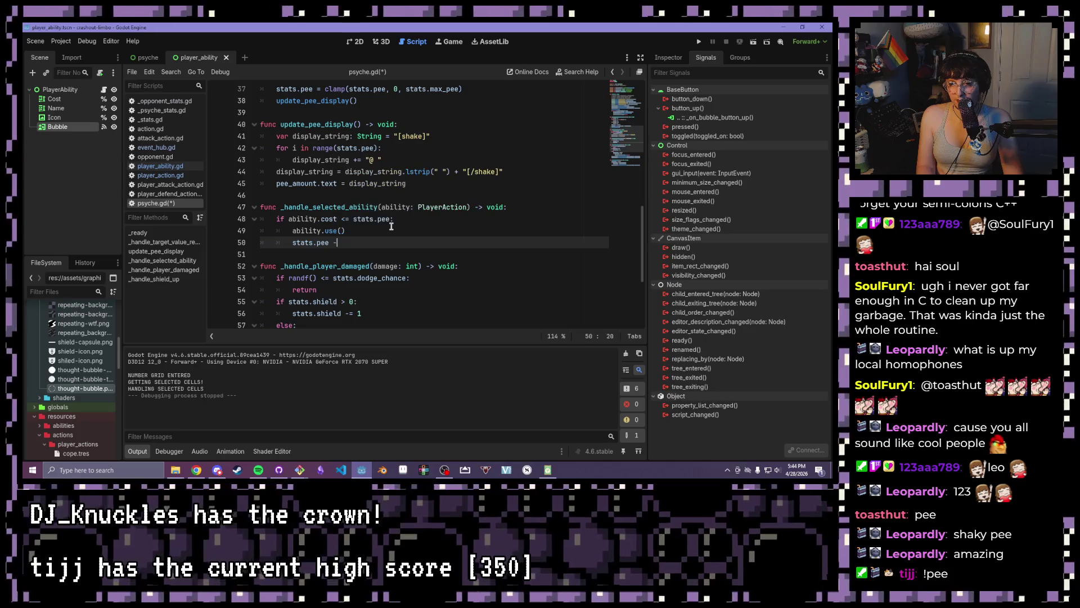
pyautogui.write('= ab')
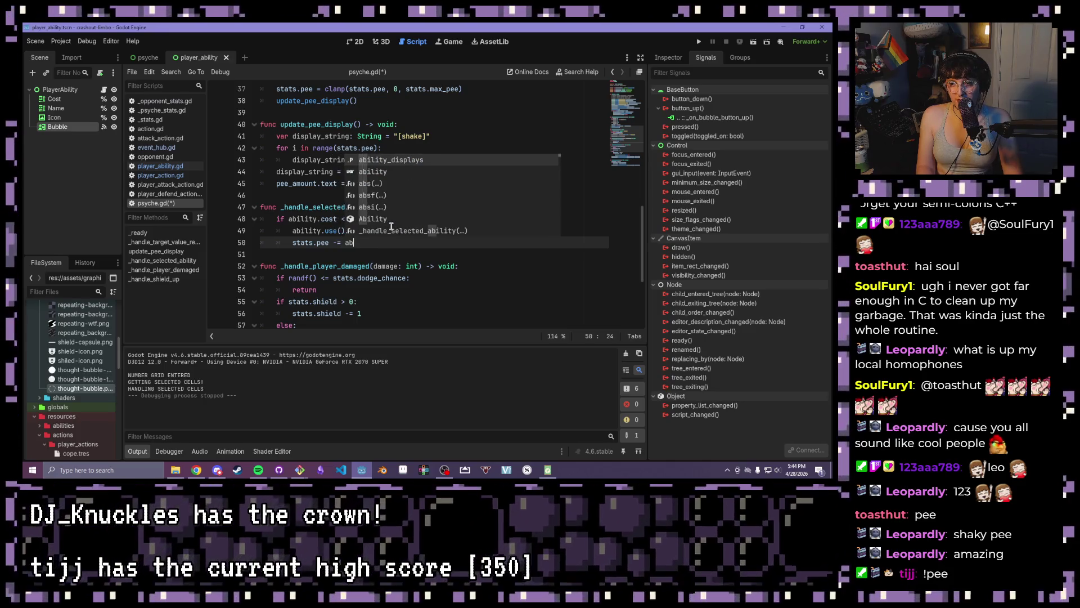
pyautogui.press('Down')
pyautogui.press('Return')
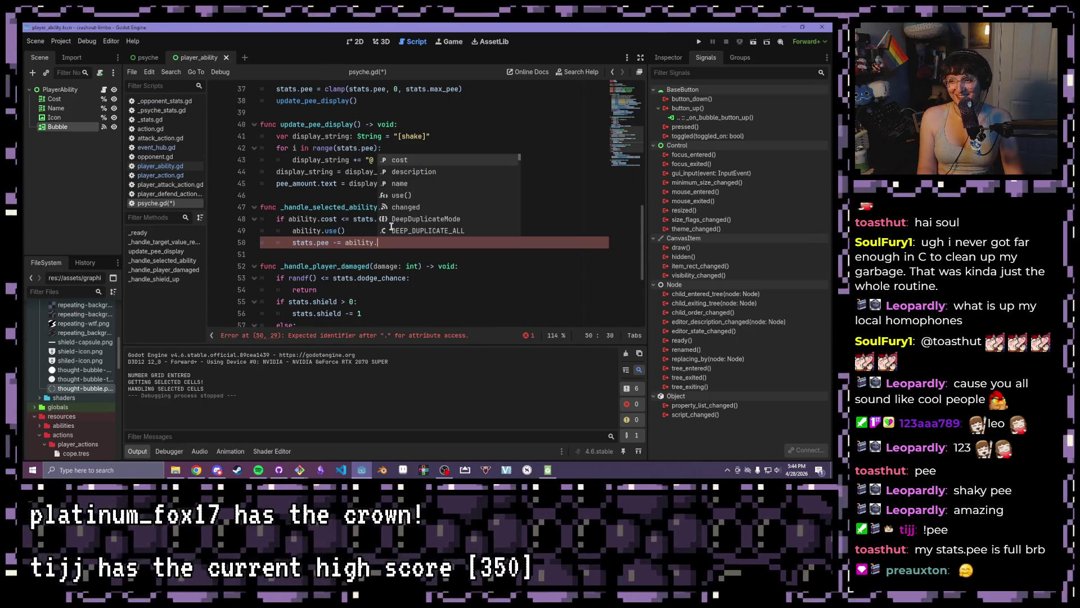
pyautogui.write('cp')
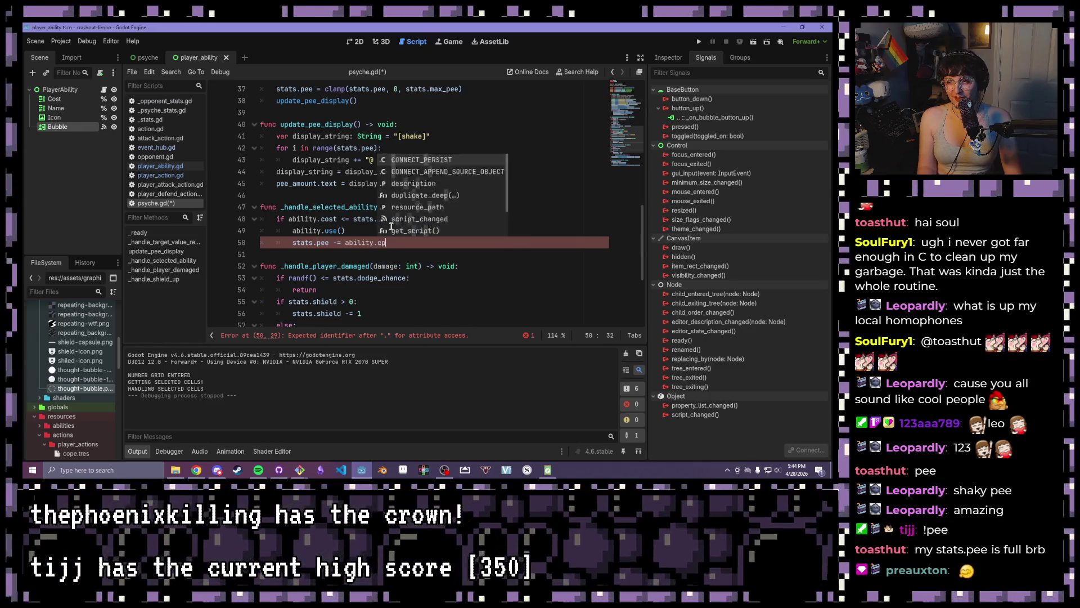
pyautogui.press('BackSpace')
pyautogui.write('ost')
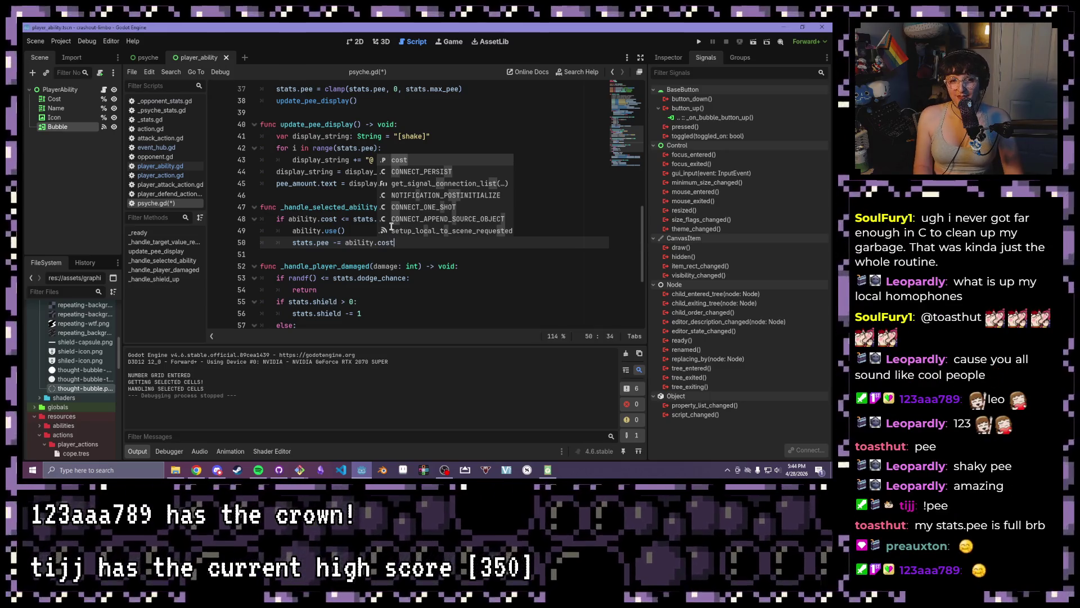
pyautogui.press('Return')
pyautogui.press('Return')
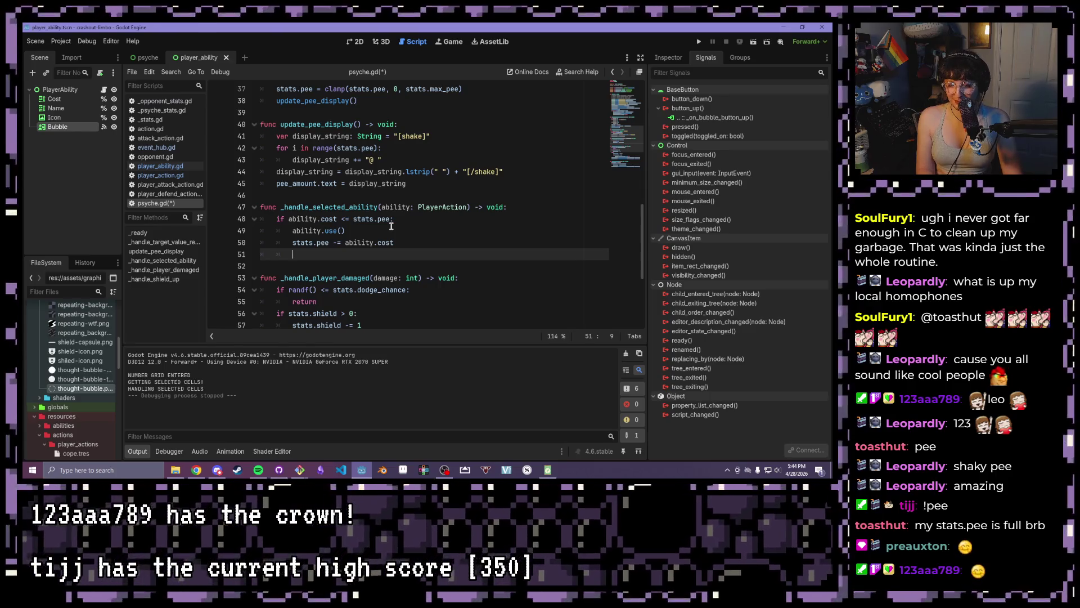
pyautogui.write('u')
pyautogui.press('Return')
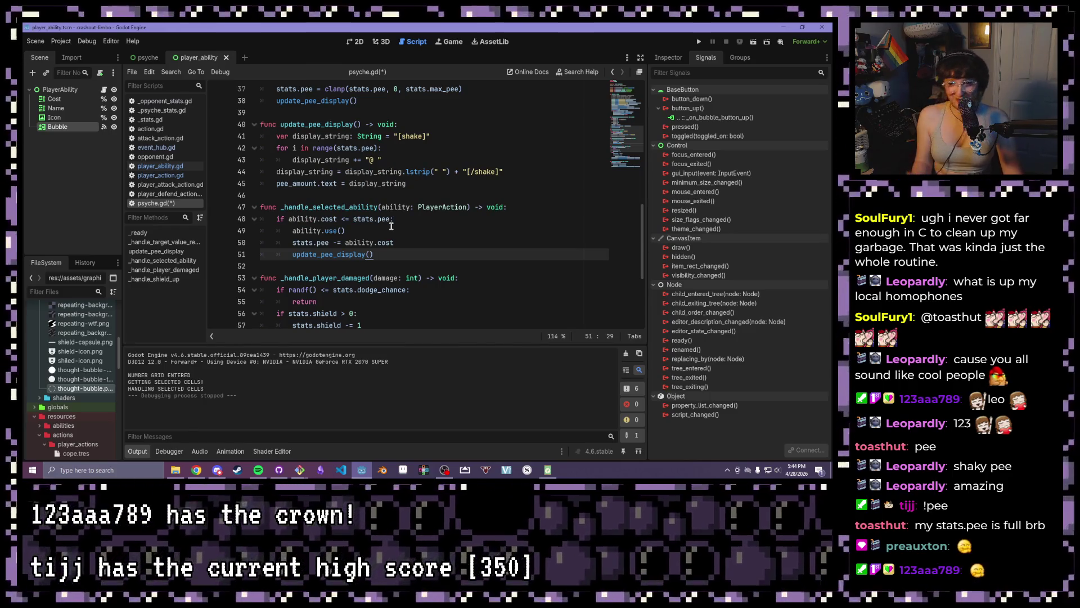
pyautogui.click(409, 208)
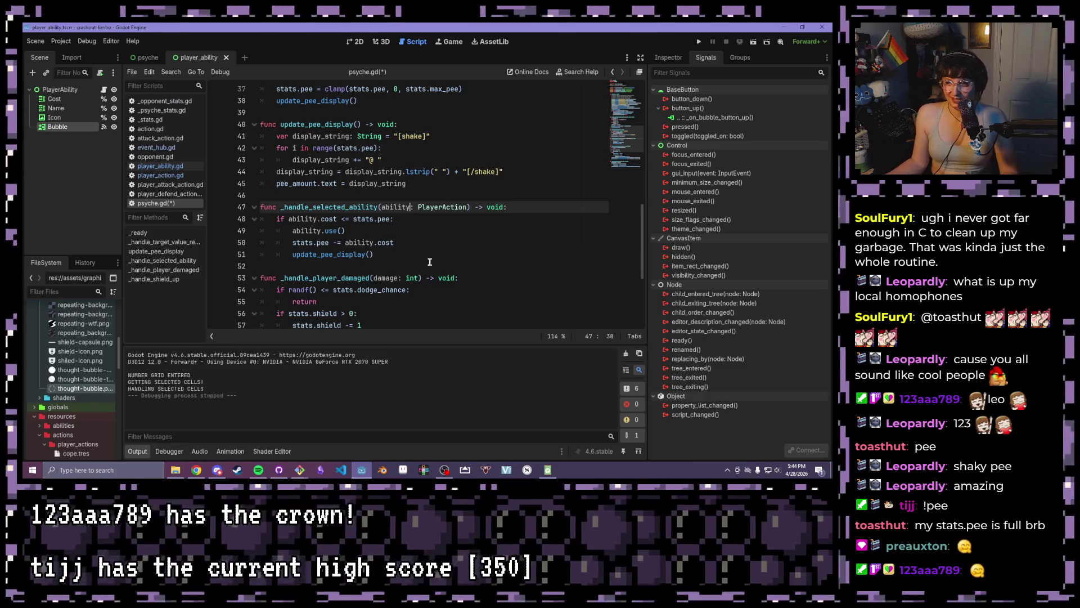
pyautogui.click(402, 256)
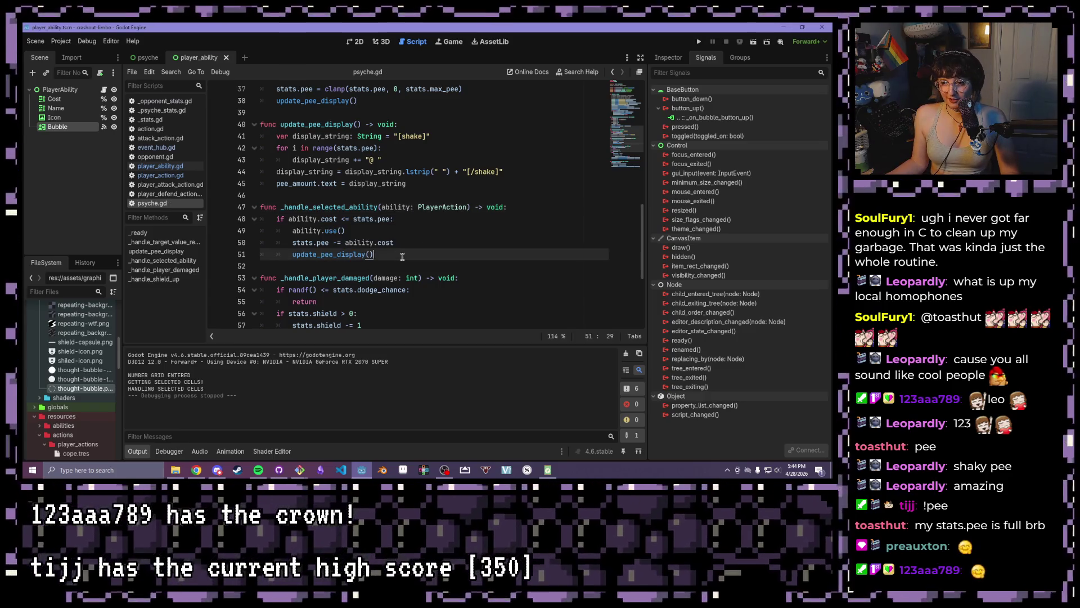
# Add an else branch printing "NOT ENOUGH PEE", save psyche.gd, and run the project
pyautogui.press('Return')
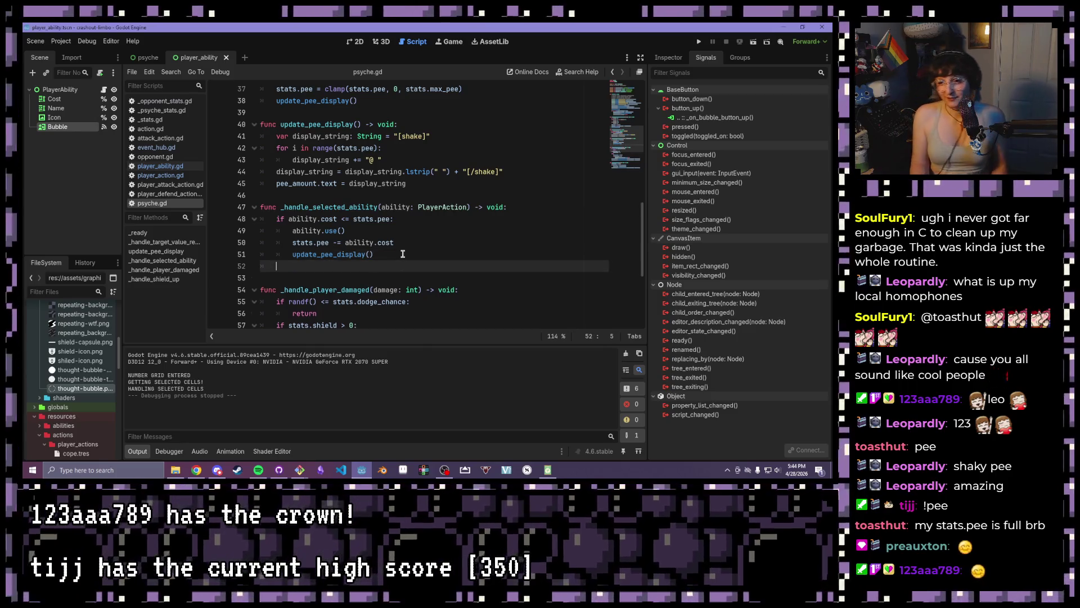
pyautogui.write('else:')
pyautogui.press('Return')
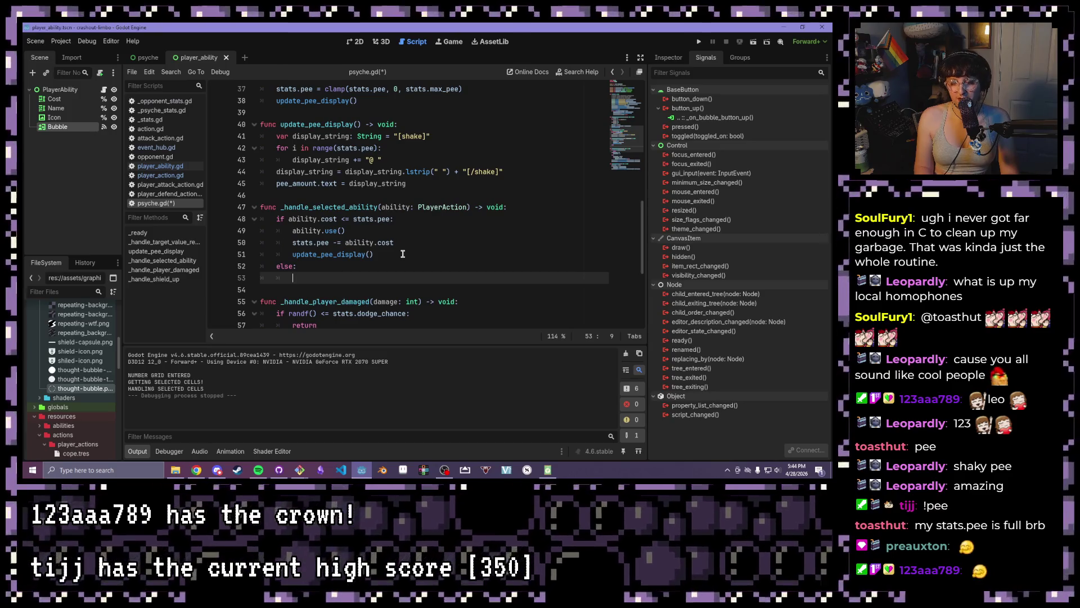
pyautogui.write('print("NOT ENOUGH PEE")')
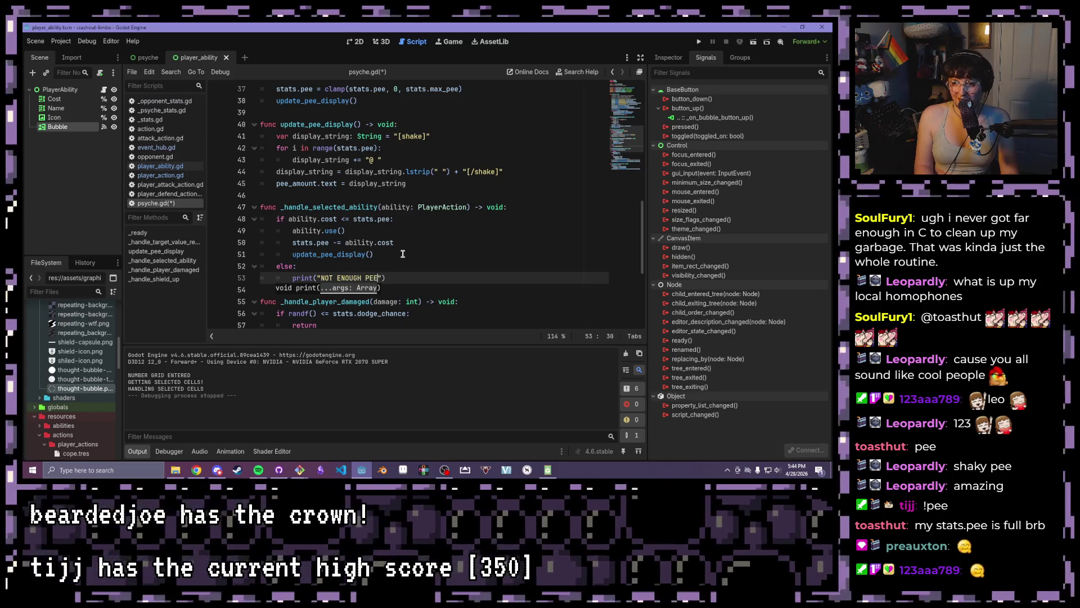
pyautogui.hotkey('ctrl', 's')
pyautogui.click(403, 254)
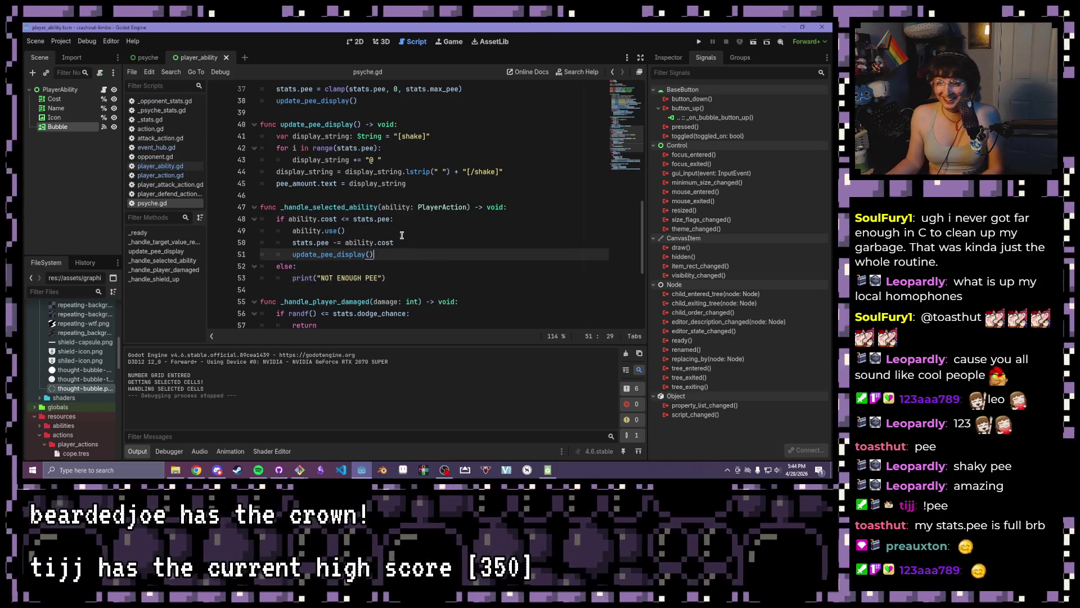
pyautogui.click(700, 43)
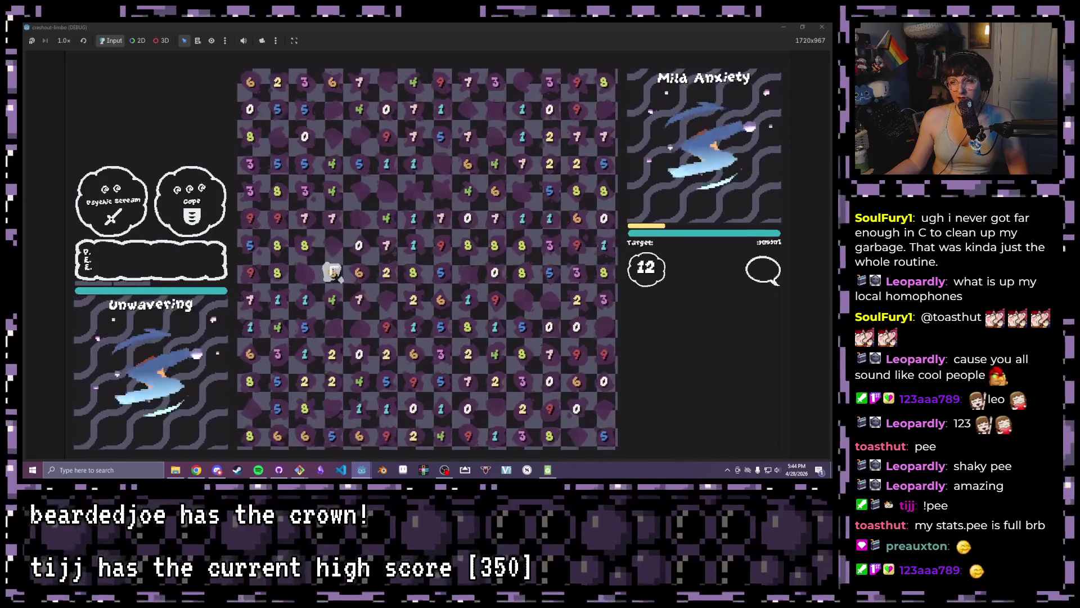
# Resize the running game window, try picking abilities, and stop the game with F8
pyautogui.doubleClick(674, 27)
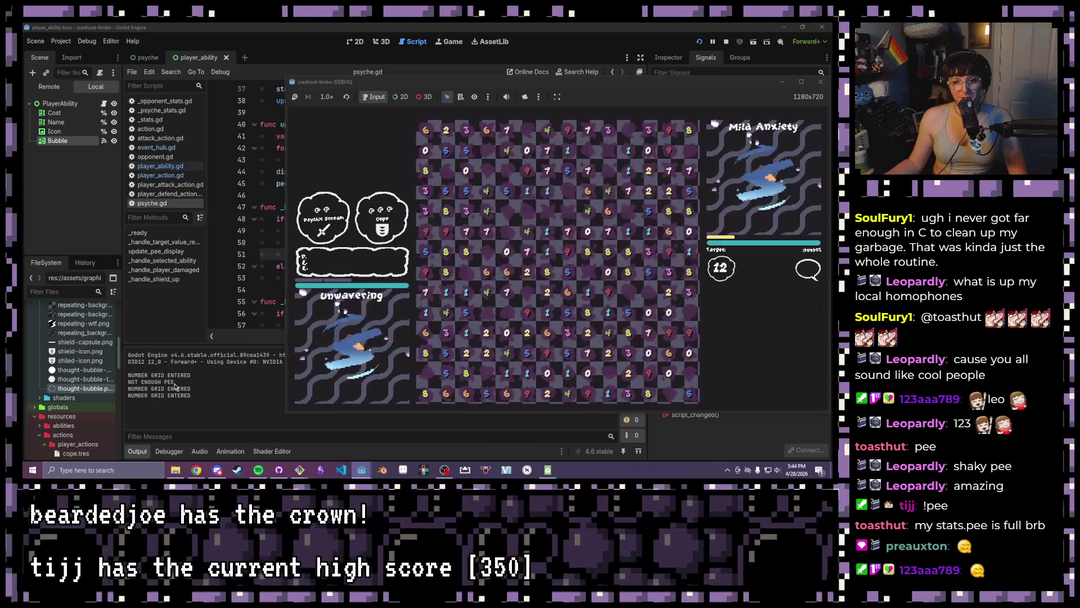
pyautogui.doubleClick(703, 84)
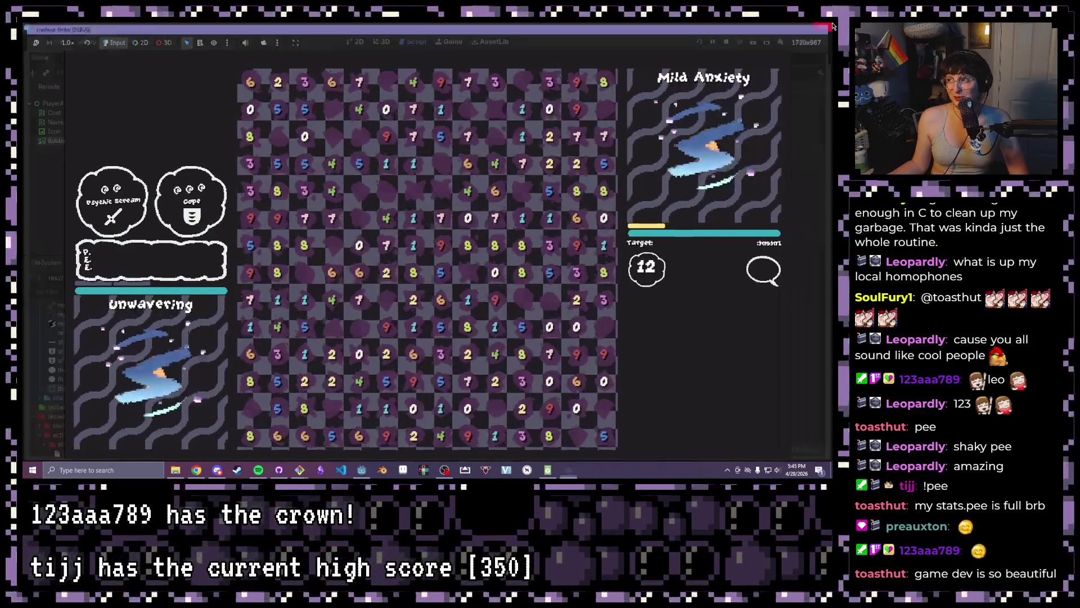
pyautogui.press('F8')
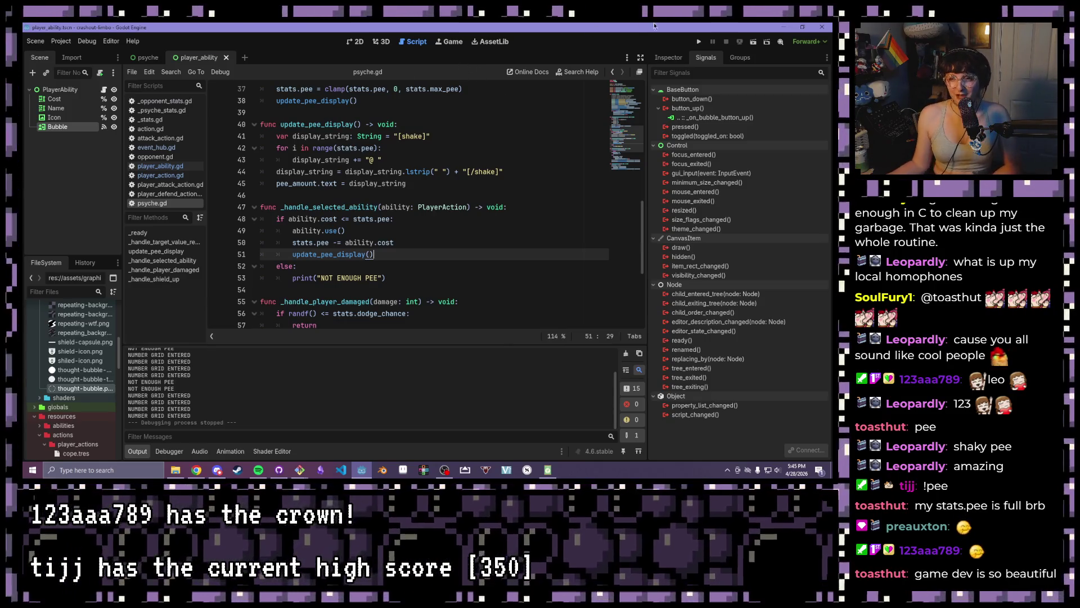
# Relaunch the game, clear two chains of number tiles, and move the game window aside
pyautogui.click(700, 42)
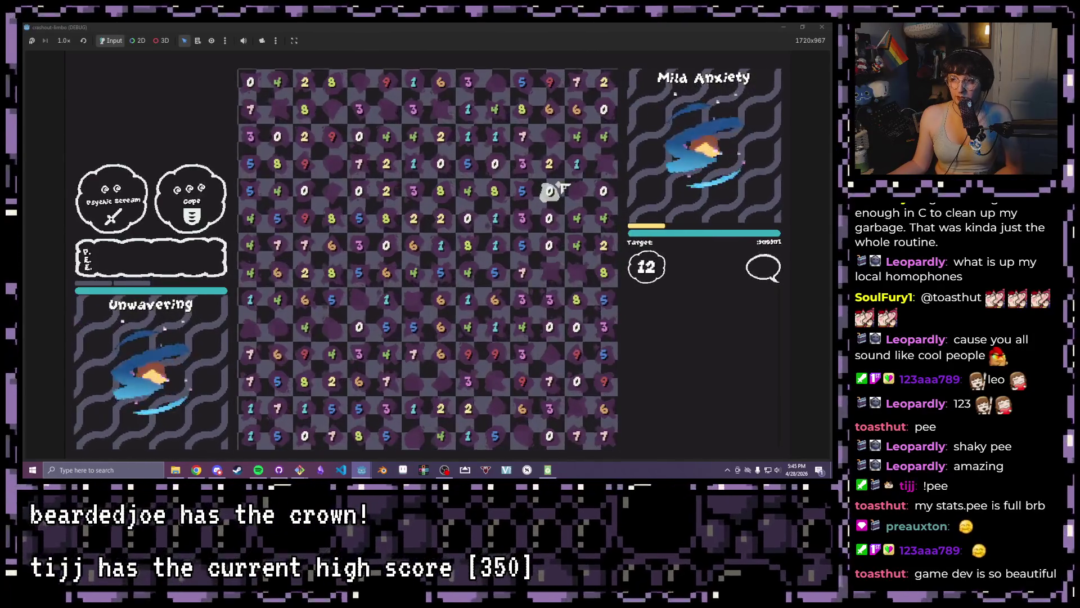
pyautogui.moveTo(414, 219); pyautogui.dragTo(414, 241)
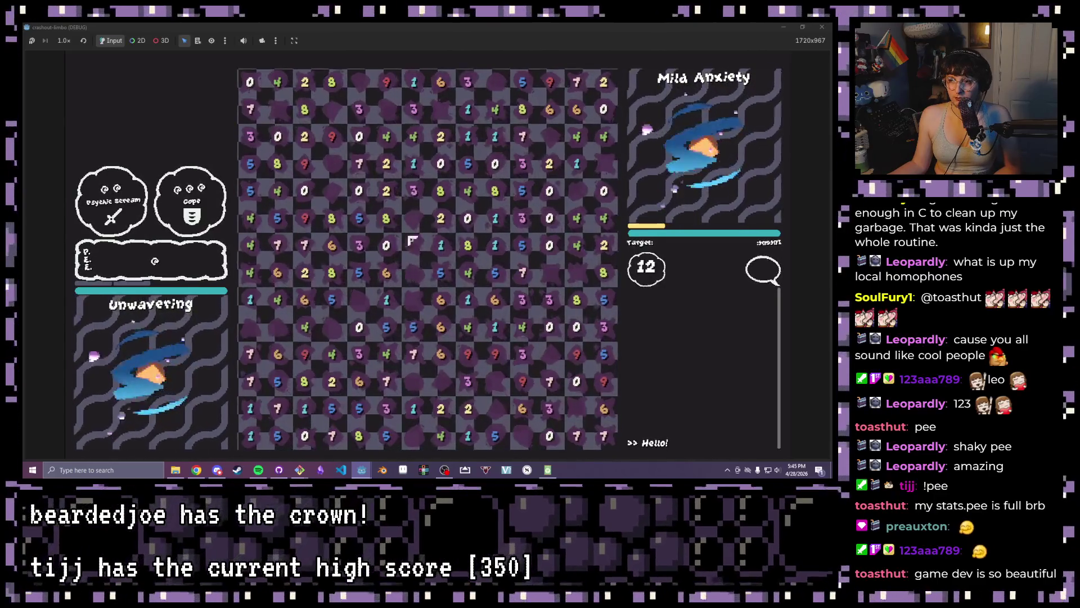
pyautogui.moveTo(386, 218)
pyautogui.mouseDown()
pyautogui.moveTo(406, 177)
pyautogui.moveTo(386, 163)
pyautogui.mouseUp()
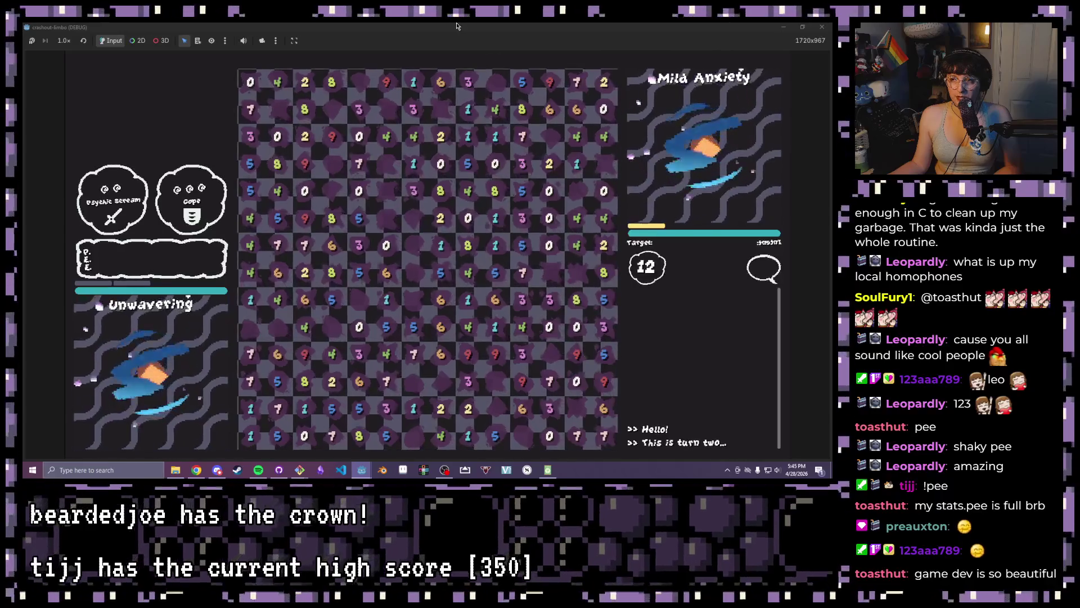
pyautogui.moveTo(411, 31)
pyautogui.mouseDown()
pyautogui.moveTo(388, 112)
pyautogui.moveTo(703, 146)
pyautogui.moveTo(597, 69)
pyautogui.mouseUp()
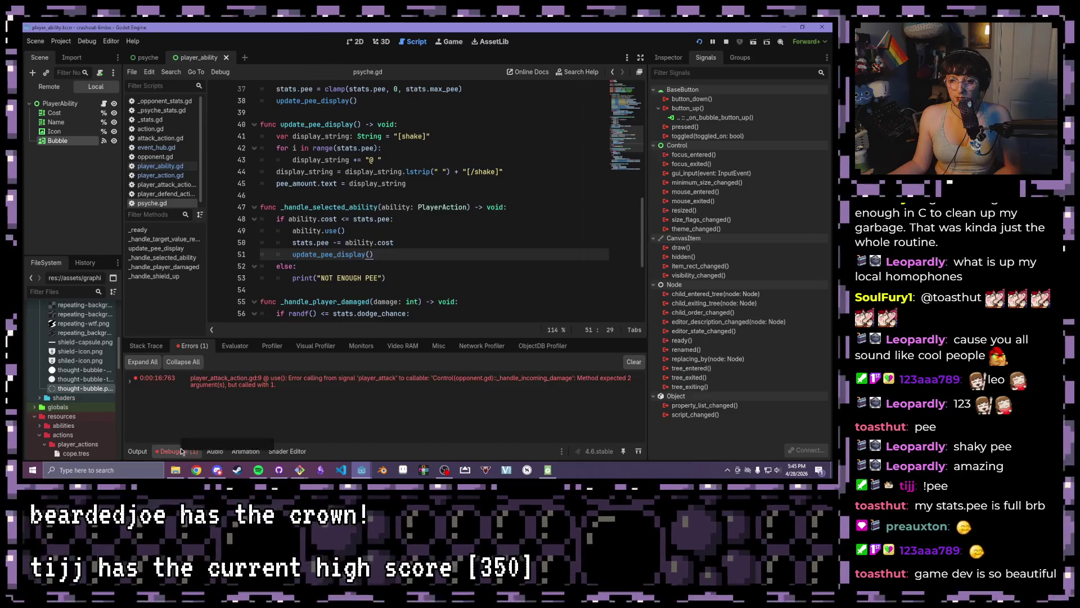
# Open the erroring emit line in player_attack_action.gd and the player_attack signal in event_hub.gd
pyautogui.click(308, 382)
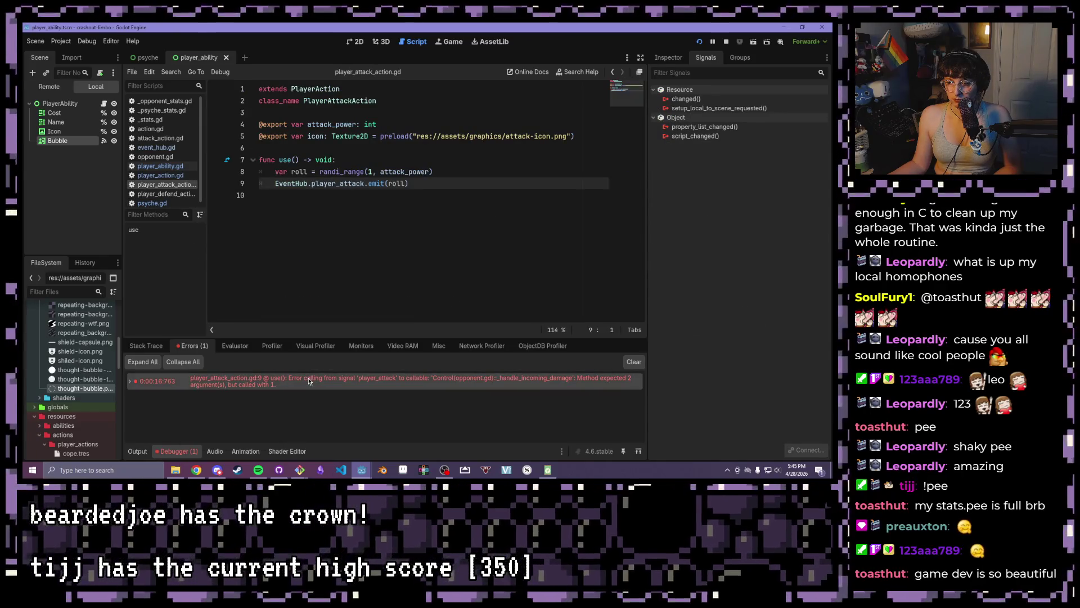
pyautogui.moveTo(308, 381)
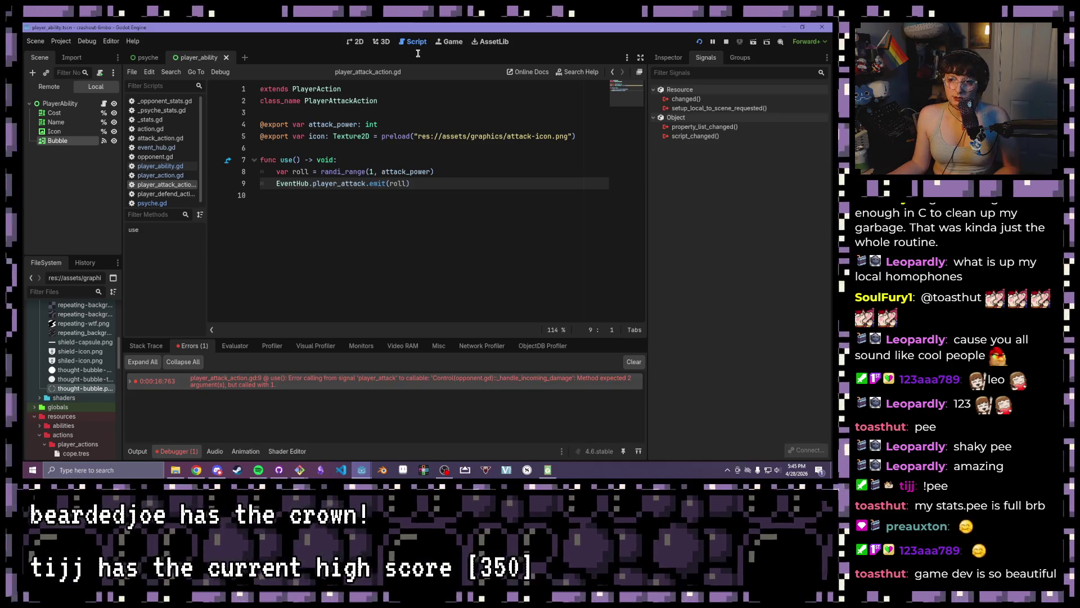
pyautogui.keyDown('ctrl'); pyautogui.click(352, 184); pyautogui.keyUp('ctrl')
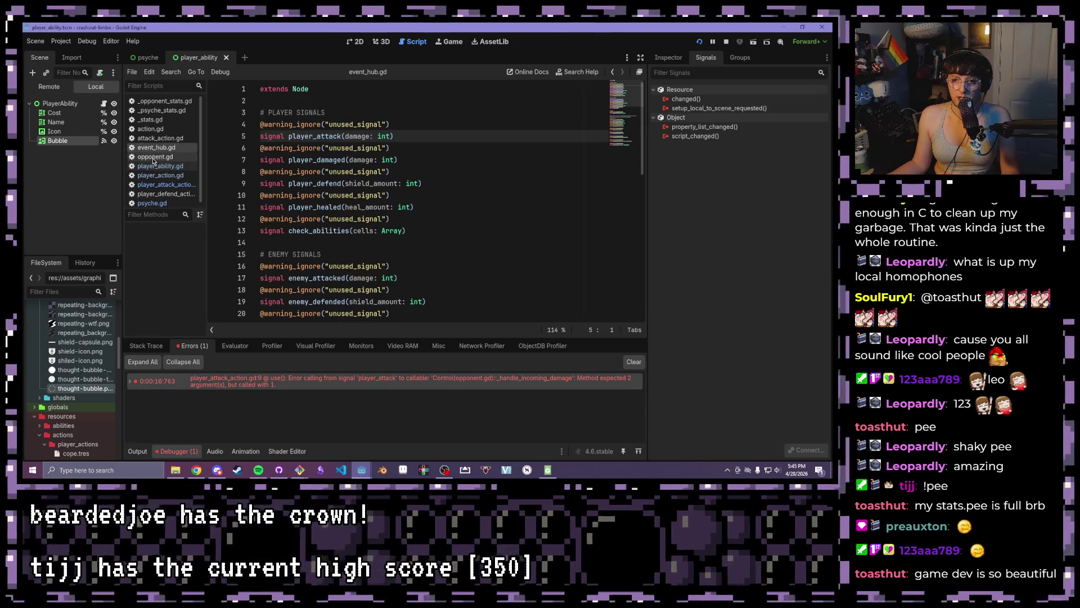
# Search all project files for "_handle_player" with Find in Files
pyautogui.click(171, 71)
pyautogui.click(191, 129)
pyautogui.write('_handle_player')
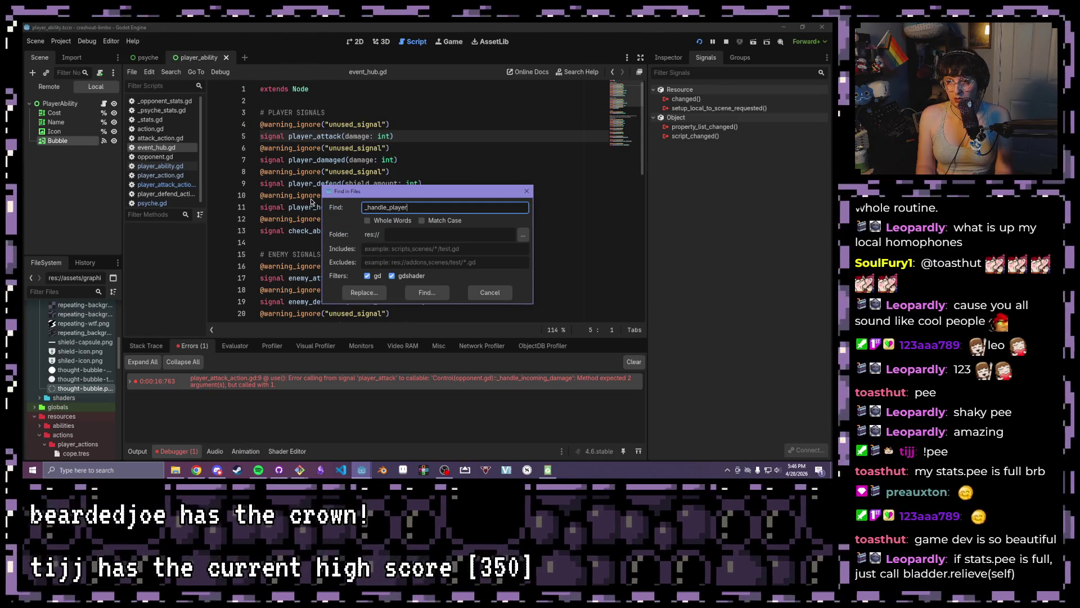
pyautogui.press('Return')
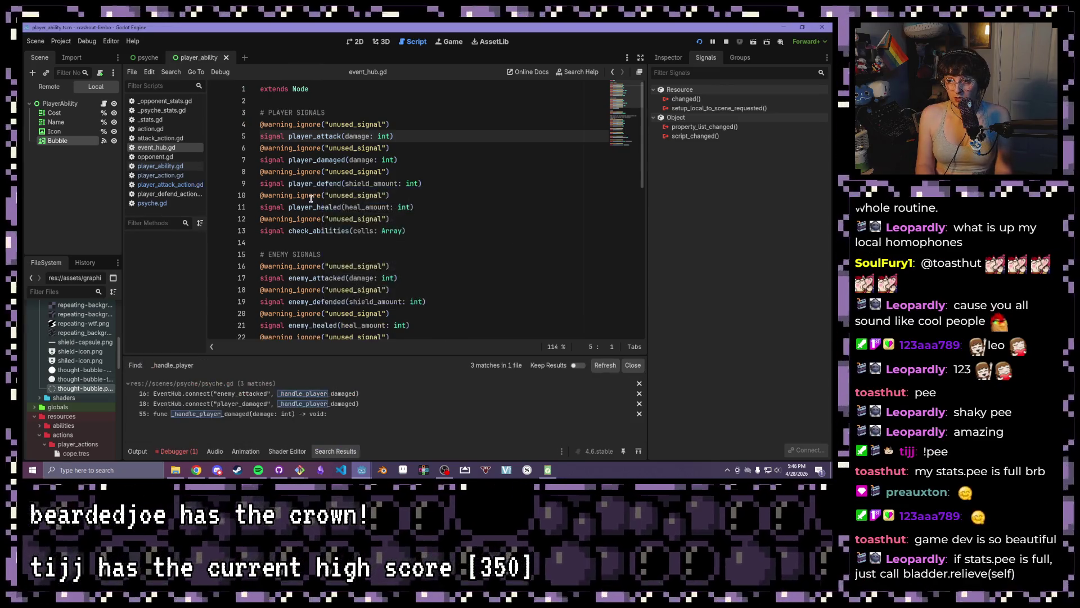
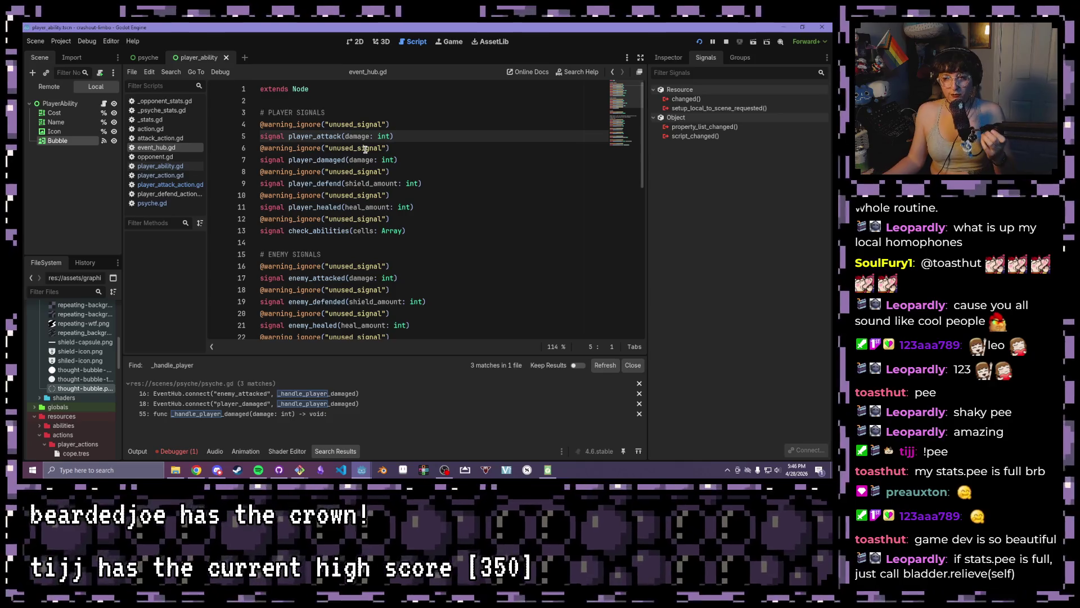
# Scroll through event_hub.gd and show the Debugger's Errors list with the _handle_incoming_damage argument error
pyautogui.click(449, 242)
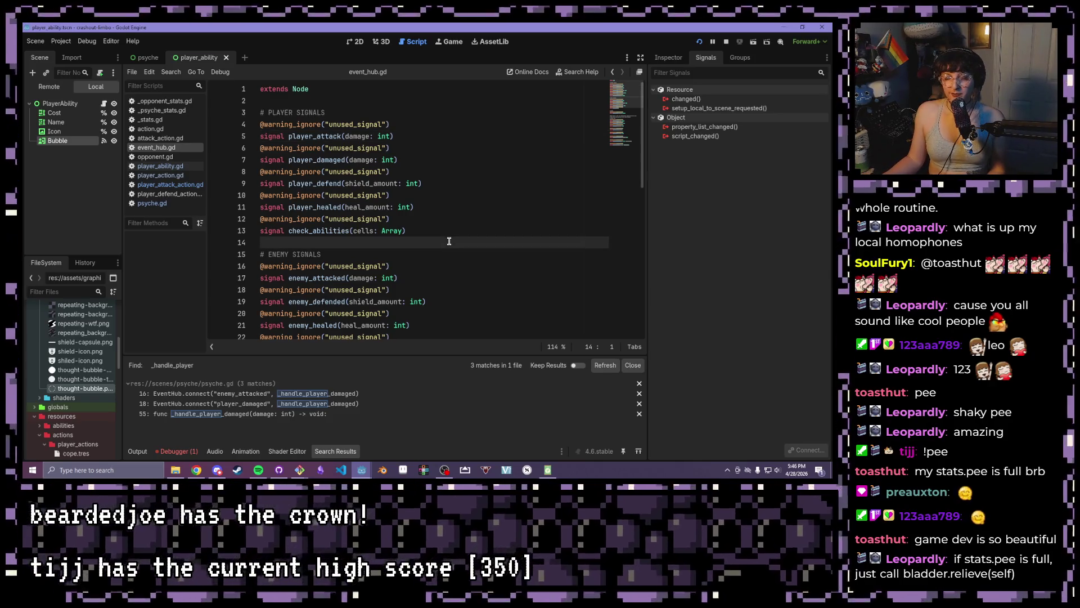
pyautogui.scroll(-5, 450, 248)
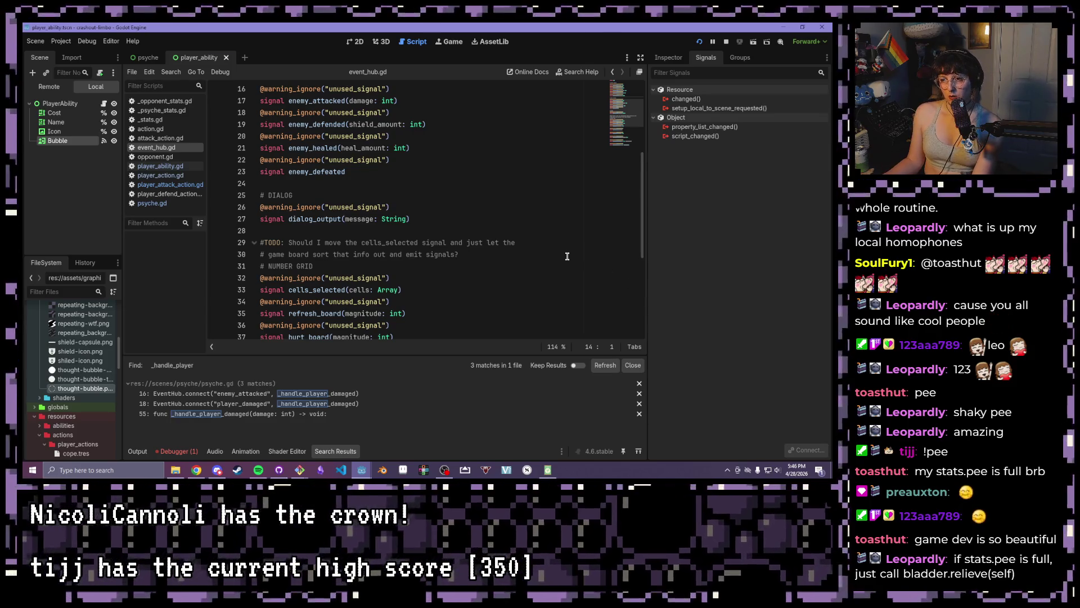
pyautogui.scroll(-5, 567, 256)
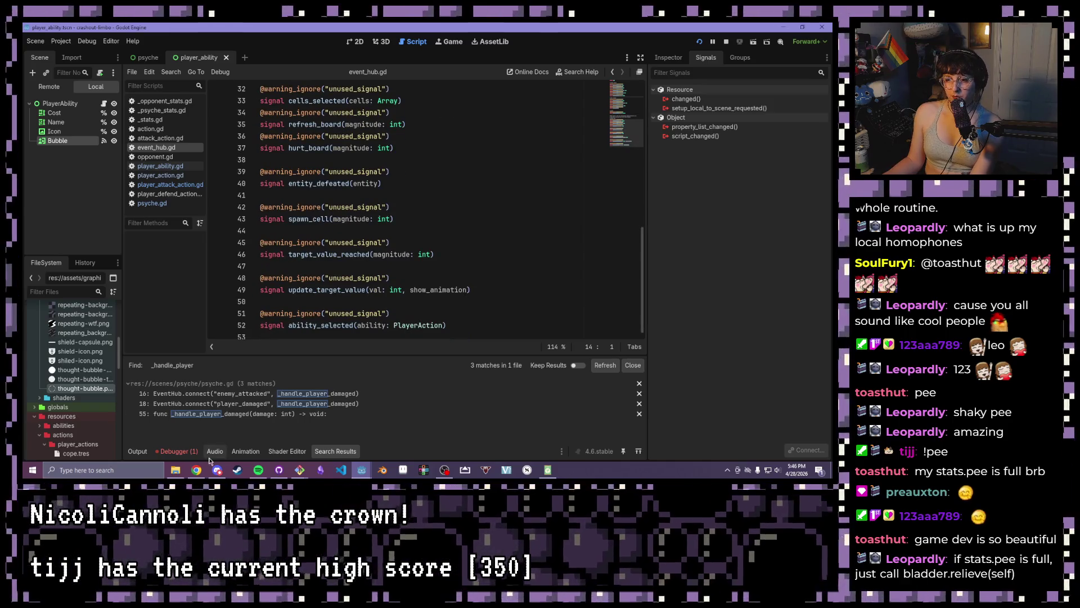
pyautogui.click(177, 451)
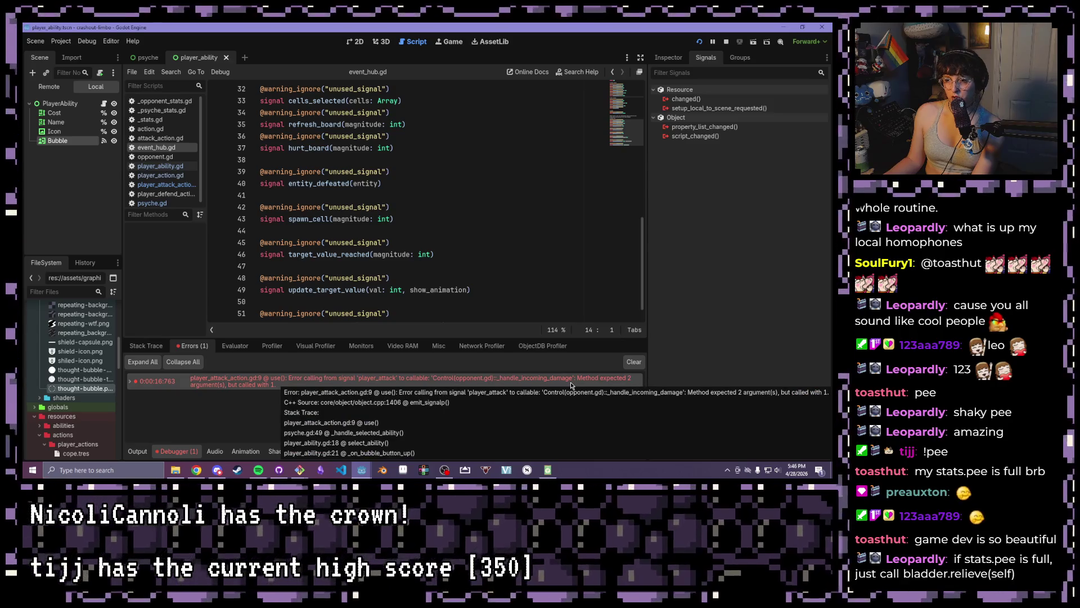
# Find '_handle_incoming' in all project files and open its definition in opponent.gd
pyautogui.click(171, 72)
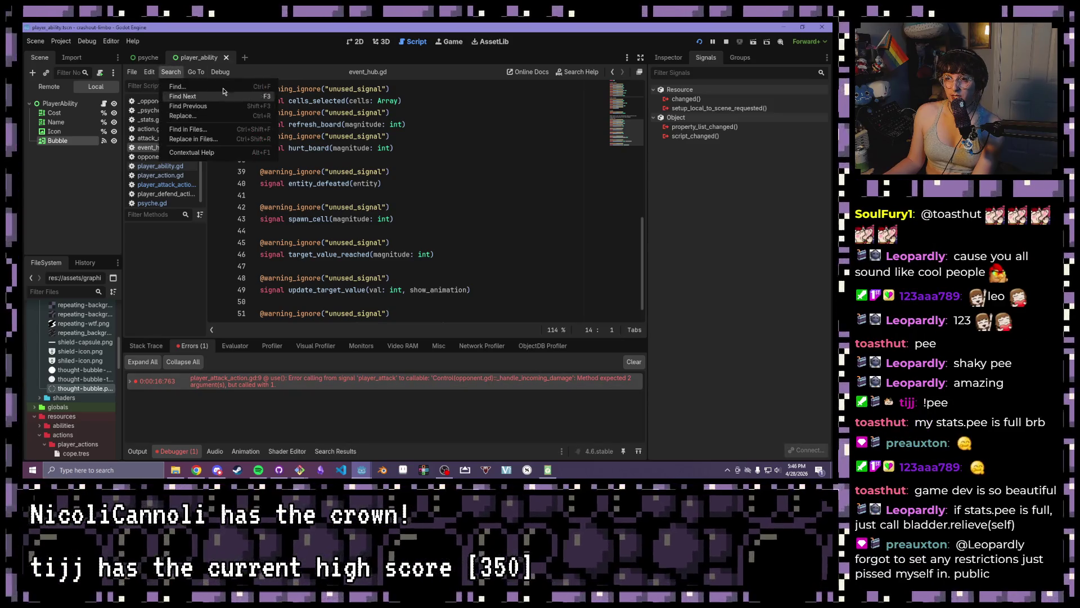
pyautogui.click(216, 130)
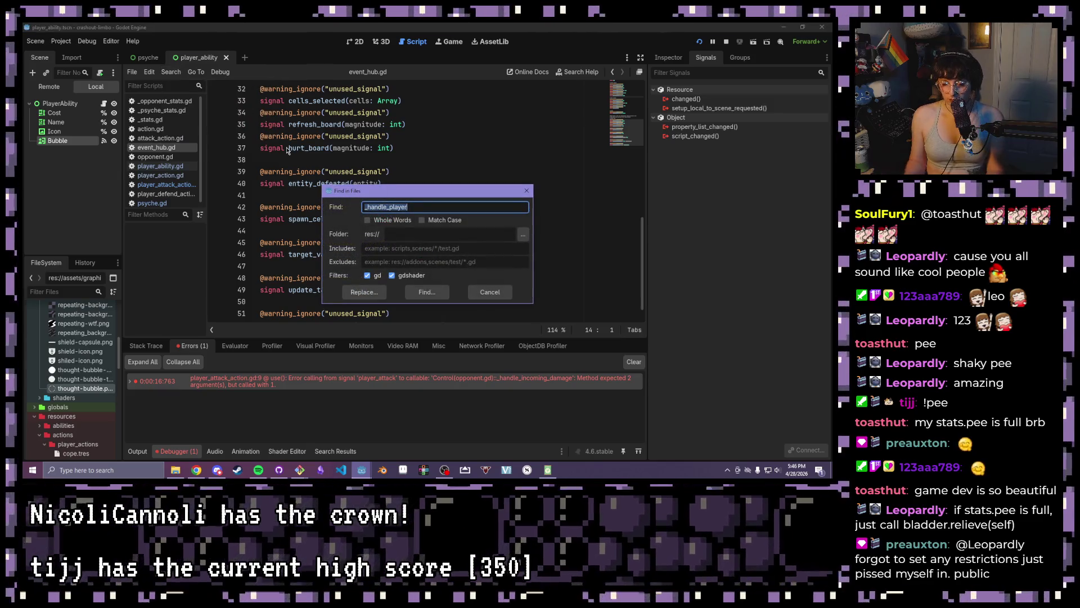
pyautogui.press('End')
pyautogui.press('BackSpace')
pyautogui.press('BackSpace')
pyautogui.press('BackSpace')
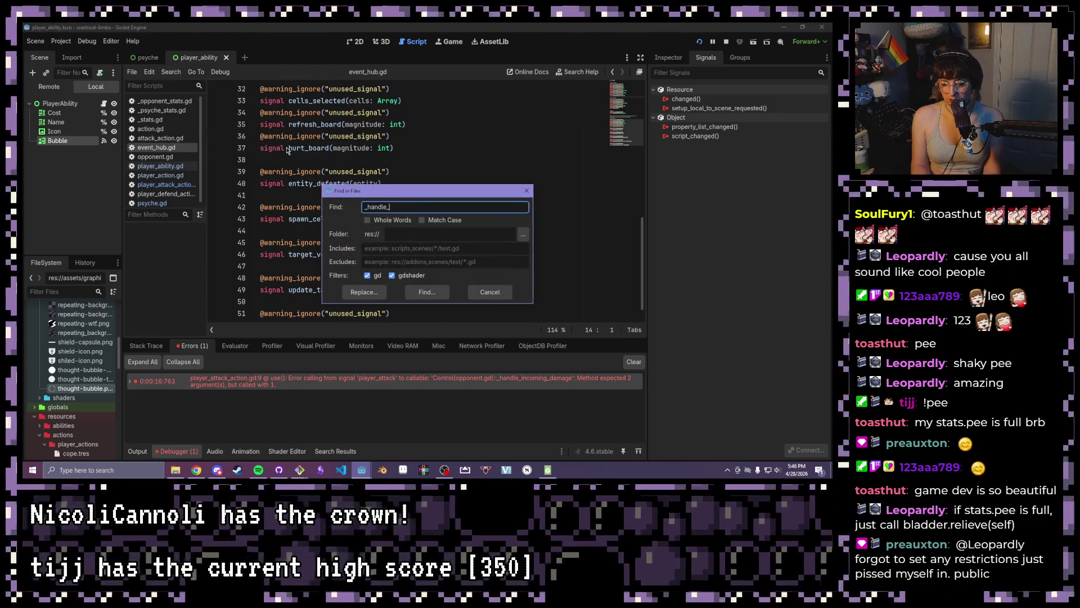
pyautogui.write('incomm')
pyautogui.press('BackSpace')
pyautogui.write('ing')
pyautogui.press('Return')
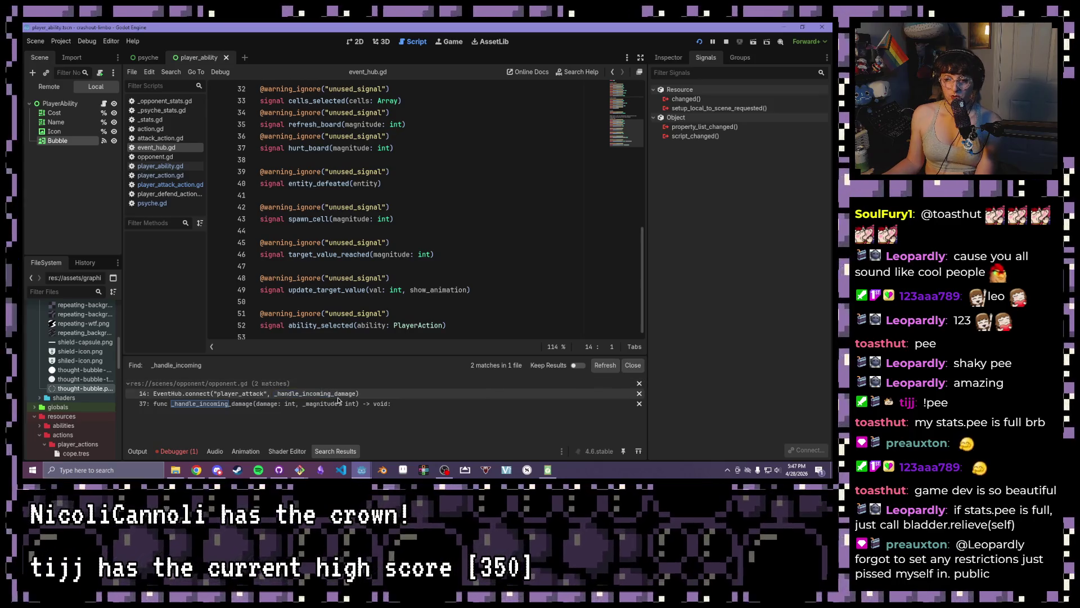
pyautogui.click(290, 404)
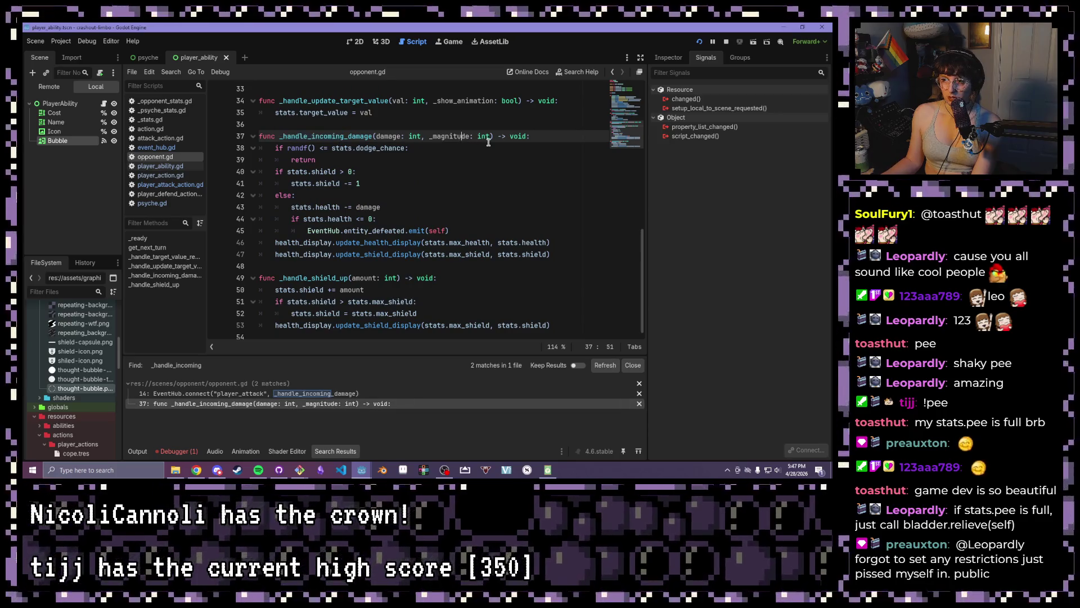
# Delete the ', _magnitude: int' parameter from _handle_incoming_damage and save opponent.gd
pyautogui.moveTo(493, 136); pyautogui.dragTo(421, 136)
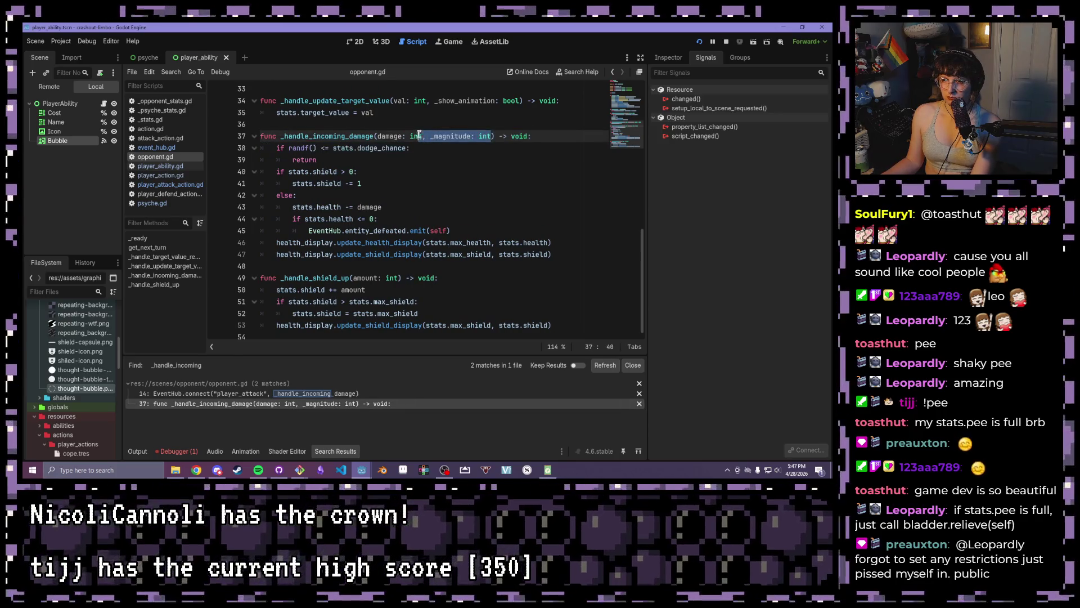
pyautogui.press('BackSpace')
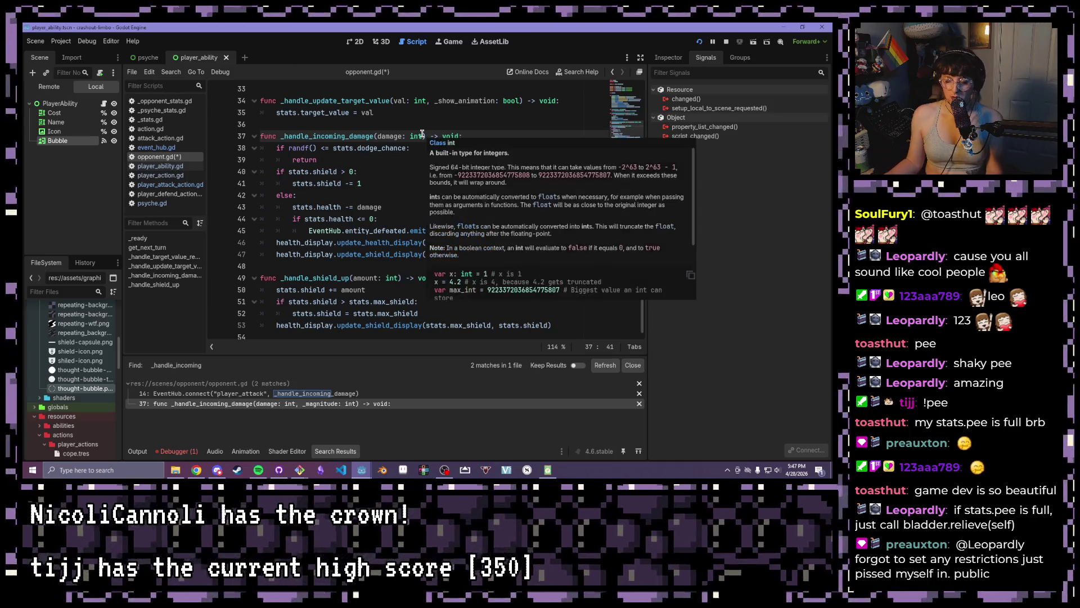
pyautogui.hotkey('ctrl', 's')
# Select unwavering.tres in the FileSystem dock and view its properties
pyautogui.scroll(-4, 41, 390)
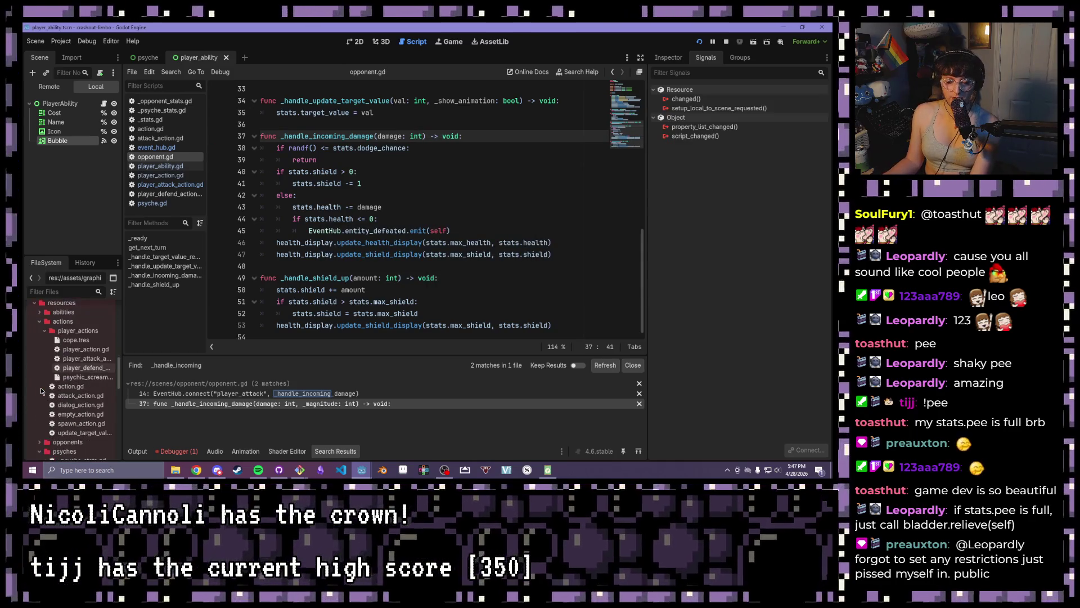
pyautogui.scroll(-2, 43, 405)
pyautogui.scroll(-1, 59, 442)
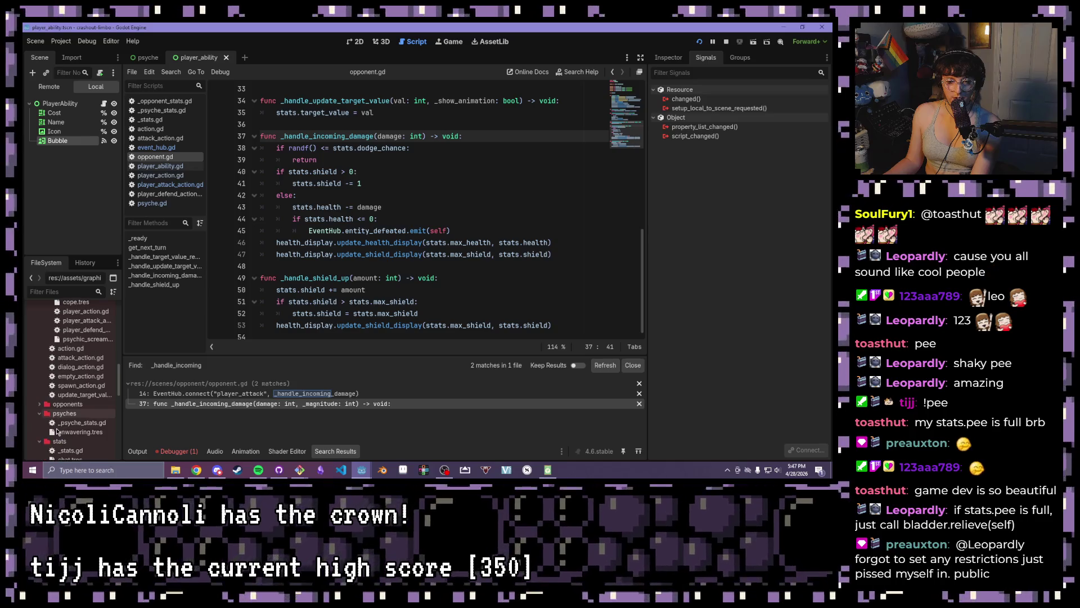
pyautogui.click(79, 432)
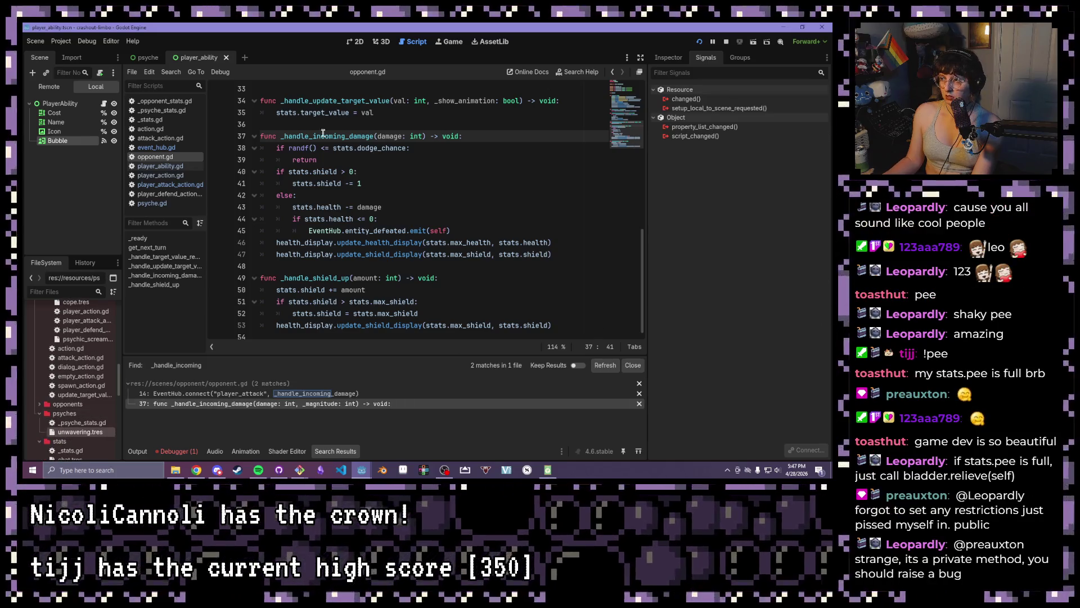
pyautogui.click(666, 58)
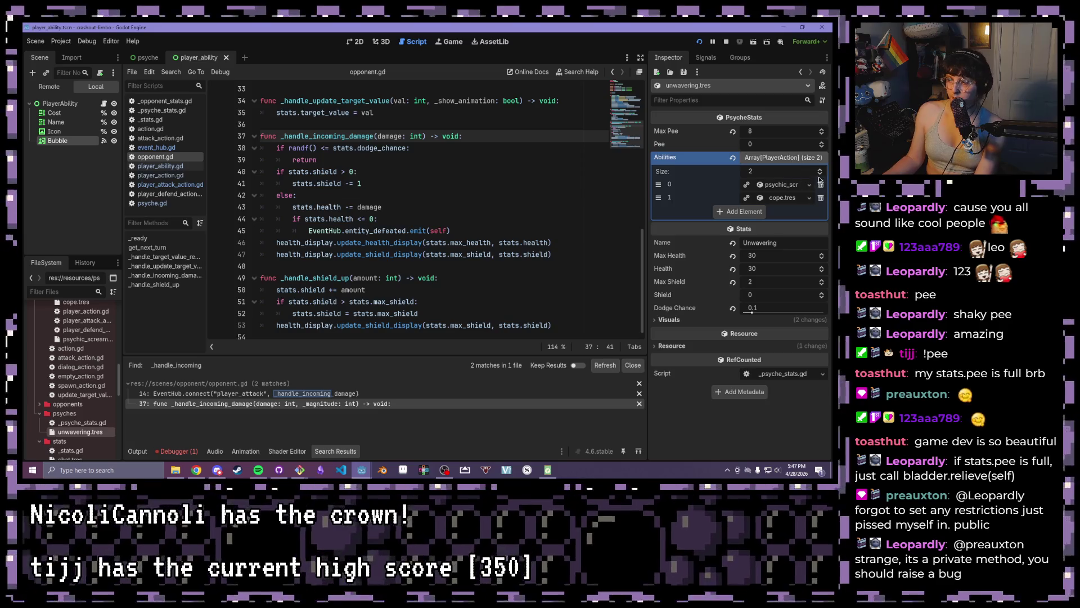
# Raise the Unwavering psyche's Pee value to 5 in the Inspector
pyautogui.doubleClick(822, 143)
pyautogui.click(822, 143)
pyautogui.click(822, 143)
pyautogui.click(822, 143)
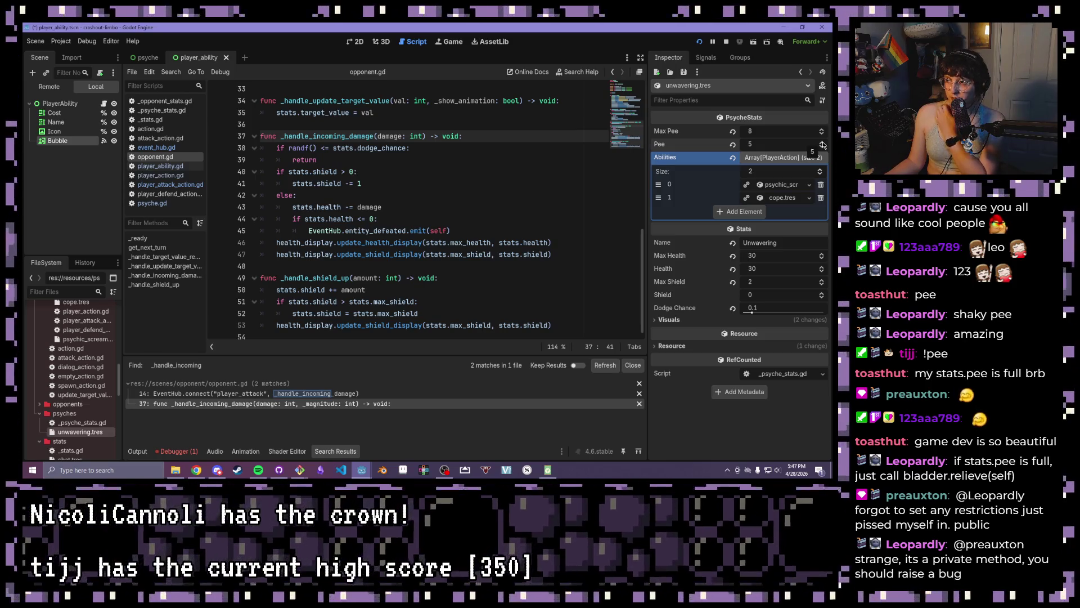
# Run the project and maximize the game window
pyautogui.scroll(10, 472, 152)
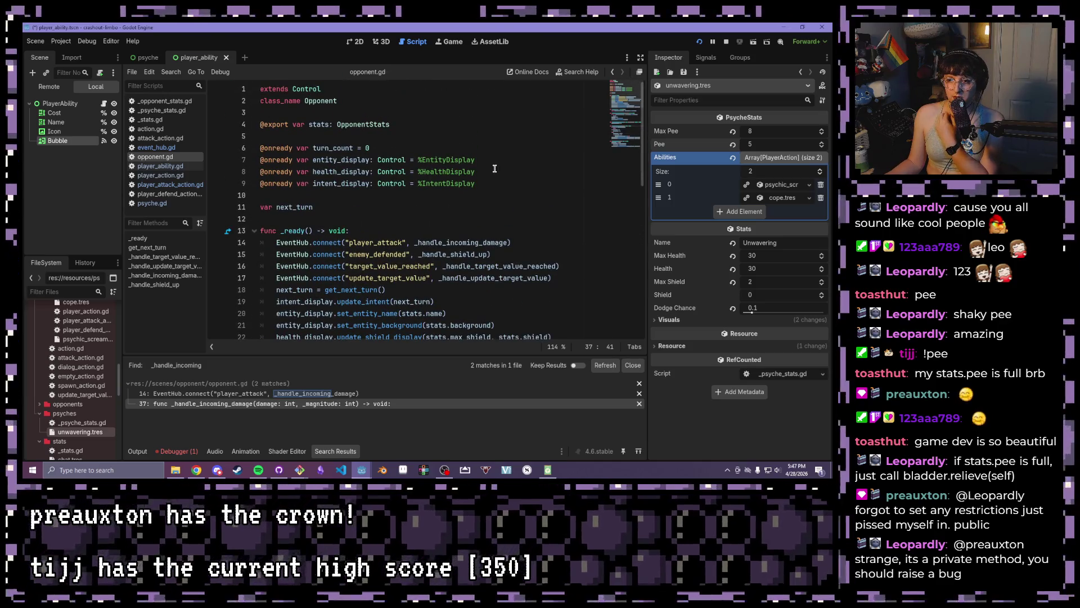
pyautogui.click(699, 43)
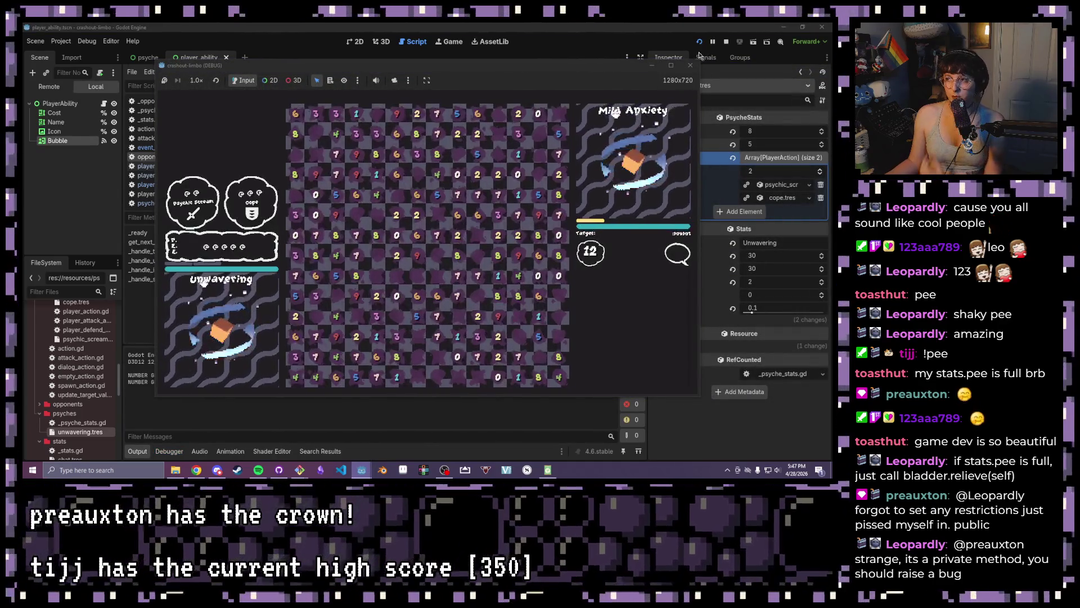
pyautogui.press('super+Up')
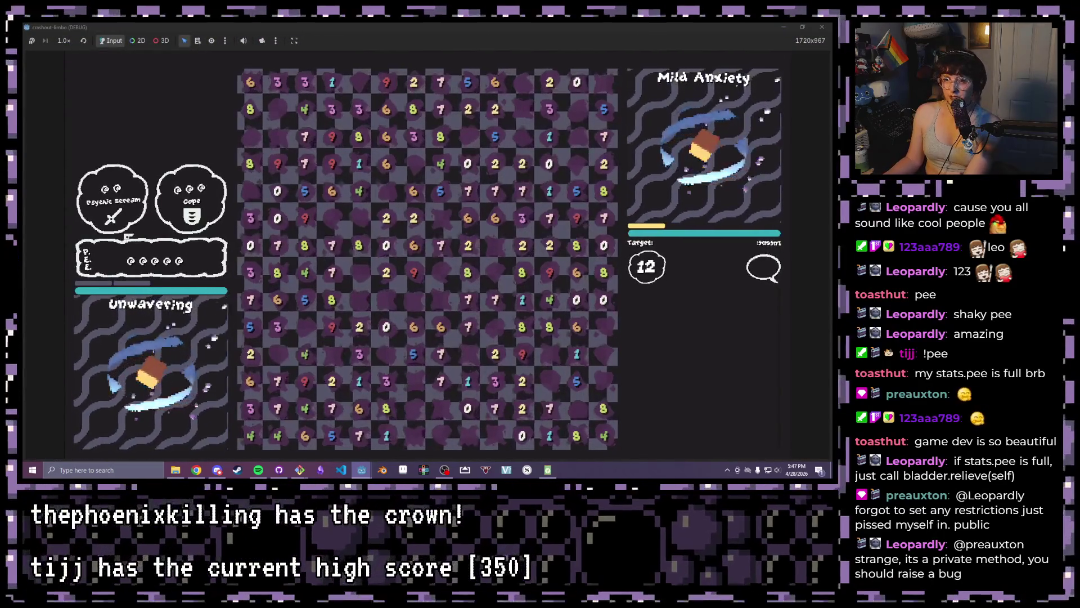
# Spend pee on Psychic Scream and a second ability in the running game
pyautogui.click(119, 200)
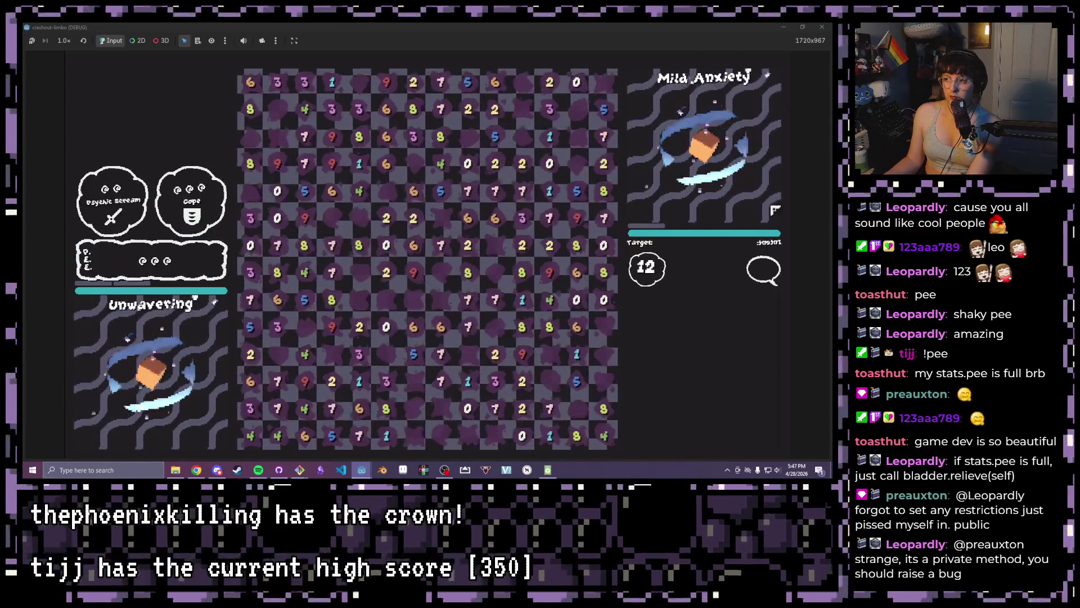
pyautogui.click(112, 199)
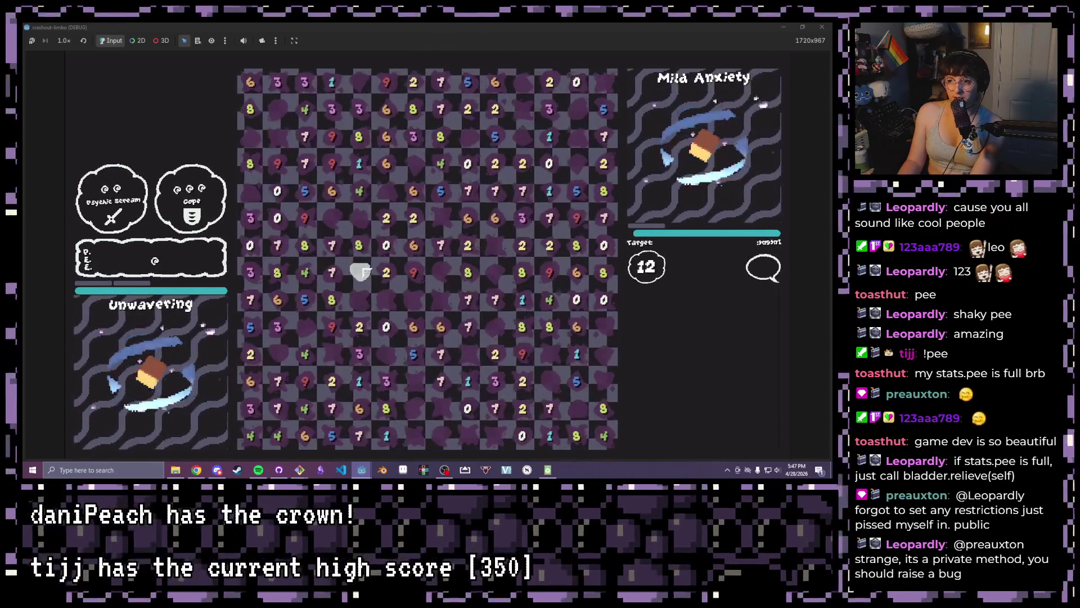
pyautogui.press('XF86AudioLowerVolume')
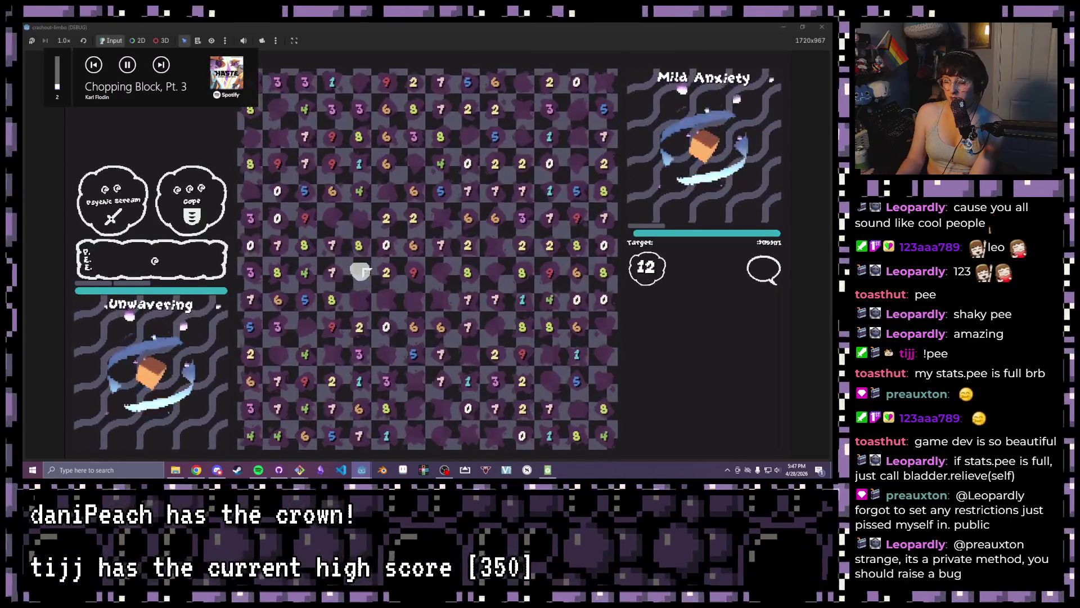
pyautogui.press('XF86AudioNext')
pyautogui.press('XF86AudioNext')
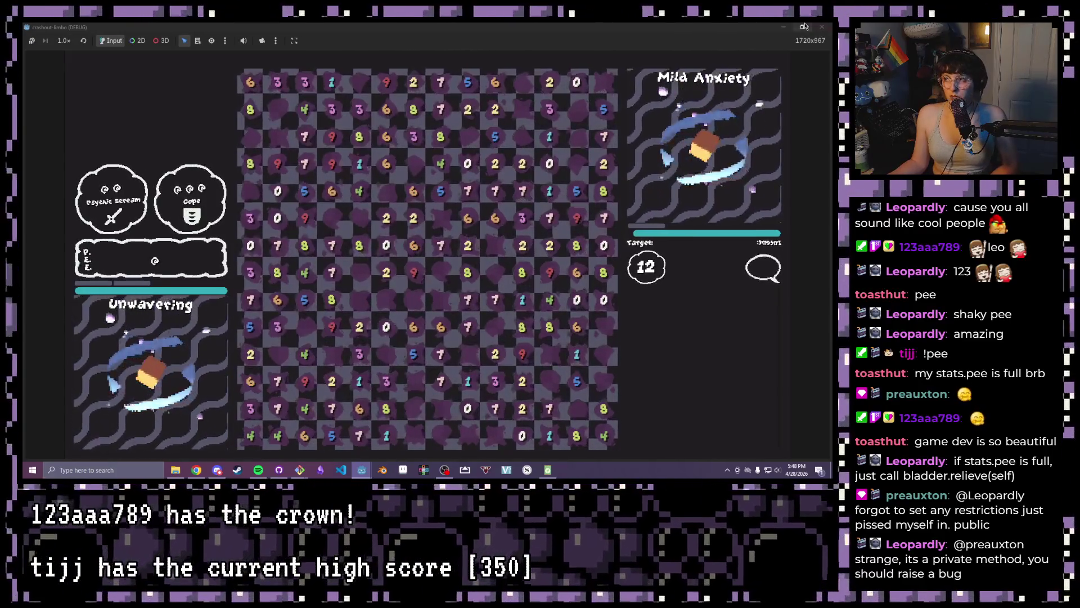
# Restart the game, use the Cope ability, then close the test window
pyautogui.press('F8')
pyautogui.click(698, 41)
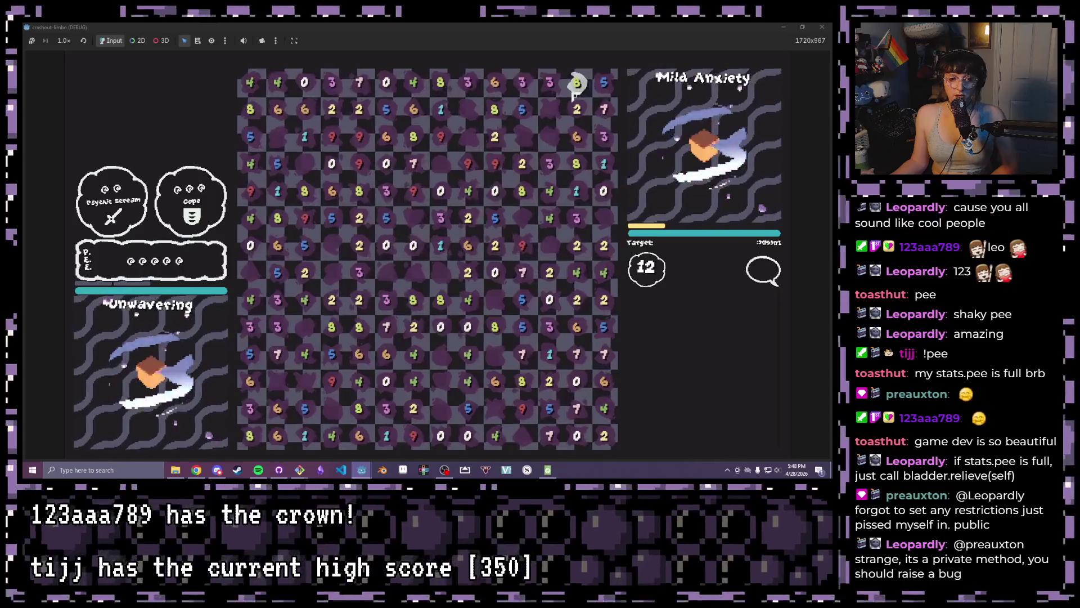
pyautogui.click(192, 202)
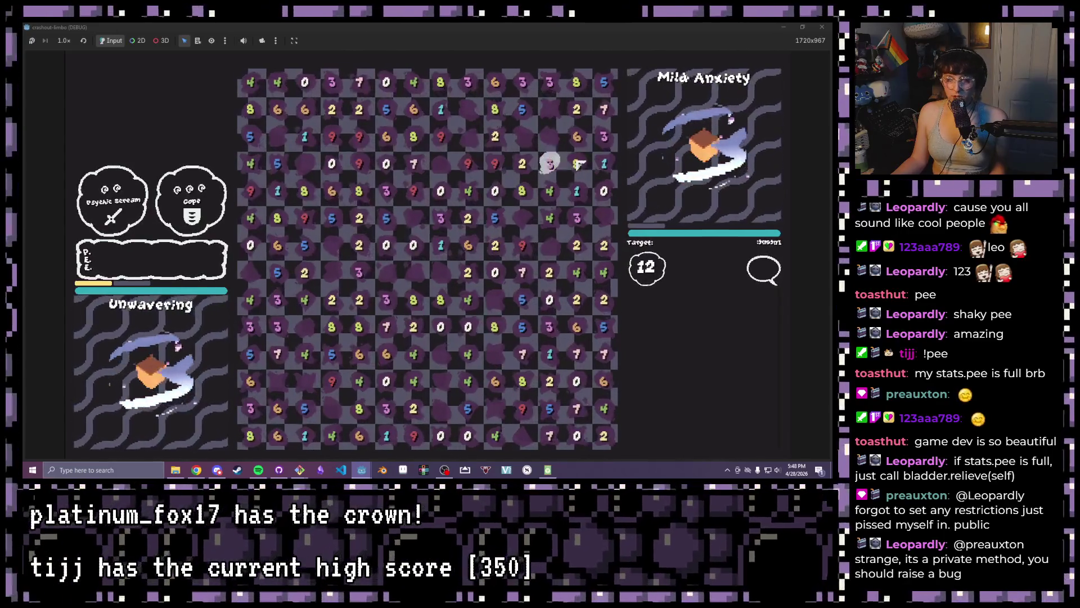
pyautogui.click(822, 27)
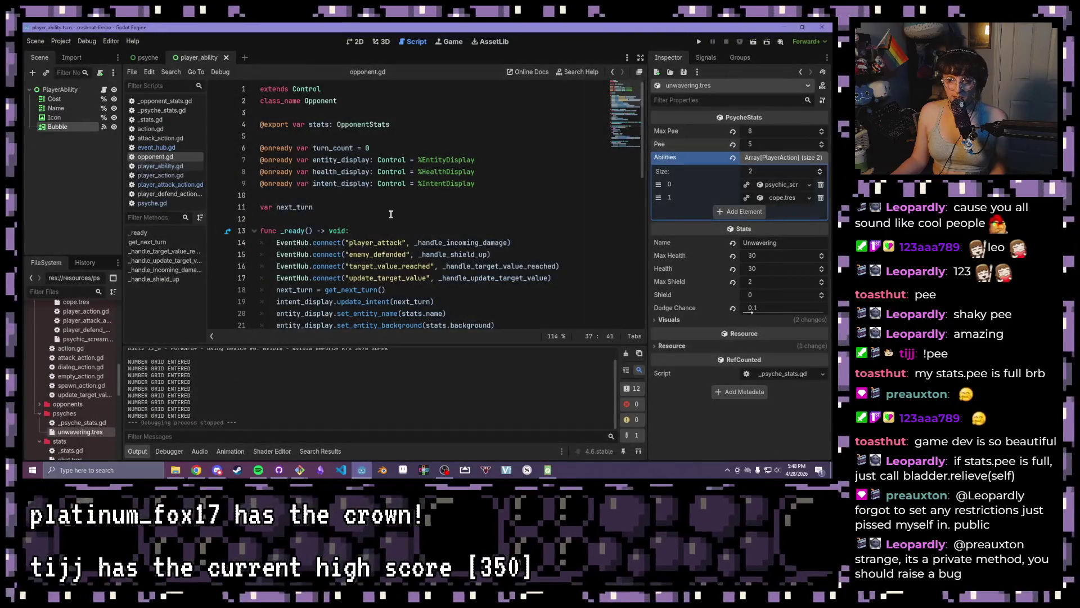
# Open psyche.gd and select the three enemy_attacked/player_damaged comment lines atop _ready
pyautogui.click(391, 214)
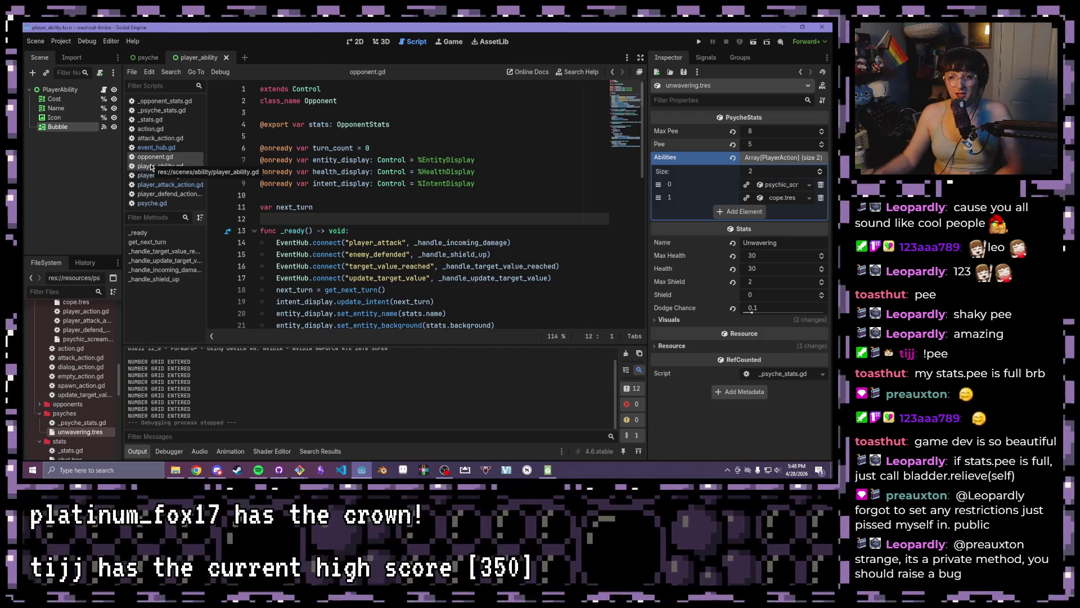
pyautogui.click(152, 203)
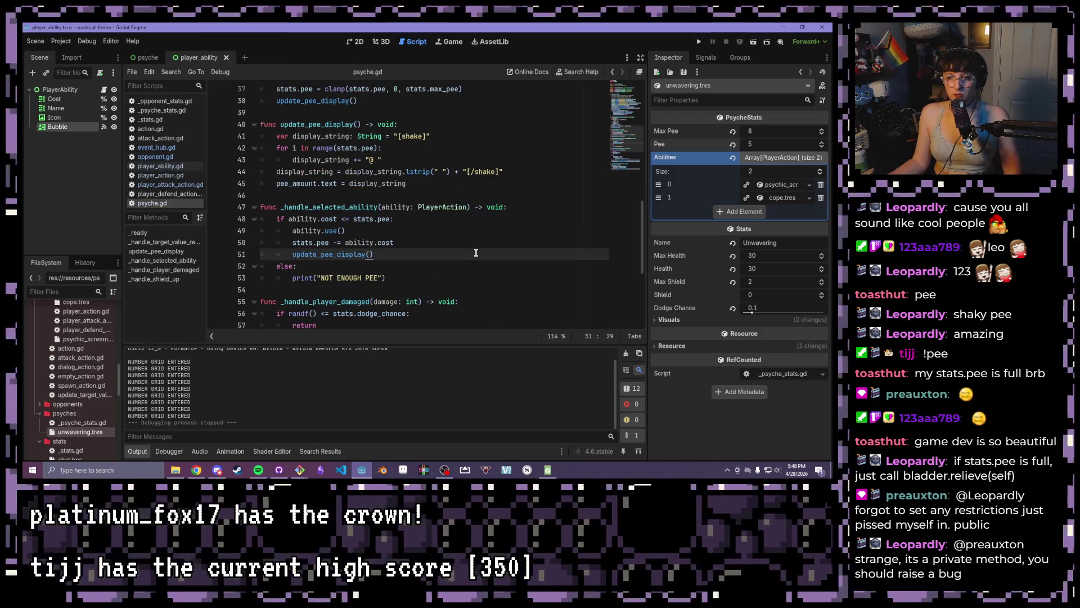
pyautogui.scroll(10, 476, 252)
pyautogui.scroll(-2, 336, 190)
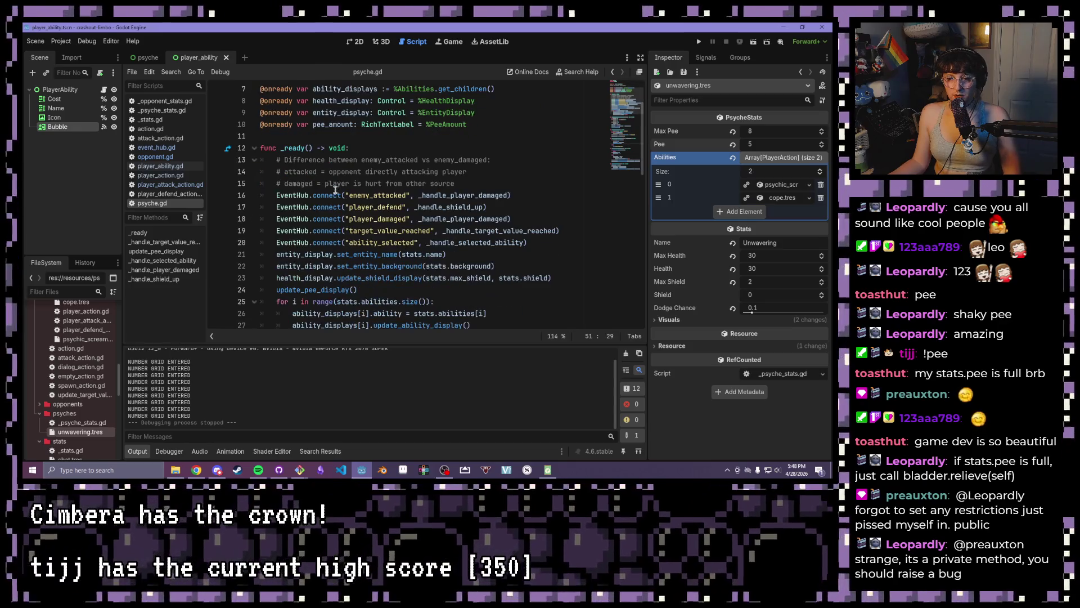
pyautogui.scroll(-2, 366, 139)
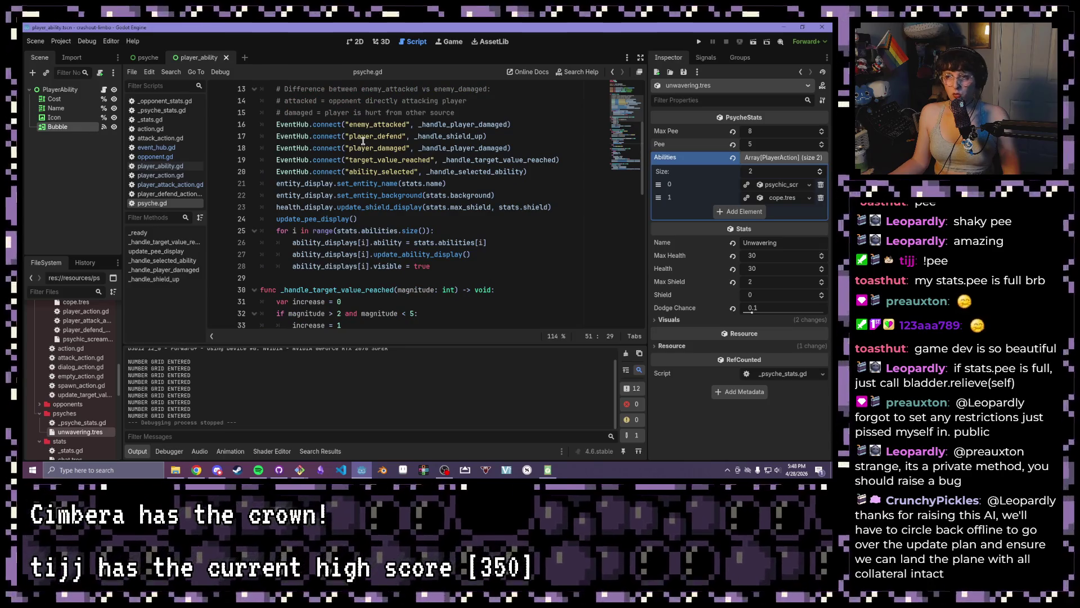
pyautogui.scroll(3, 363, 140)
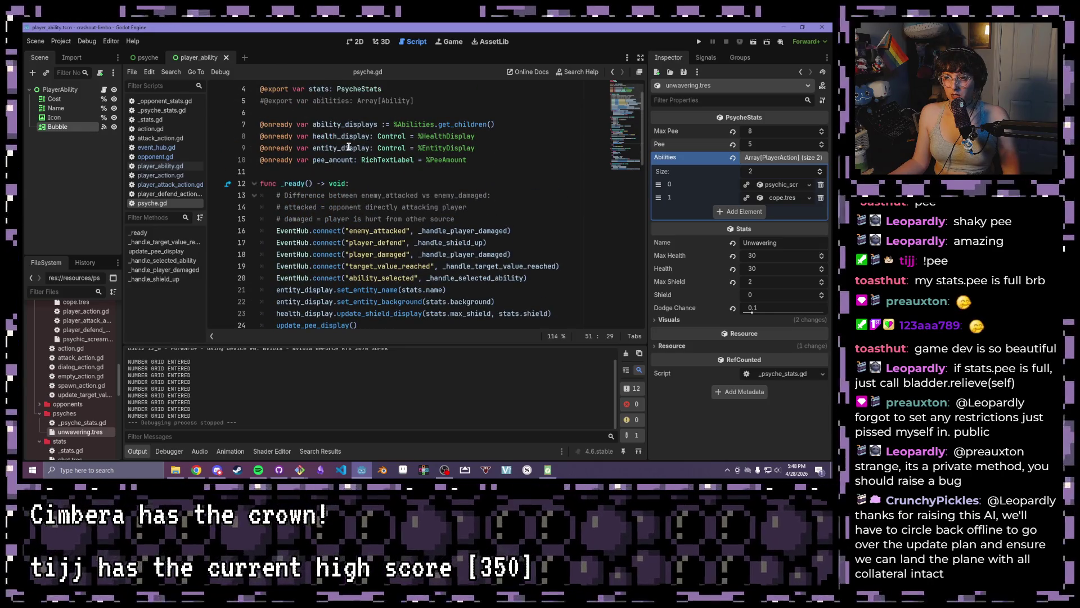
pyautogui.moveTo(501, 218); pyautogui.dragTo(360, 183)
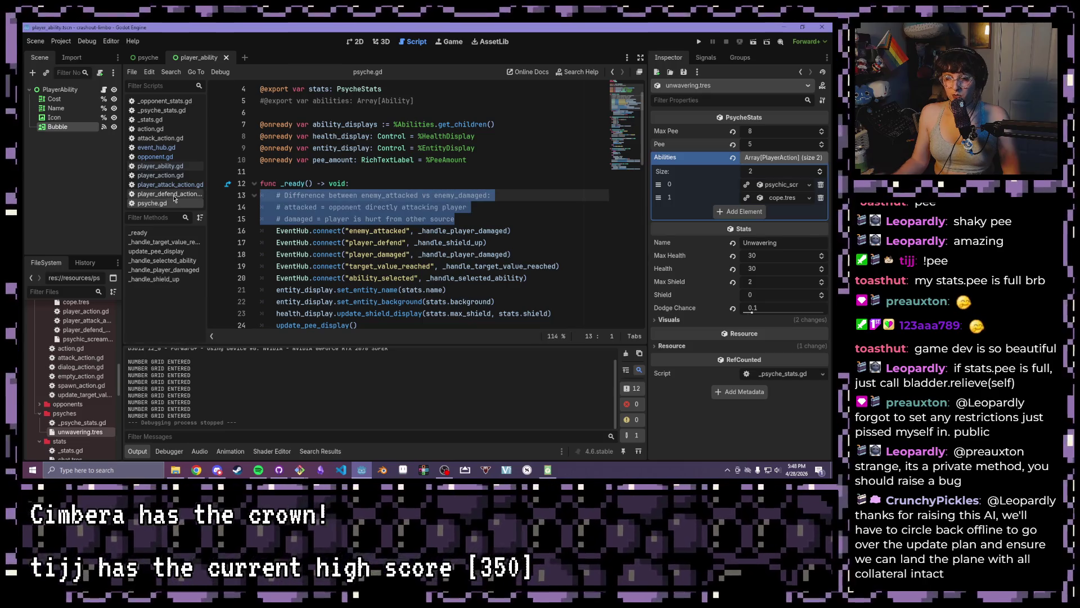
# Delete the selected comments and the EventHub enemy_attacked connection line from _ready
pyautogui.press('Delete')
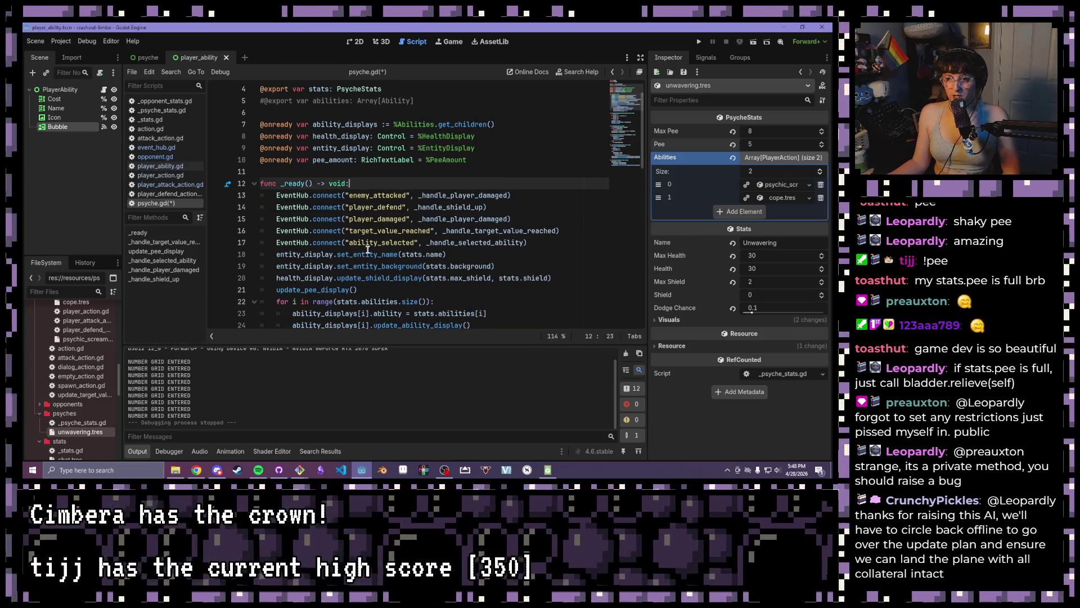
pyautogui.click(464, 207)
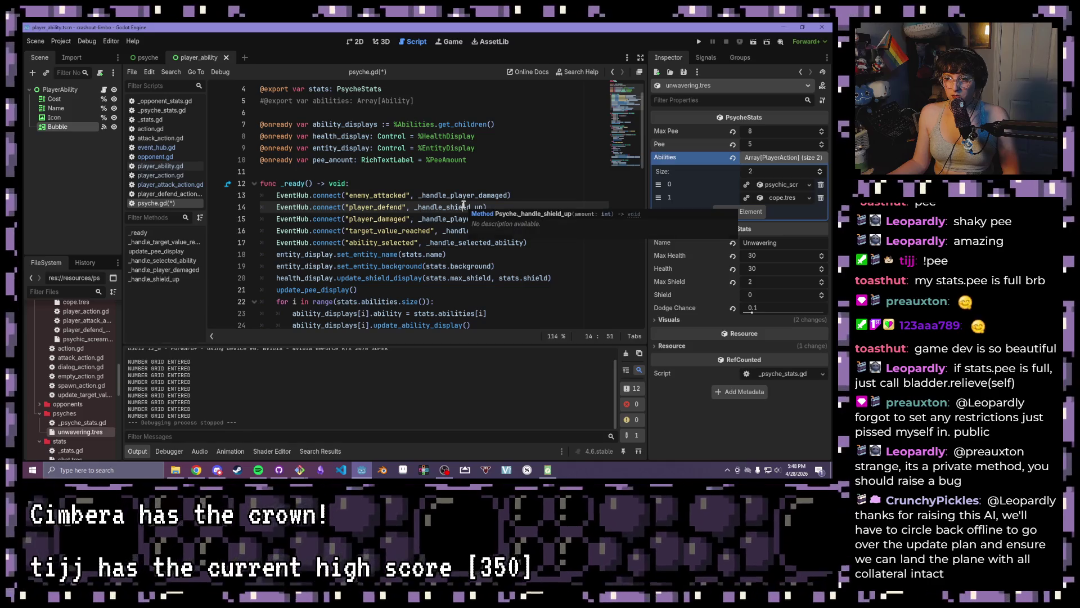
pyautogui.moveTo(487, 207); pyautogui.dragTo(252, 207)
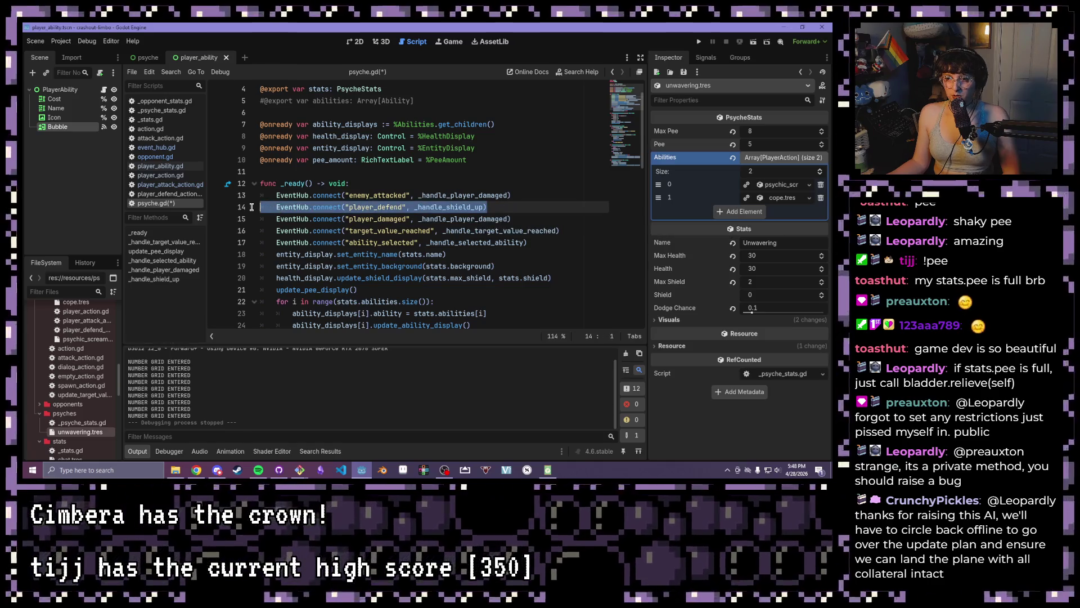
pyautogui.click(356, 195)
pyautogui.scroll(1, 424, 207)
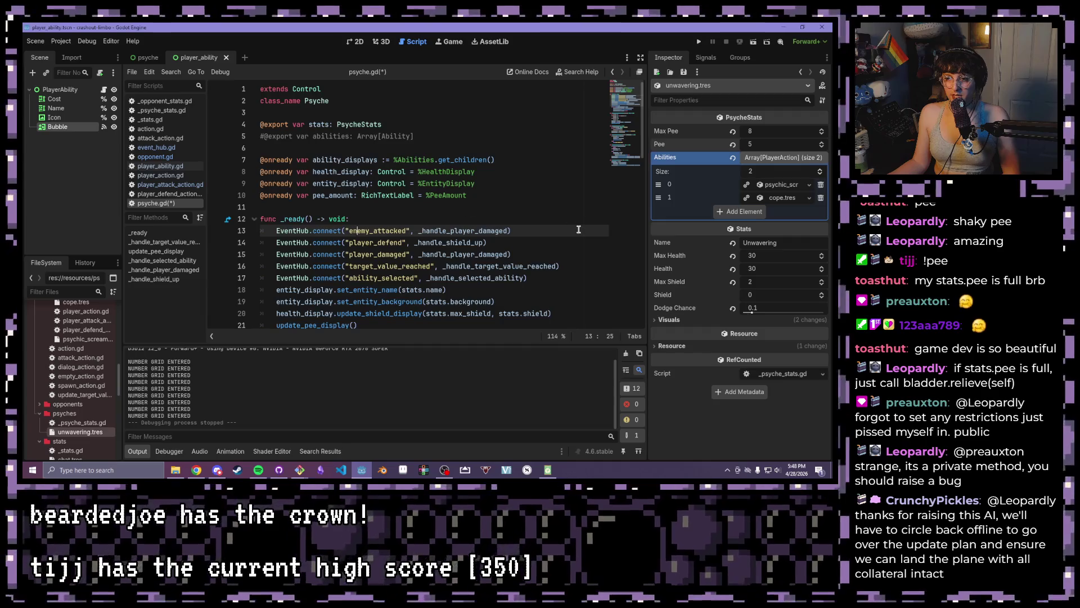
pyautogui.moveTo(571, 231); pyautogui.dragTo(223, 233)
pyautogui.scroll(-2, 376, 242)
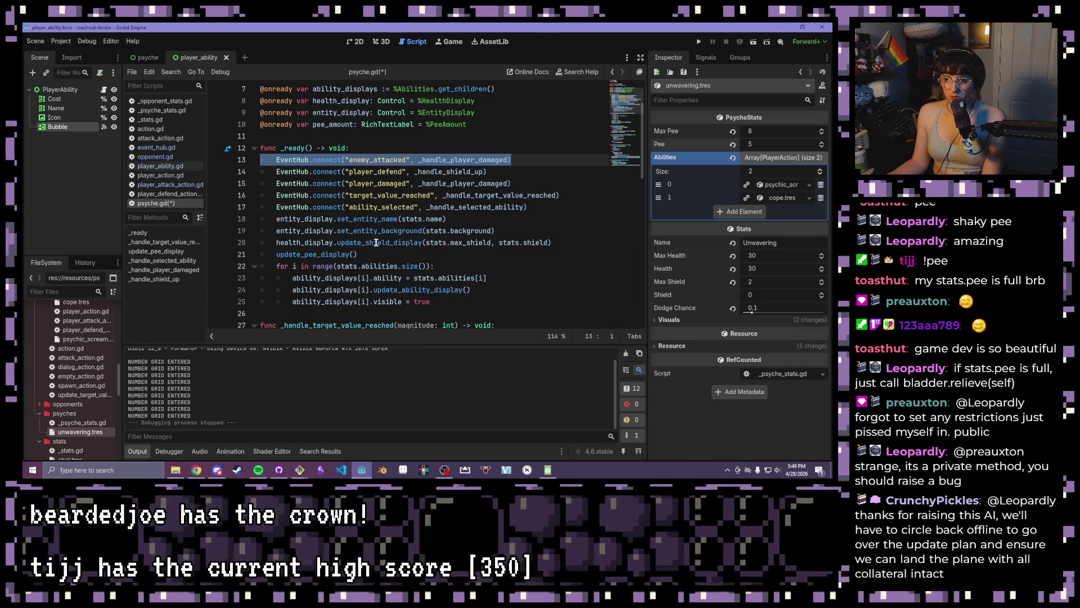
pyautogui.press('Left')
# Scroll through psyche.gd and inspect the _handle_player_damaged function body
pyautogui.scroll(-6, 365, 239)
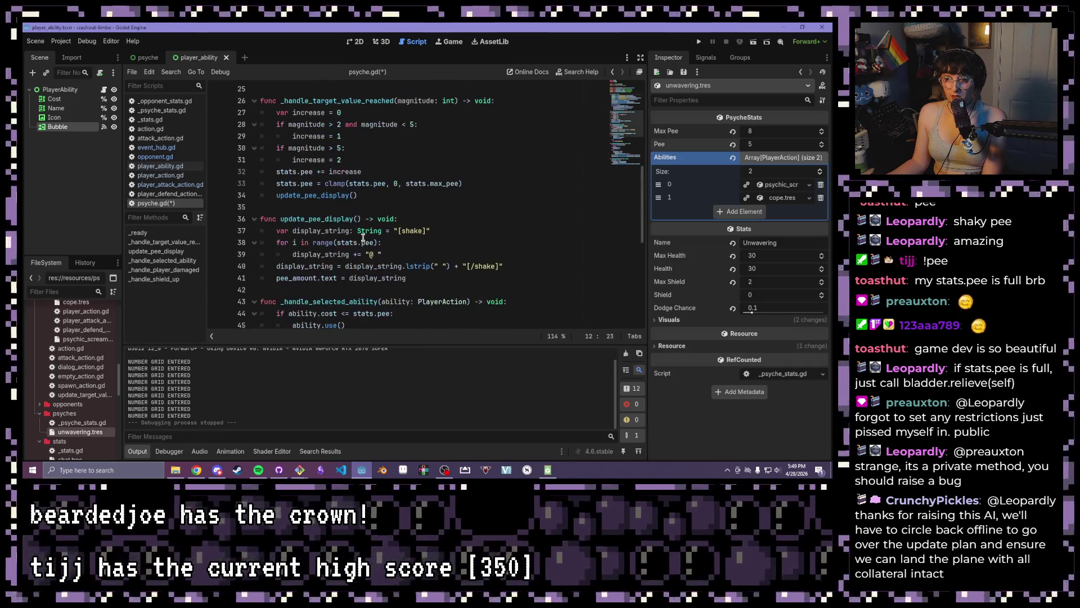
pyautogui.scroll(3, 357, 243)
pyautogui.scroll(-6, 356, 243)
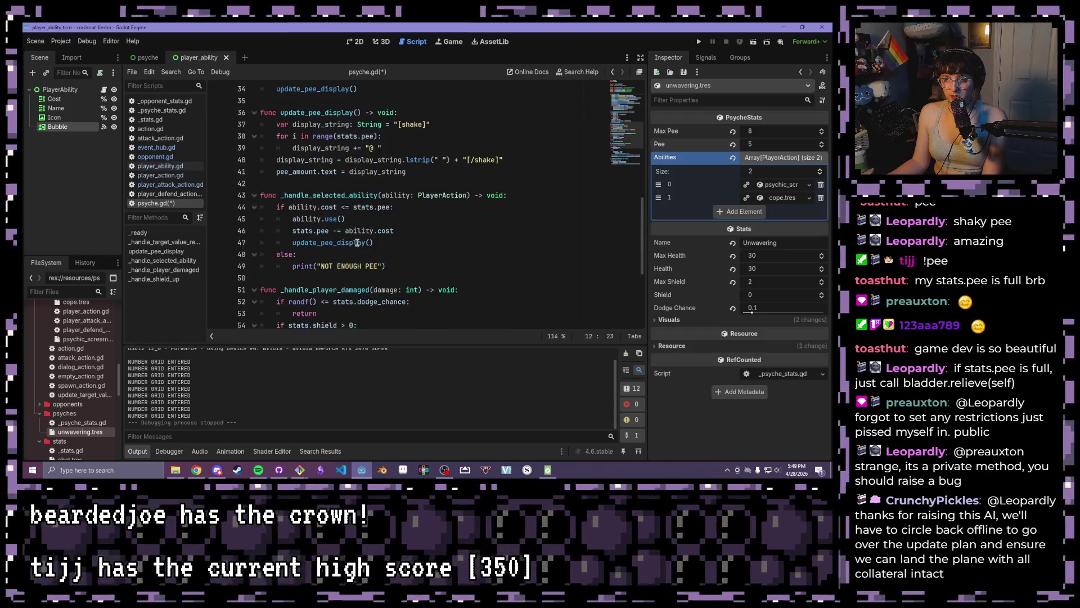
pyautogui.scroll(-5, 351, 240)
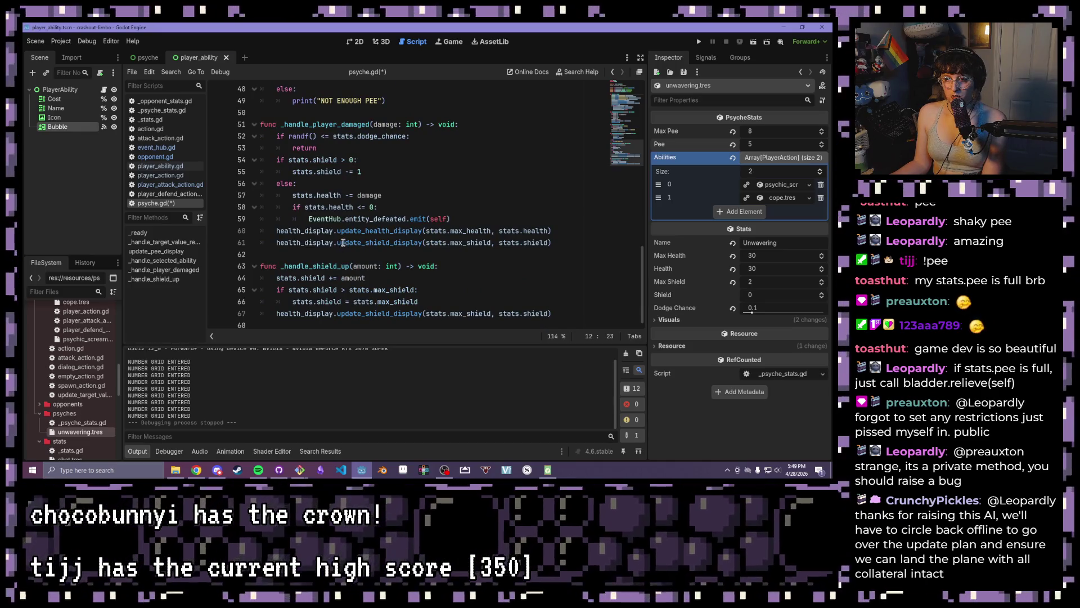
pyautogui.scroll(3, 301, 131)
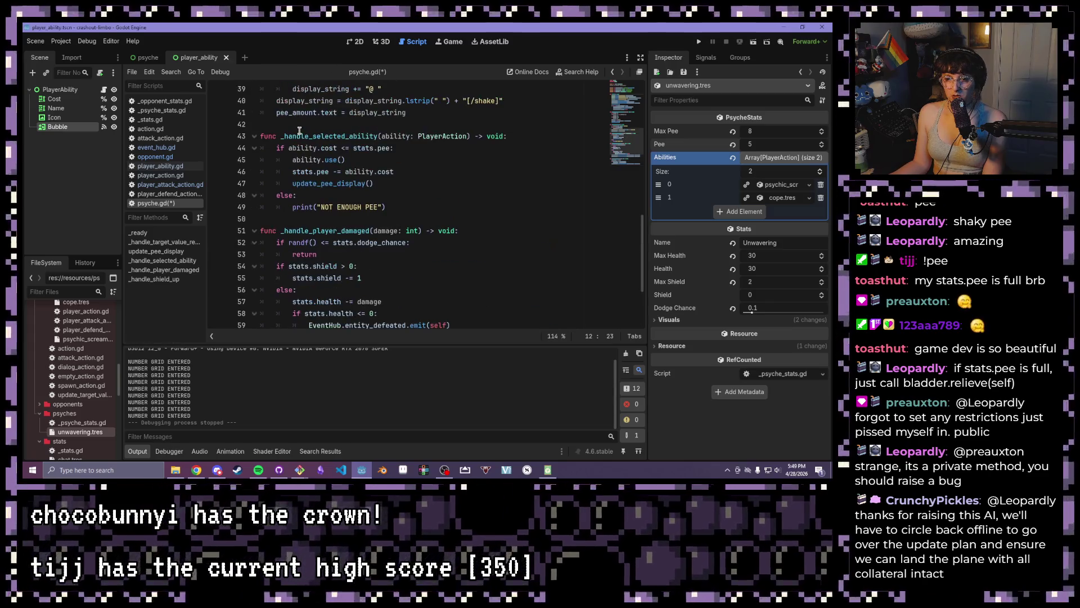
pyautogui.scroll(-2, 299, 132)
pyautogui.moveTo(274, 165); pyautogui.dragTo(573, 289)
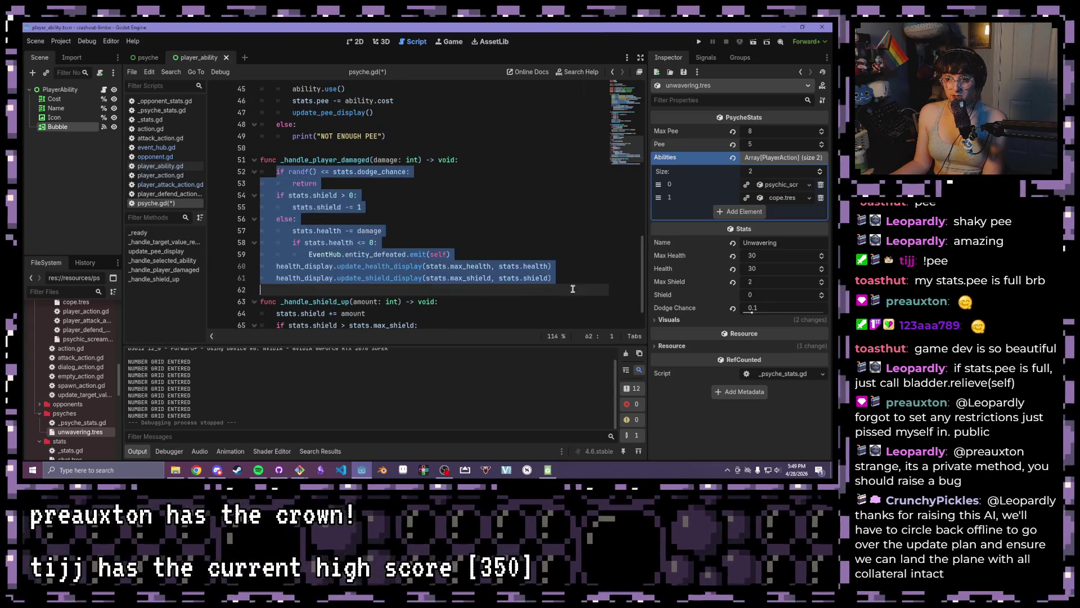
pyautogui.click(487, 224)
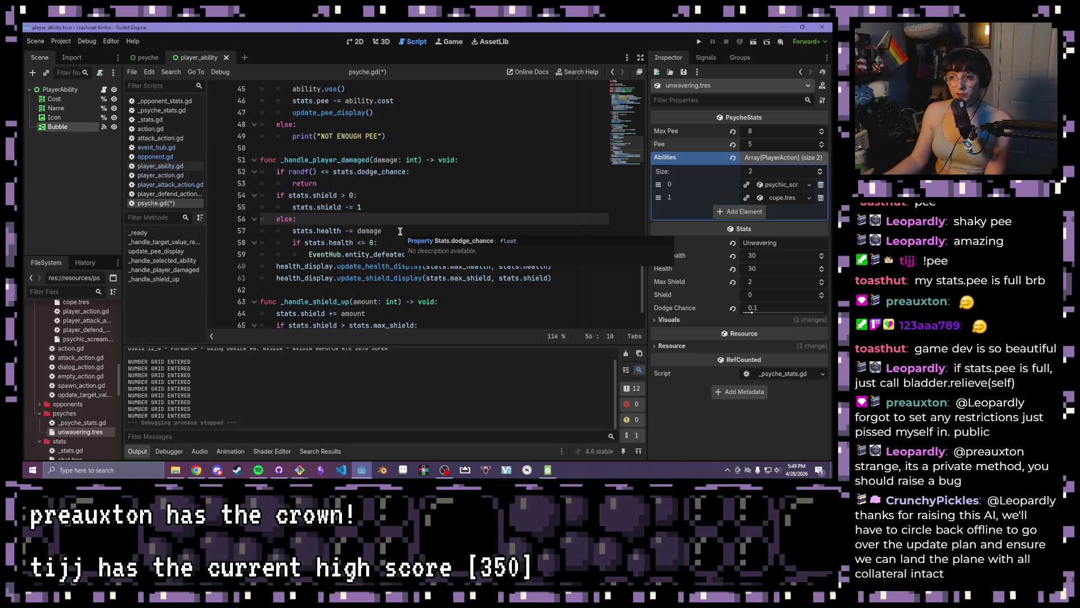
# Insert a blank line after the ability loop at the end of line 24
pyautogui.scroll(15, 400, 231)
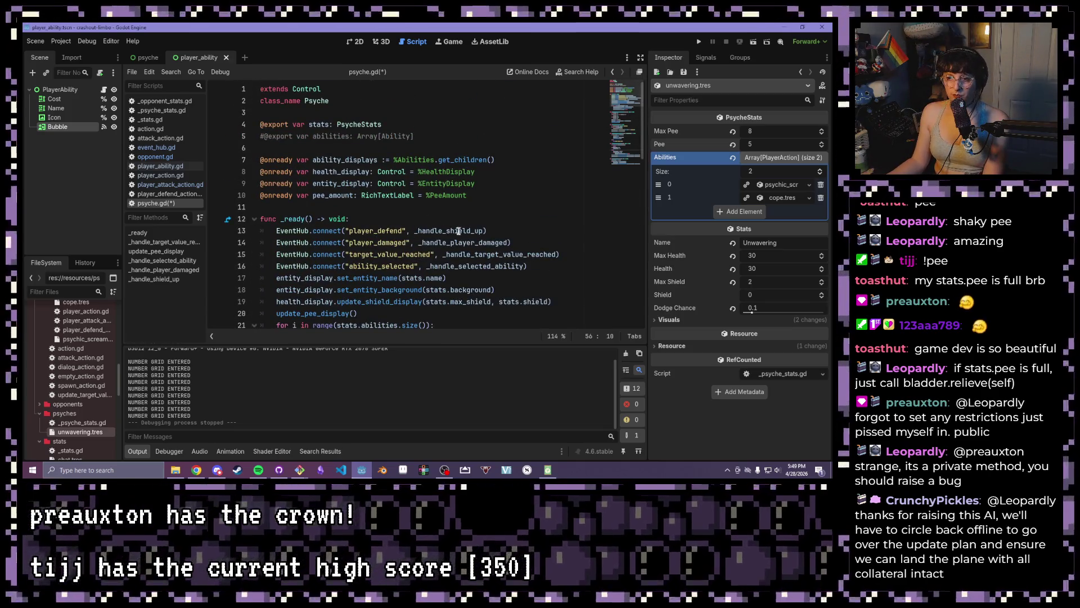
pyautogui.click(390, 211)
pyautogui.scroll(-4, 390, 212)
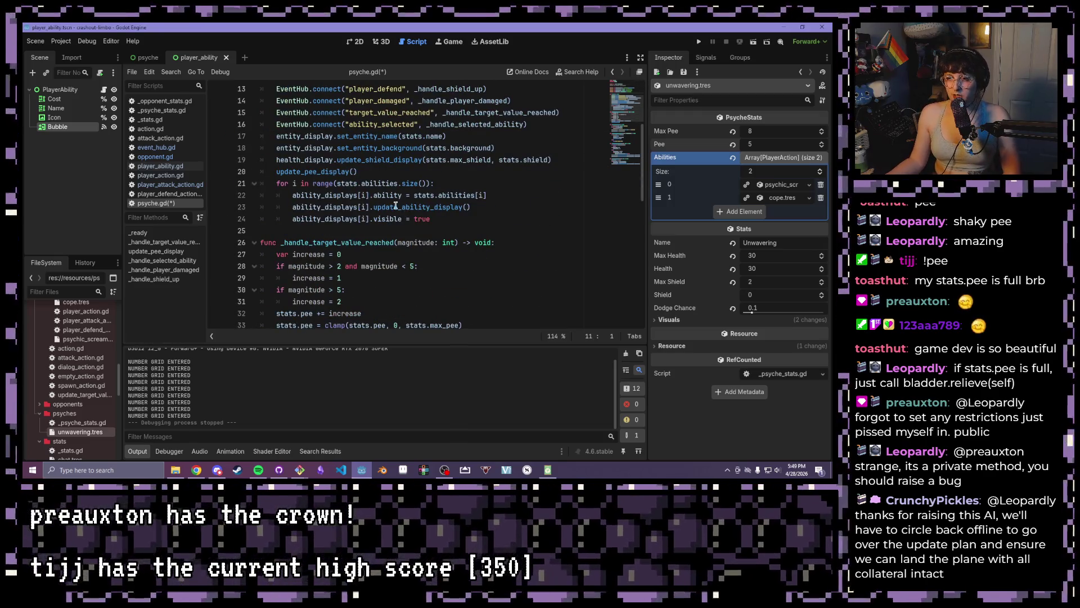
pyautogui.scroll(-2, 395, 206)
pyautogui.click(509, 147)
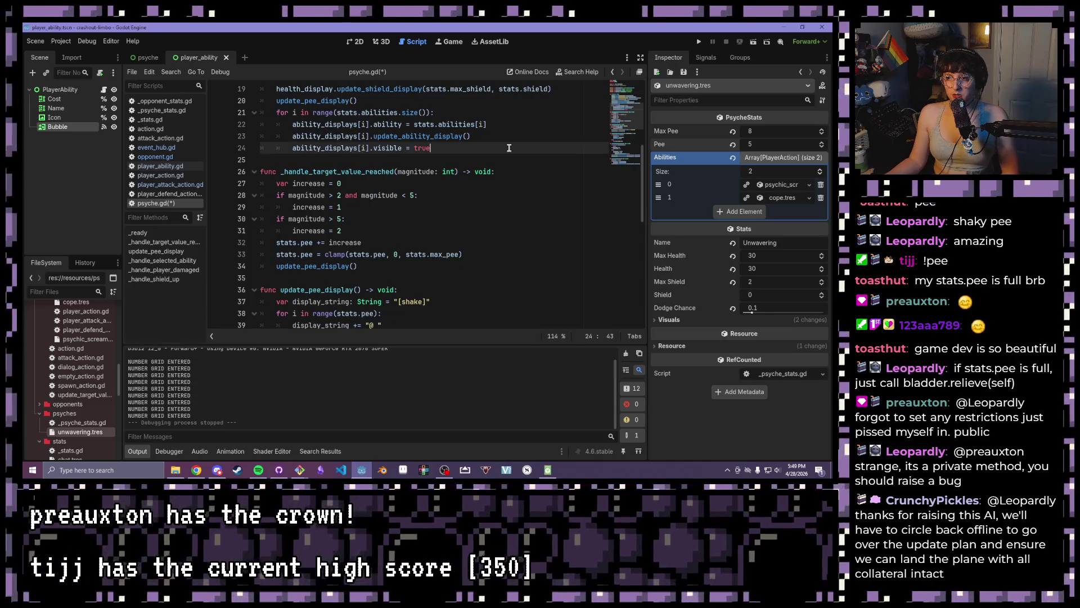
pyautogui.press('Return')
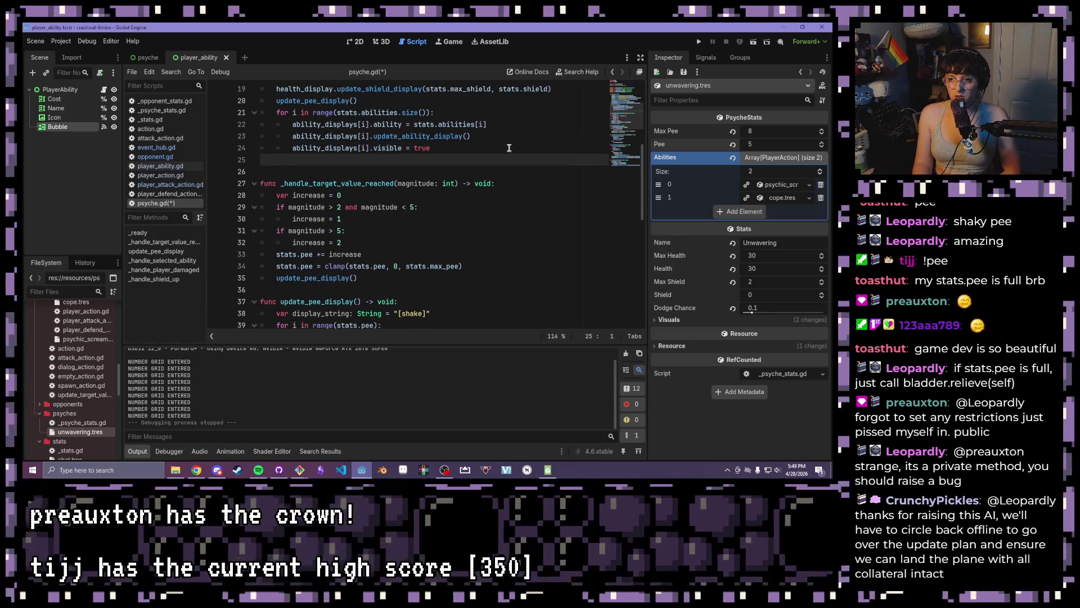
# Write the header 'func _input(event: InputEvent) -> void:' below _ready and start its body
pyautogui.press('Return')
pyautogui.write('func _inpu')
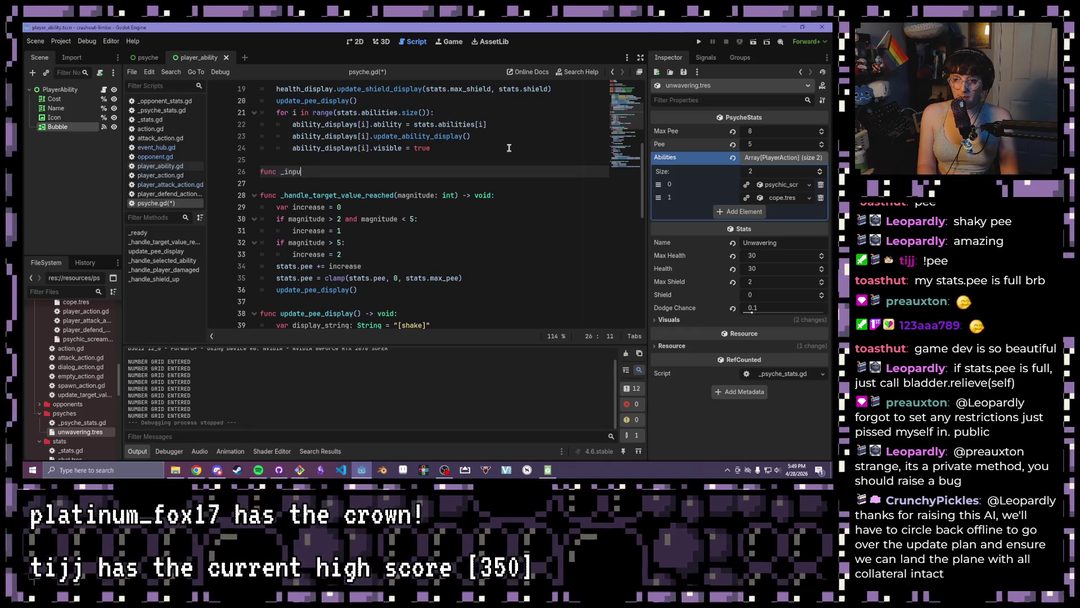
pyautogui.write('t')
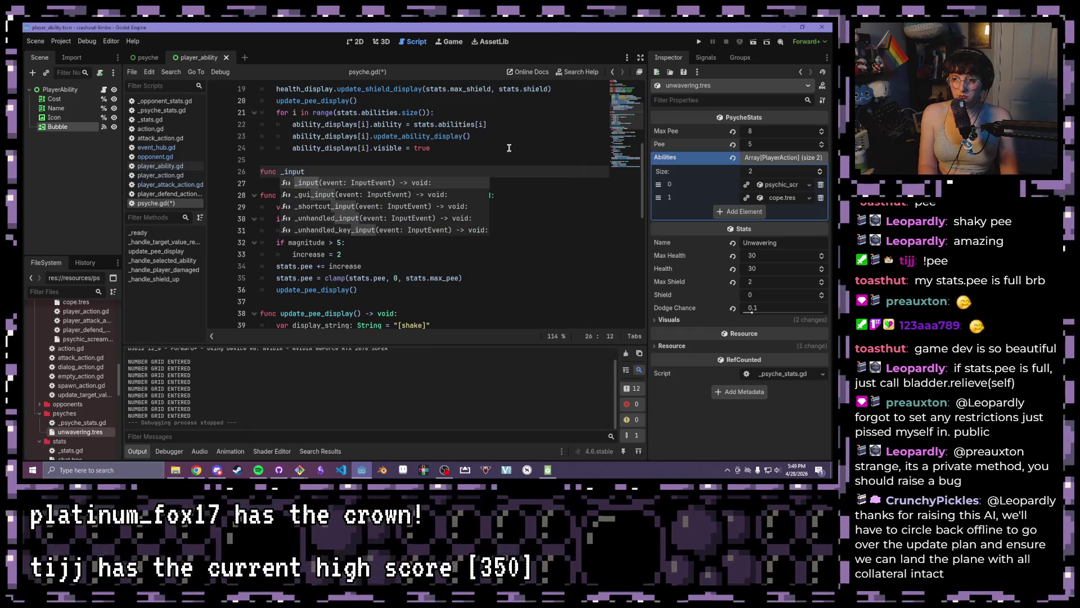
pyautogui.write('(event:')
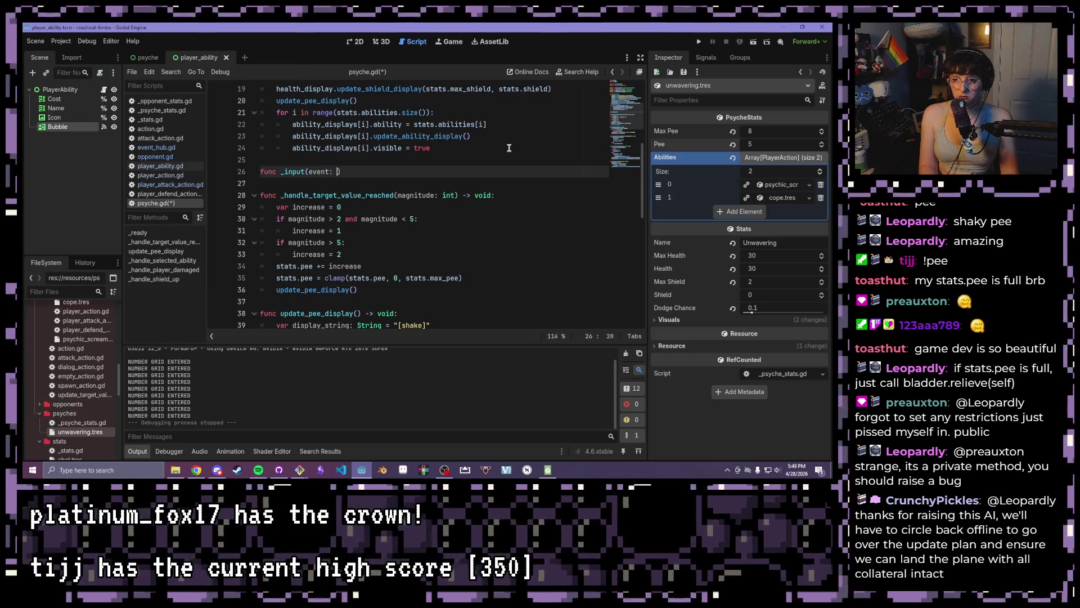
pyautogui.write('Event)')
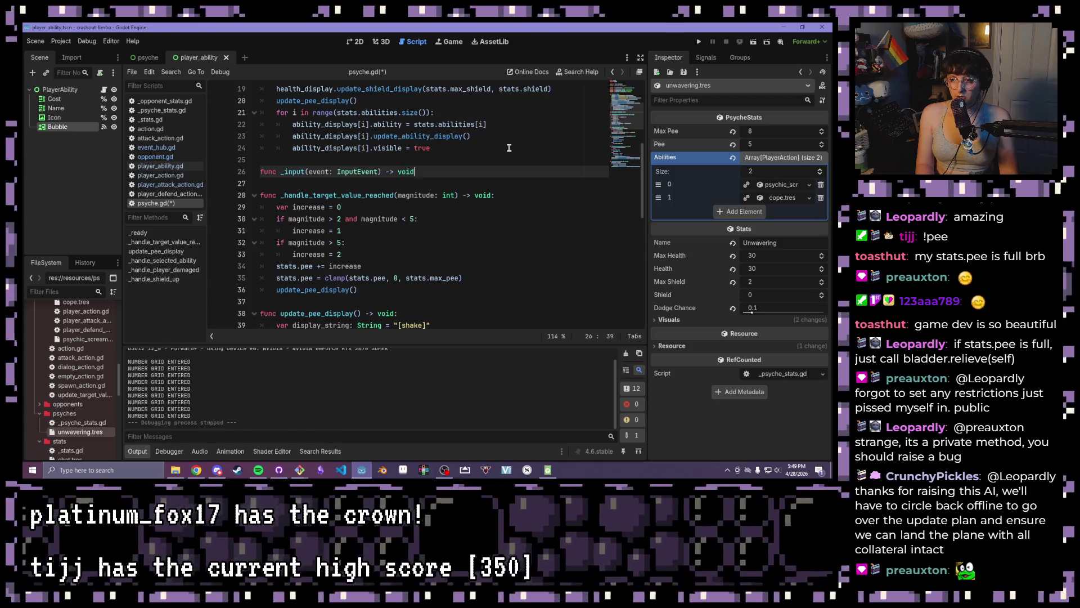
pyautogui.write(':')
pyautogui.press('Return')
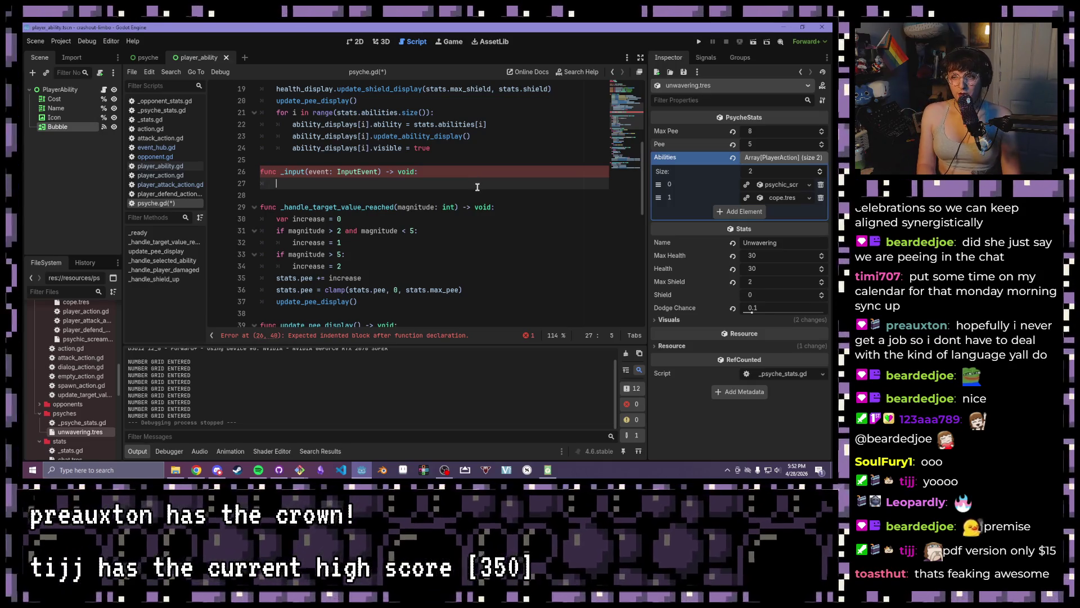
# Begin the _input condition with 'if event is' and browse the InputEvent class documentation
pyautogui.write('if')
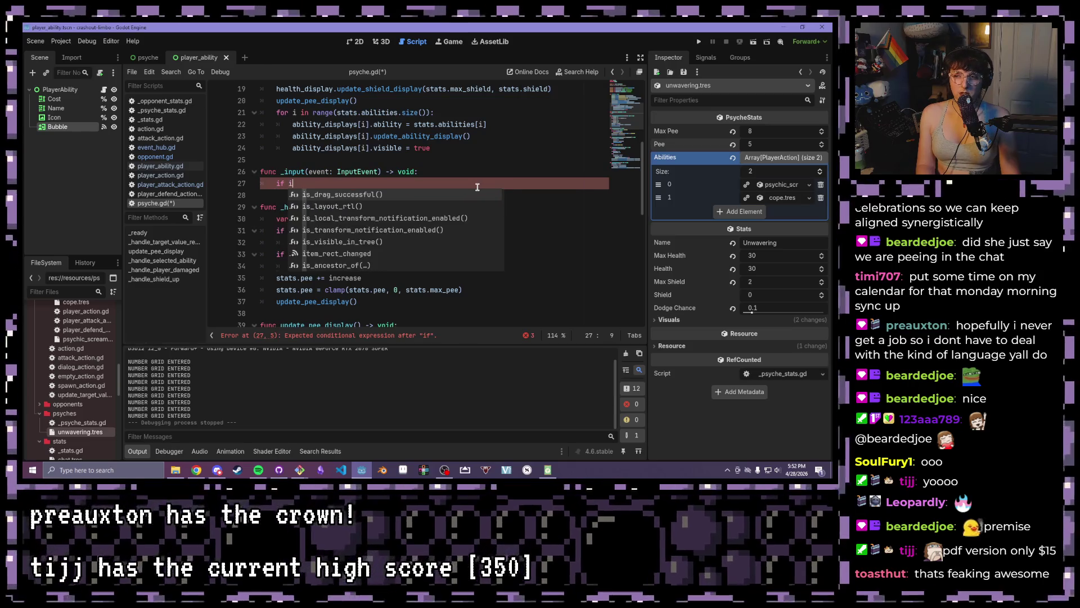
pyautogui.write(' eve')
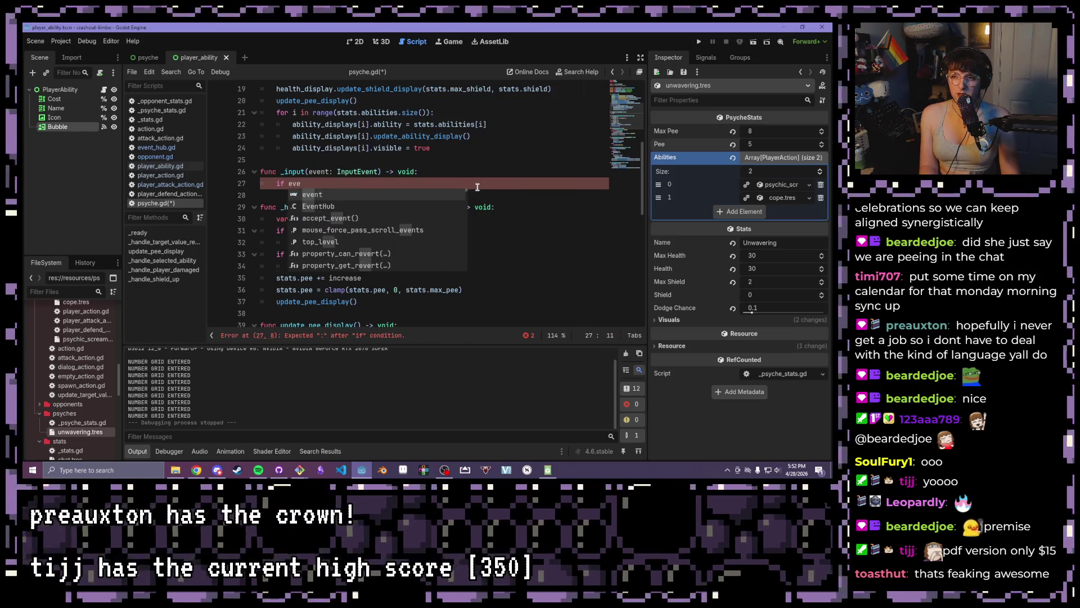
pyautogui.write('nt is')
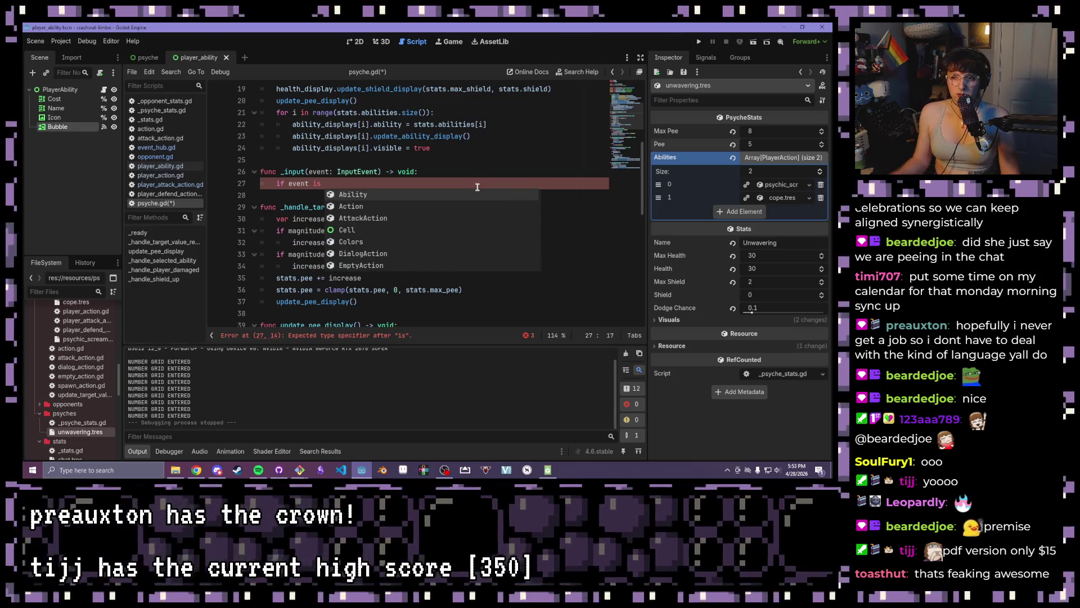
pyautogui.keyDown('ctrl'); pyautogui.click(350, 172); pyautogui.keyUp('ctrl')
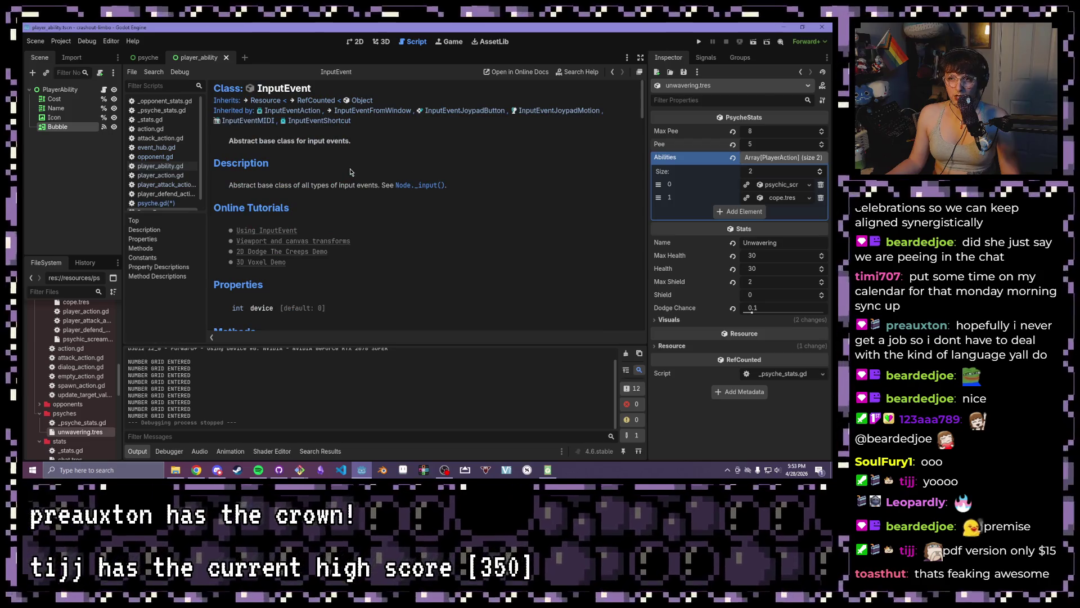
pyautogui.scroll(-10, 349, 171)
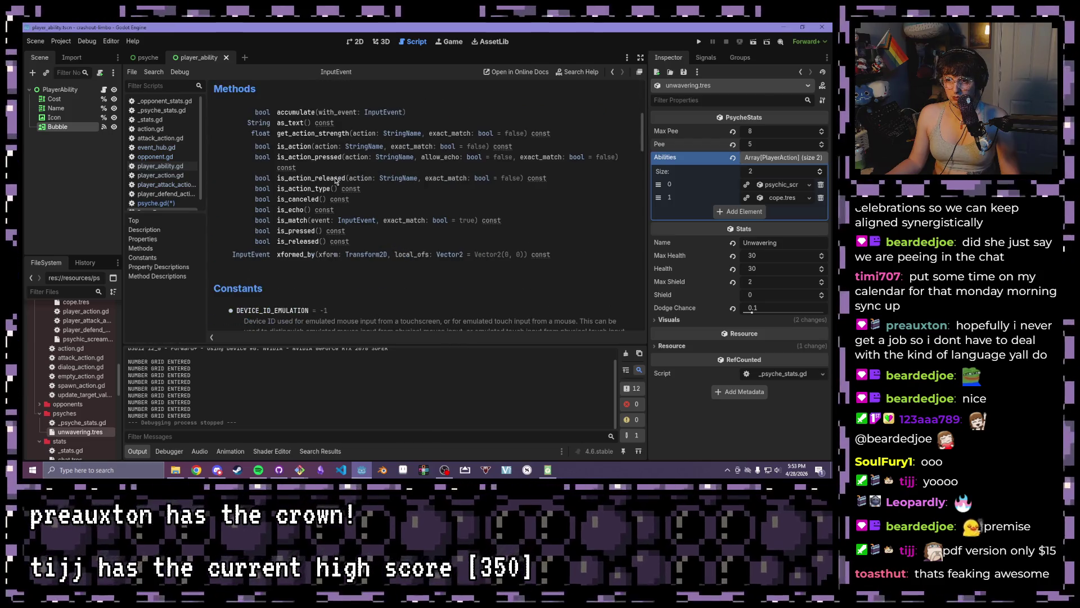
pyautogui.scroll(-5, 332, 182)
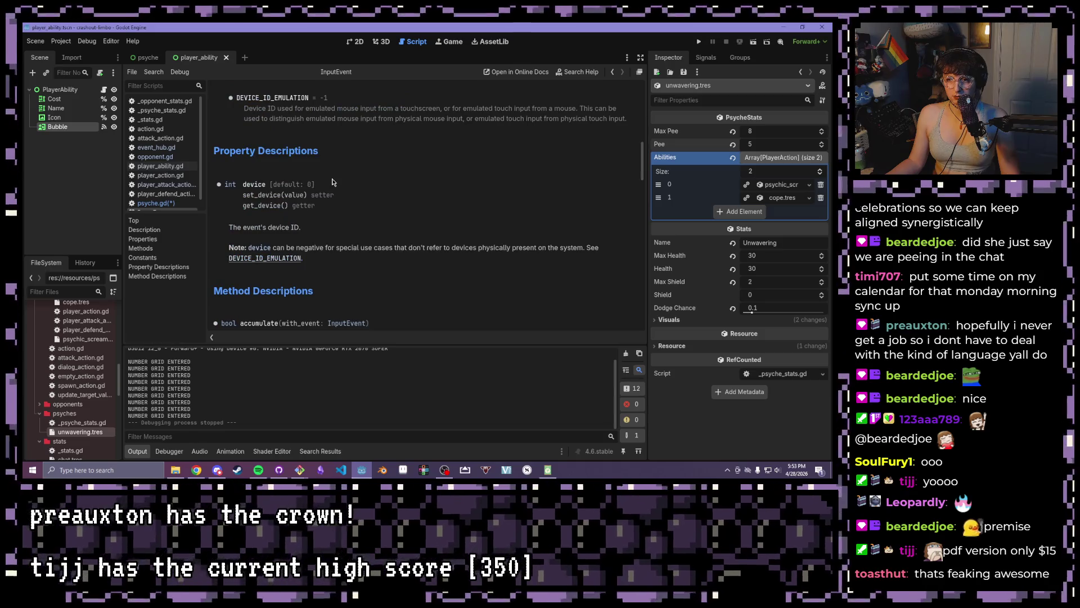
pyautogui.scroll(-3, 333, 182)
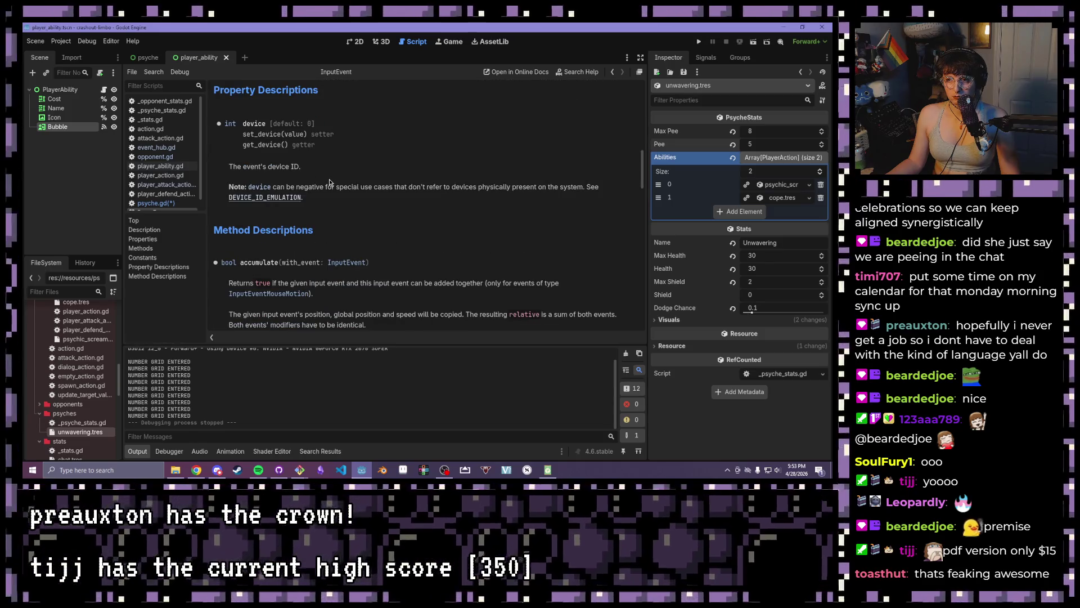
pyautogui.scroll(-4, 329, 183)
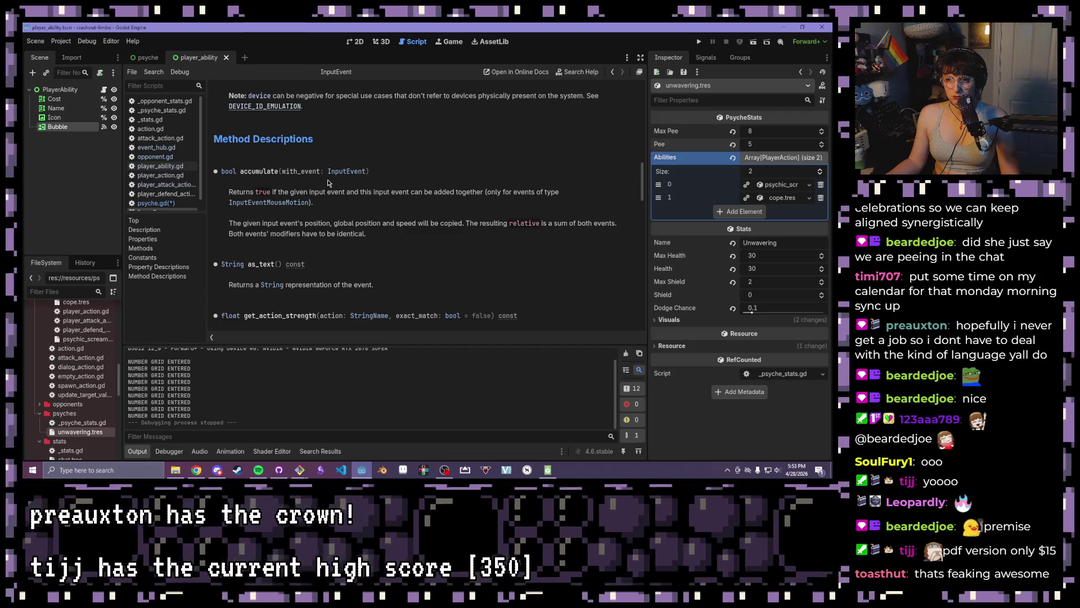
pyautogui.scroll(-3, 328, 183)
pyautogui.click(153, 203)
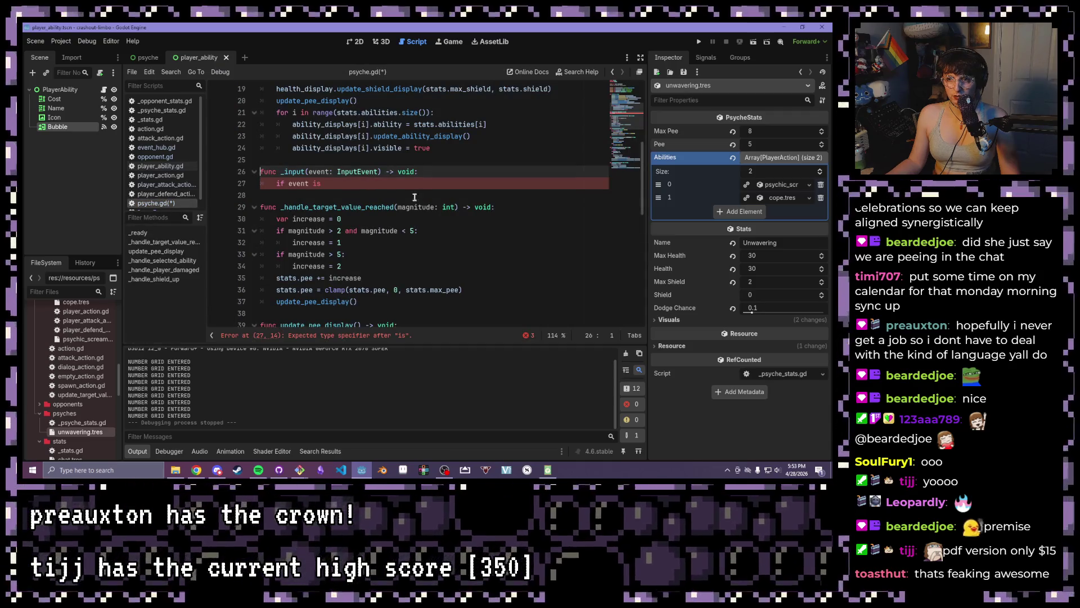
# Complete the condition as 'if event is InputEventKey:' and open the InputEventKey reference
pyautogui.click(390, 185)
pyautogui.write('Input')
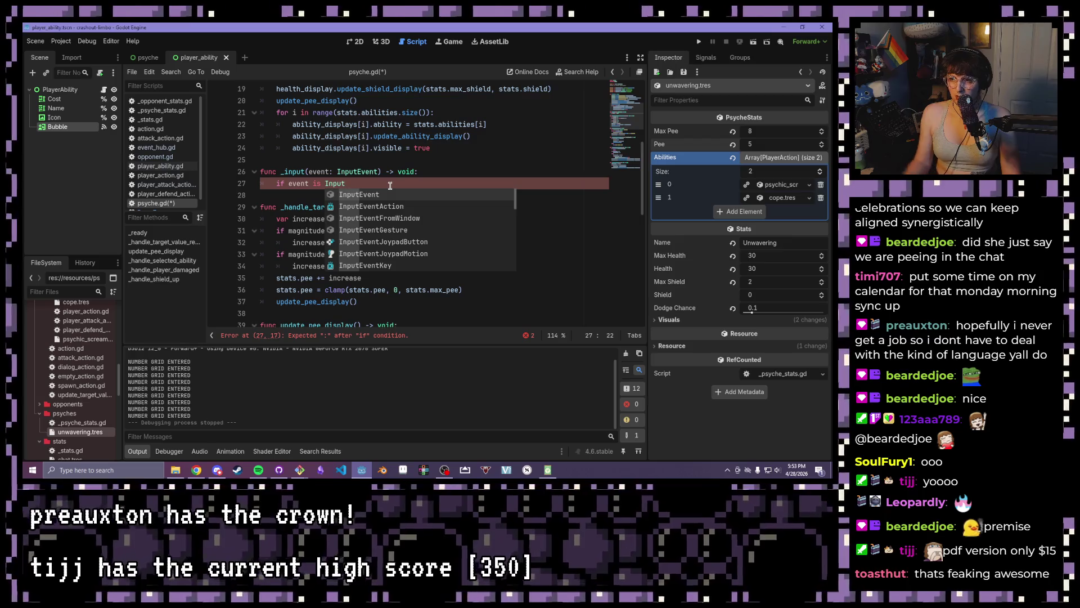
pyautogui.scroll(-4, 456, 223)
pyautogui.scroll(-1, 386, 248)
pyautogui.doubleClick(385, 246)
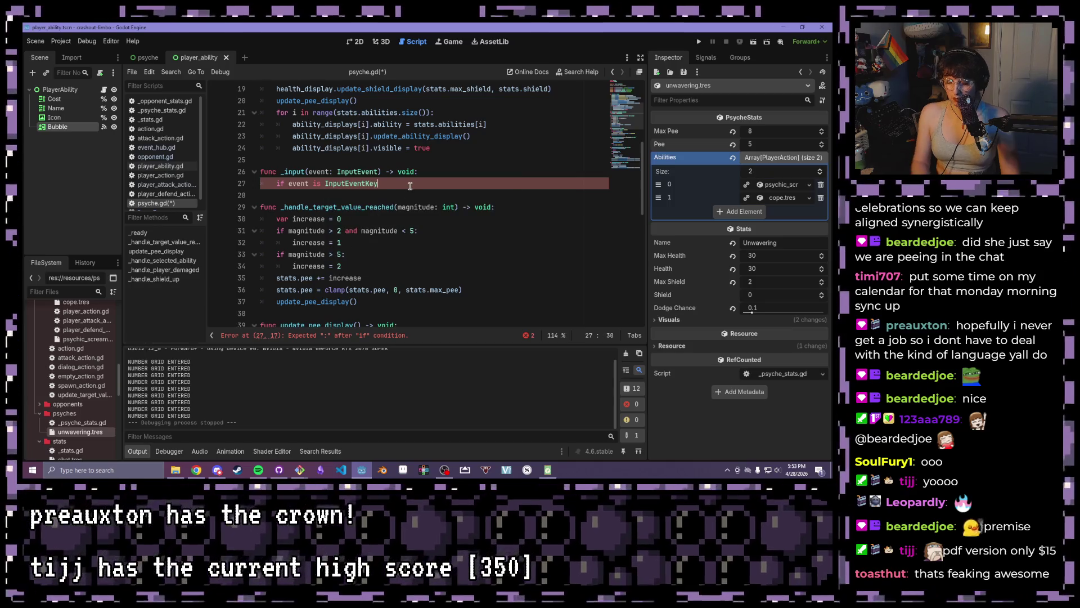
pyautogui.write(':')
pyautogui.press('Return')
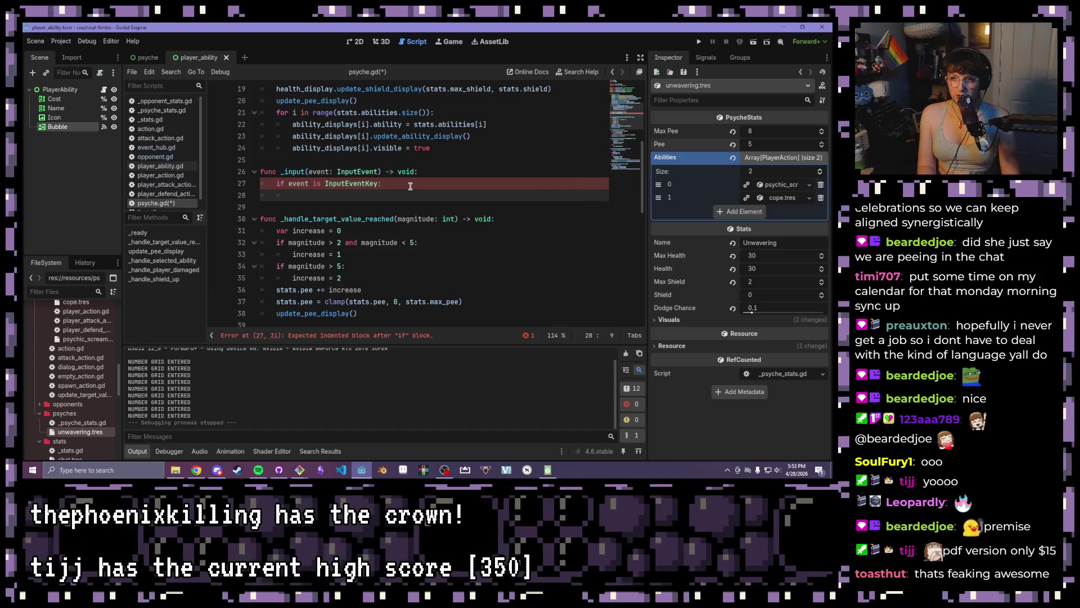
pyautogui.keyDown('ctrl'); pyautogui.click(367, 184); pyautogui.keyUp('ctrl')
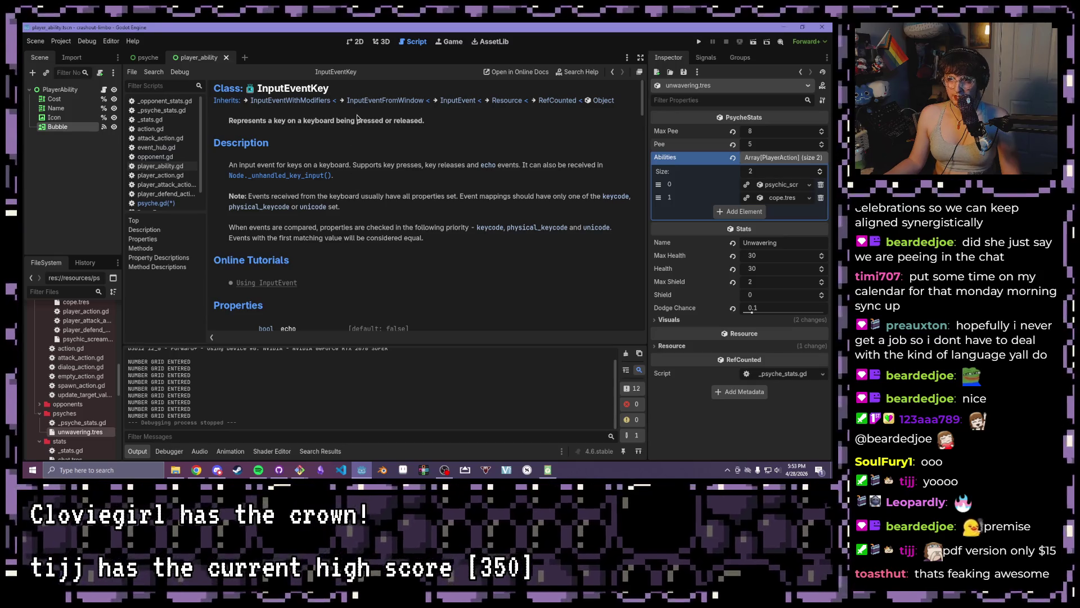
pyautogui.scroll(-5, 354, 169)
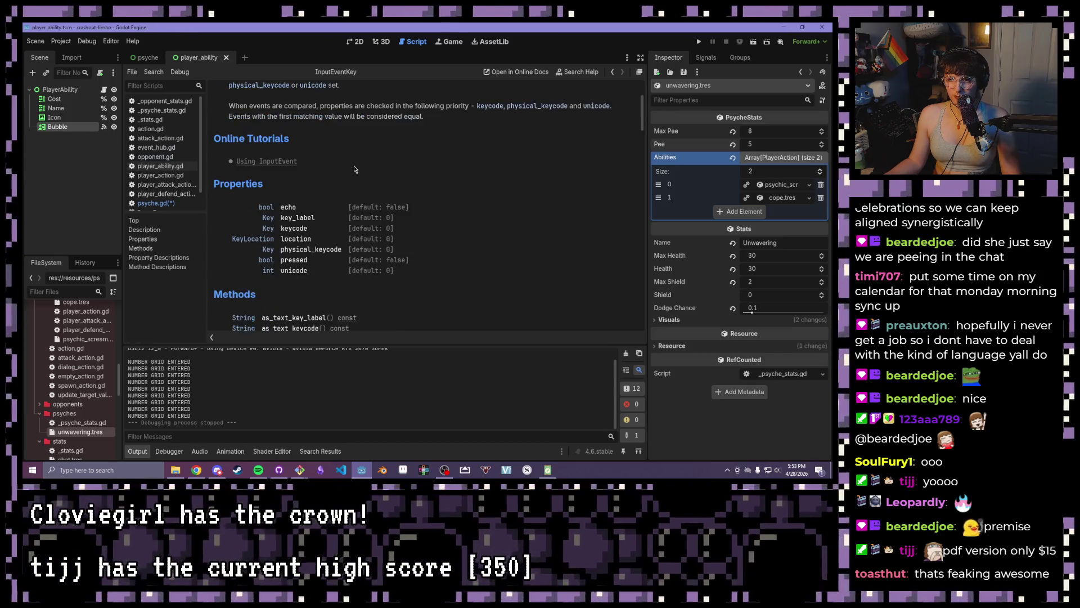
pyautogui.click(303, 229)
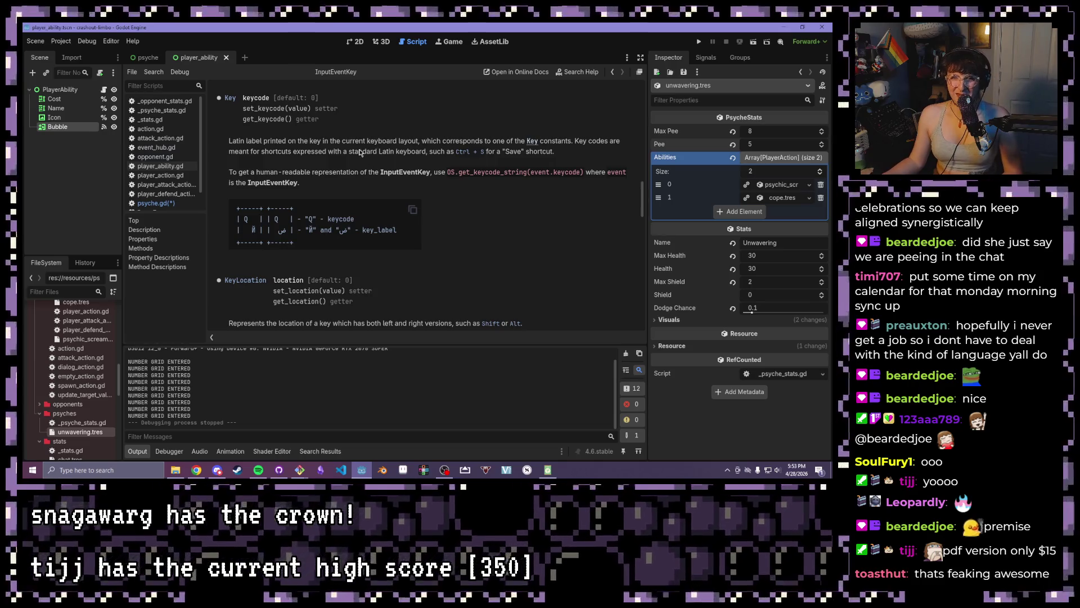
pyautogui.click(157, 203)
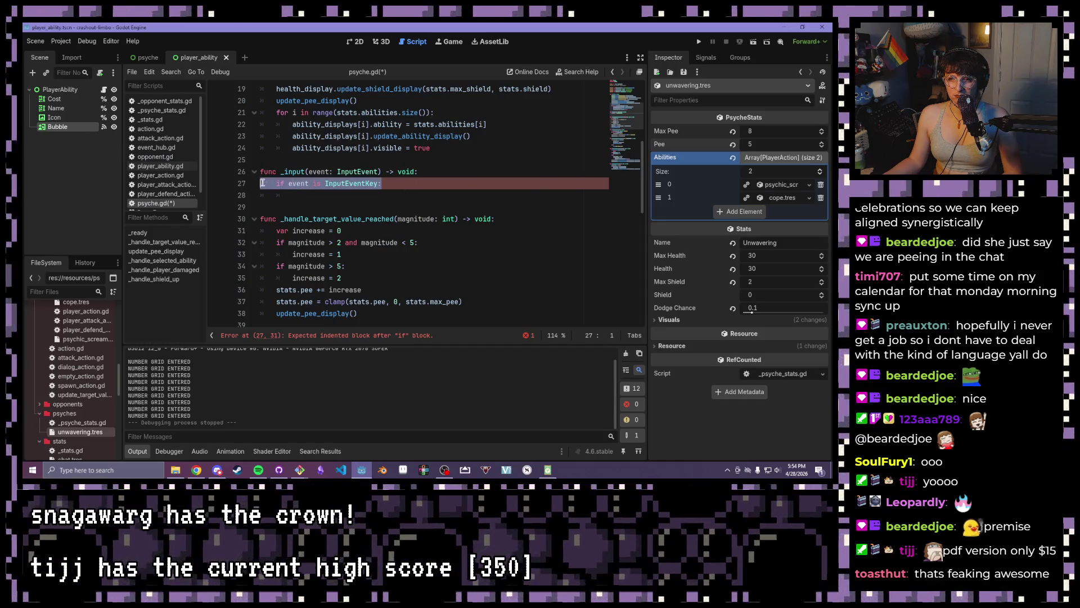
pyautogui.press('Down')
# Add an ability_1 action in Project Settings' Input Map bound to the 1 key
pyautogui.click(62, 41)
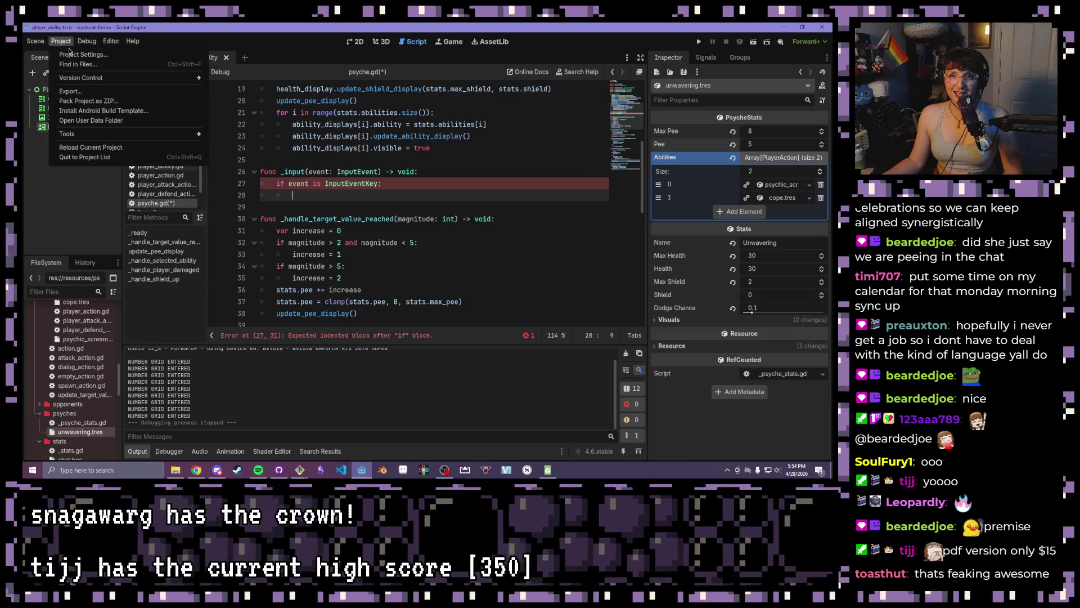
pyautogui.click(78, 56)
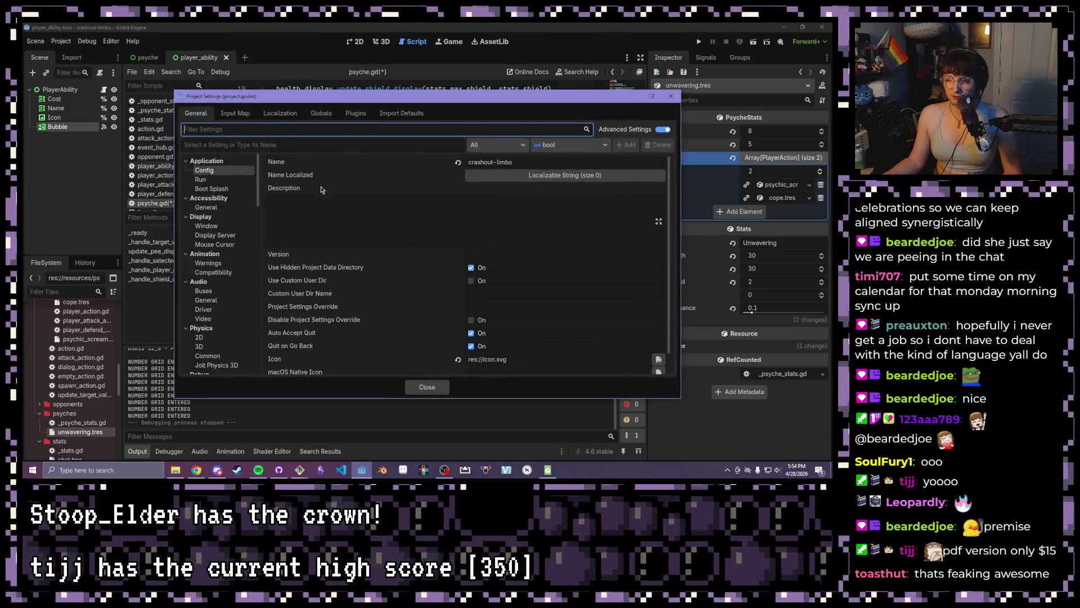
pyautogui.click(235, 113)
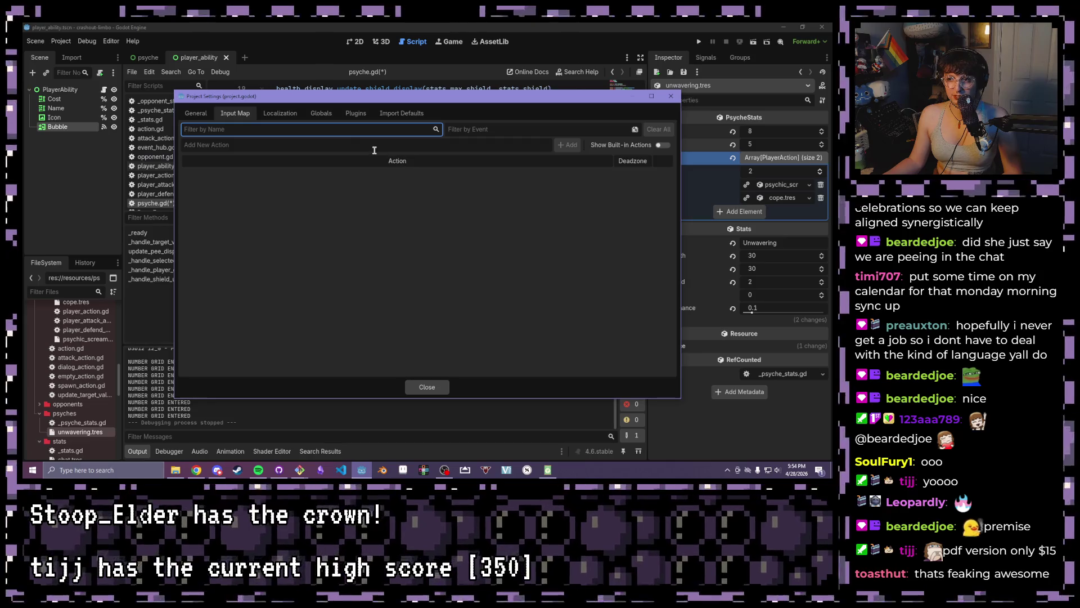
pyautogui.click(374, 147)
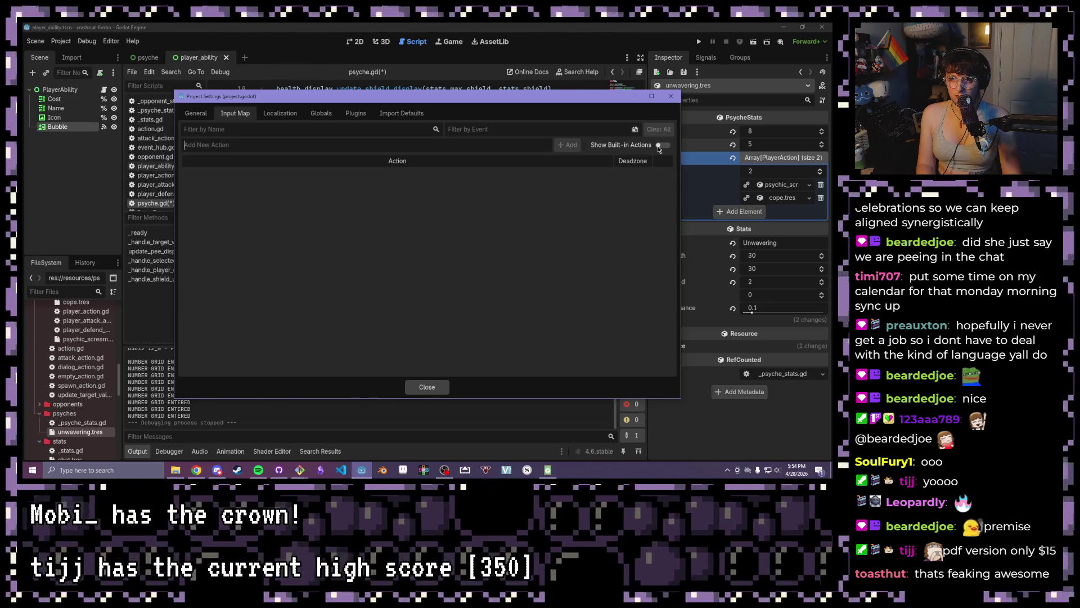
pyautogui.write('ability_1')
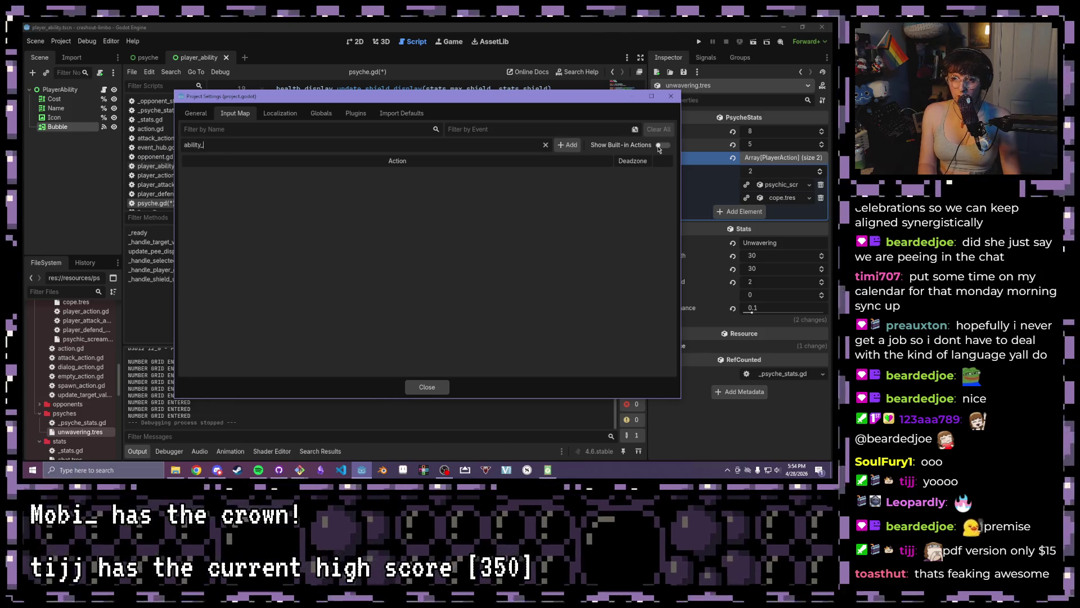
pyautogui.click(568, 145)
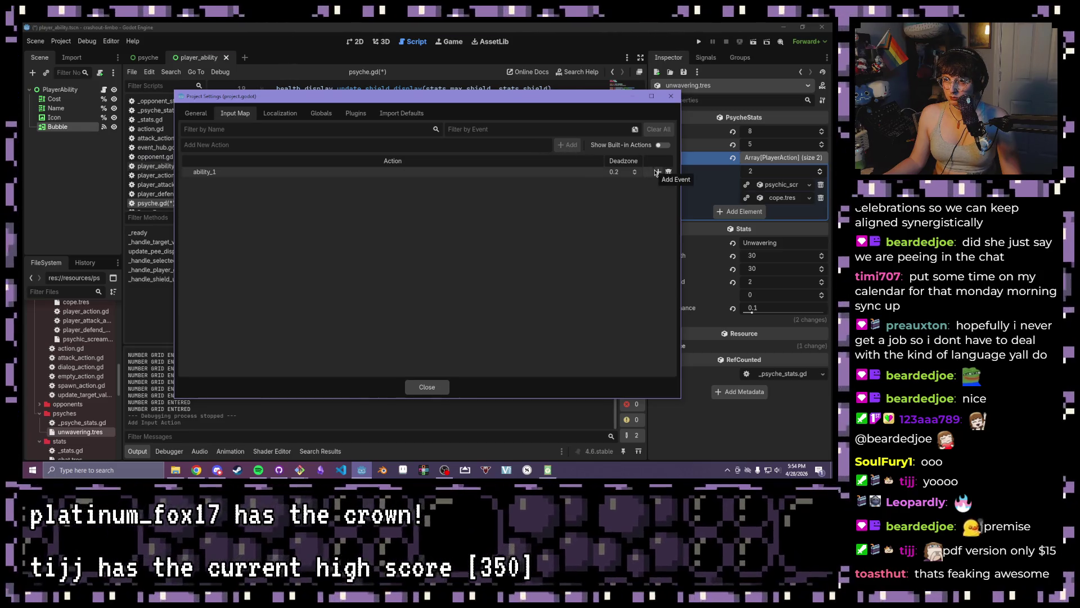
pyautogui.click(657, 172)
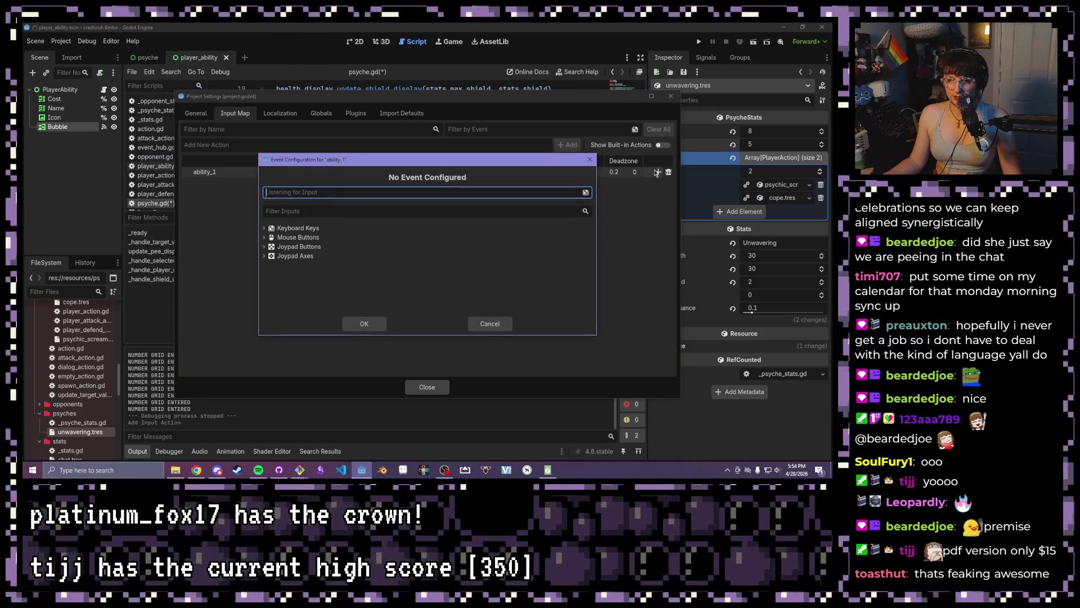
pyautogui.press('1')
pyautogui.click(363, 326)
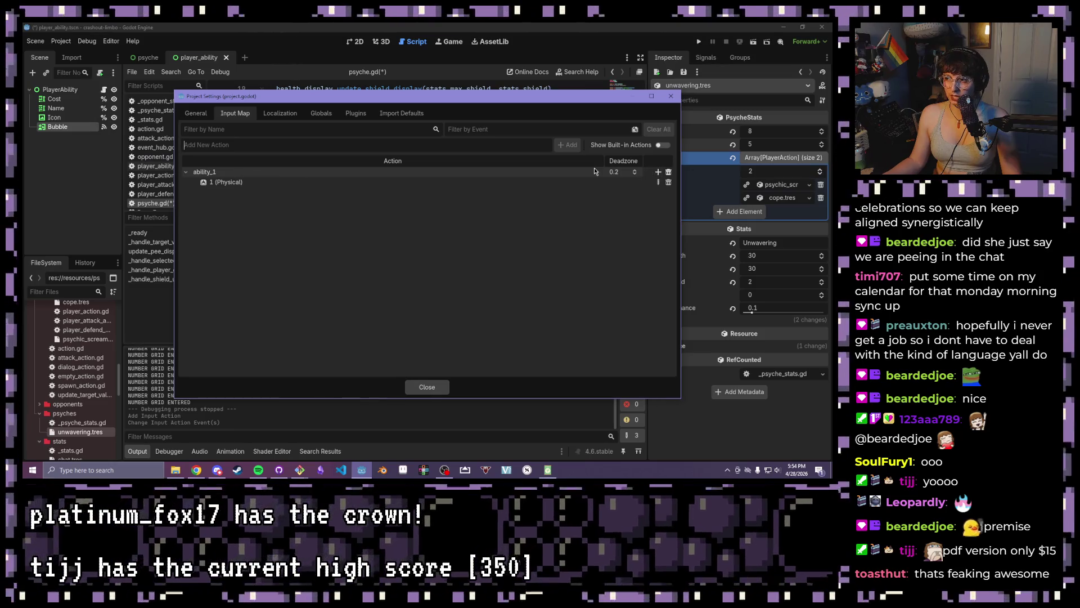
# Add a second, still-empty ability_2 input action
pyautogui.click(279, 144)
pyautogui.write('inpu')
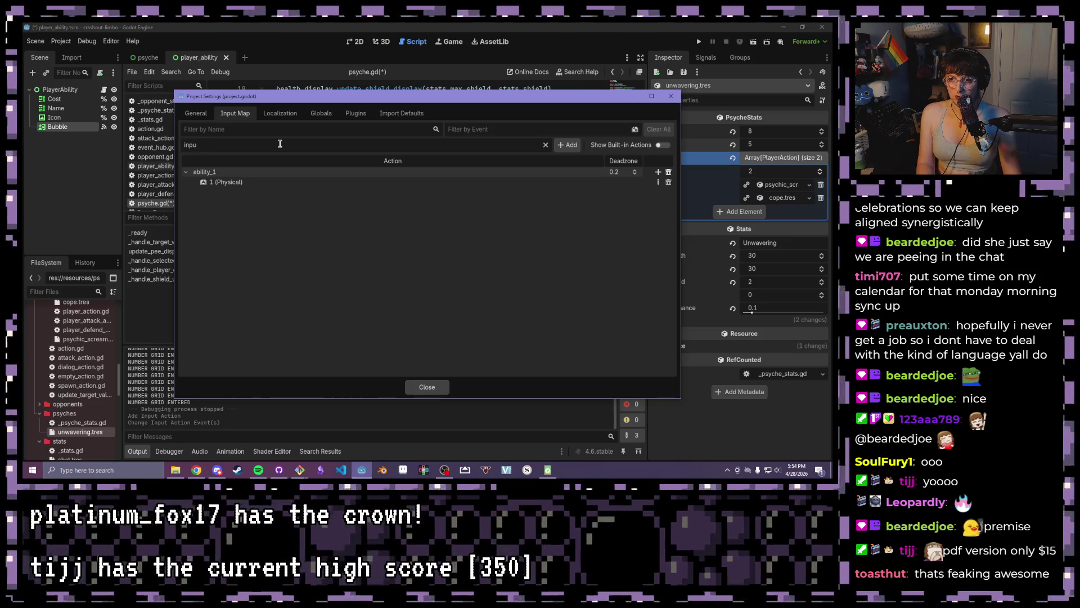
pyautogui.write('ability_2')
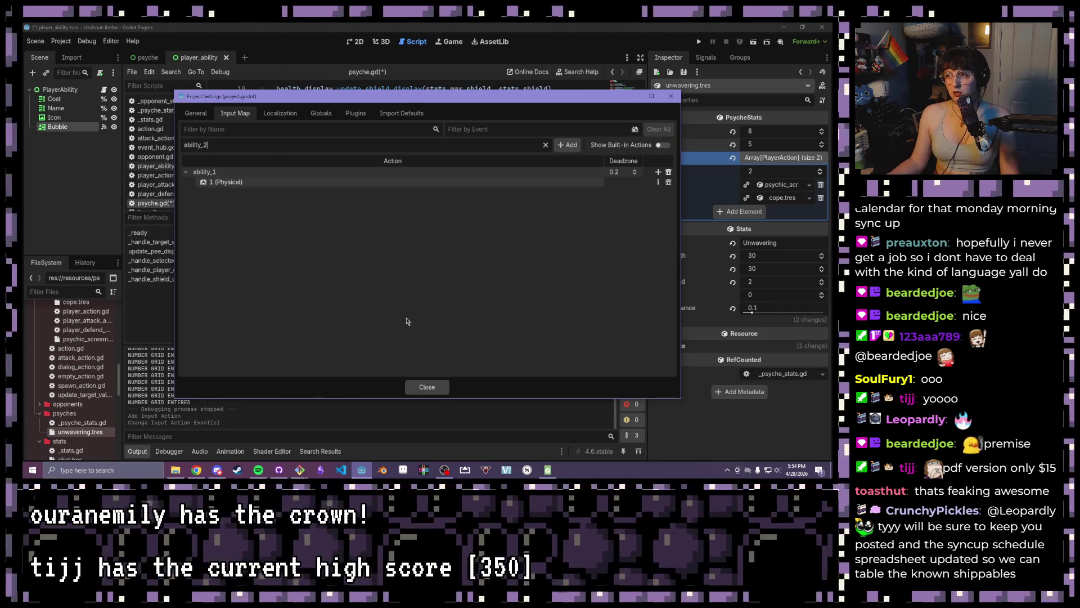
pyautogui.click(568, 145)
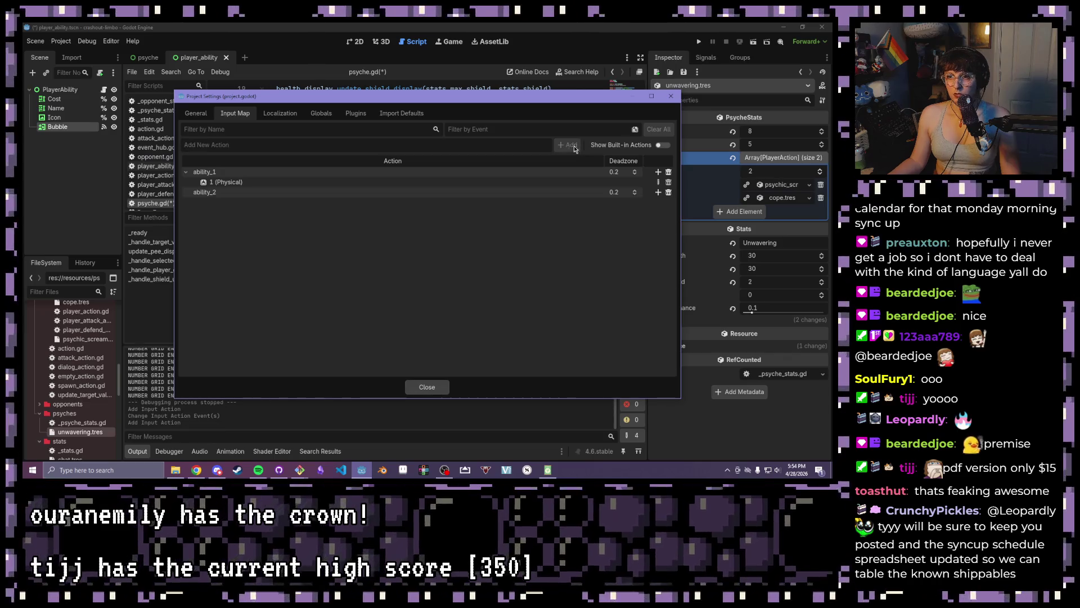
# Bind the 2 key to ability_2, then add an ability_3 action bound to the 3 key
pyautogui.click(658, 192)
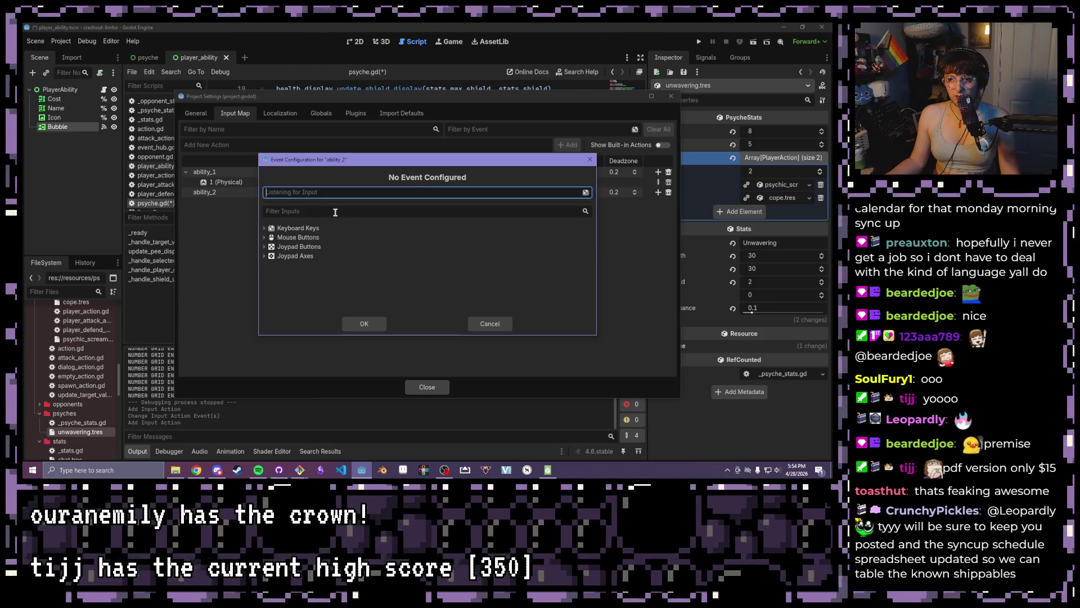
pyautogui.press('2')
pyautogui.click(365, 324)
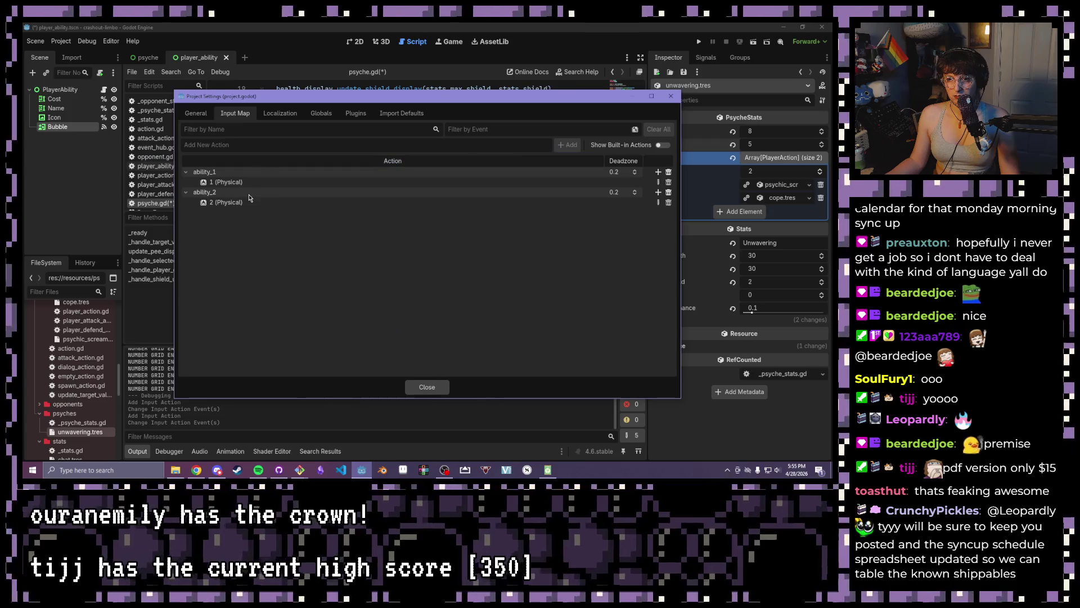
pyautogui.click(261, 145)
pyautogui.write('ability_3')
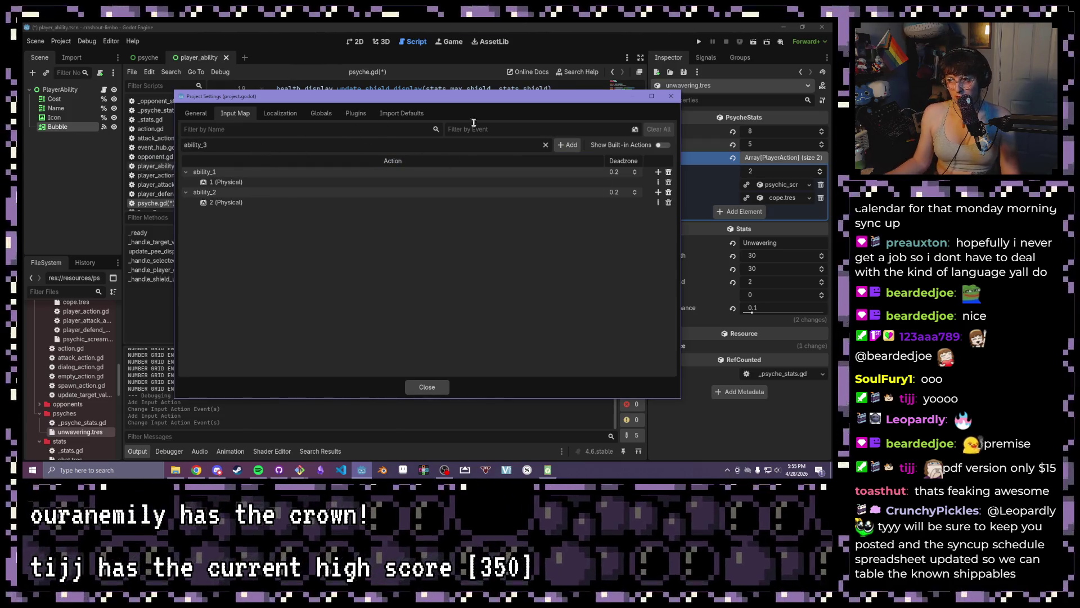
pyautogui.click(569, 145)
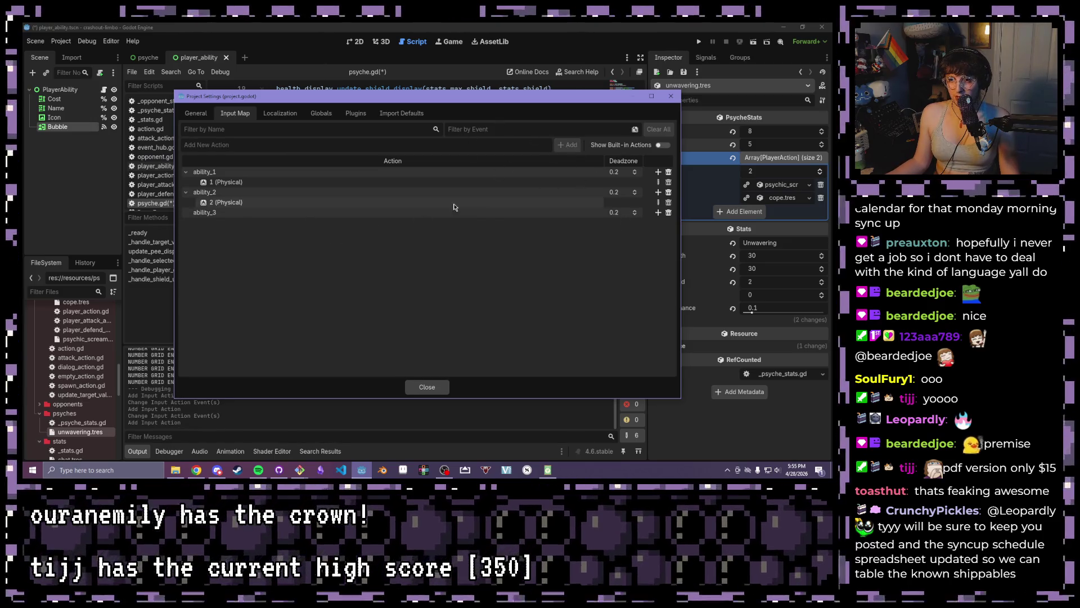
pyautogui.click(658, 213)
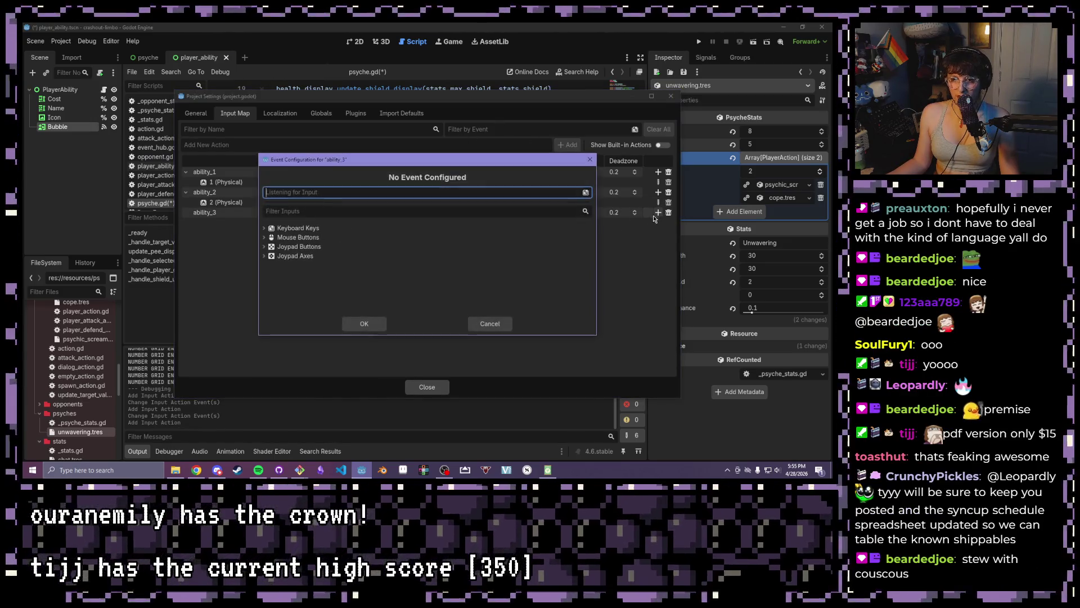
pyautogui.press('3')
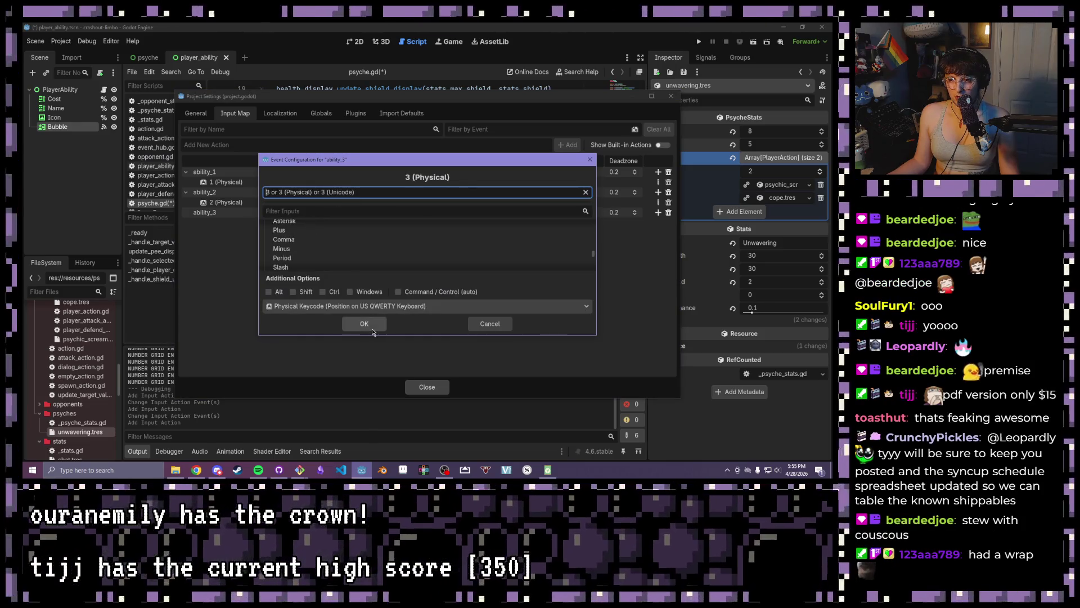
pyautogui.click(364, 324)
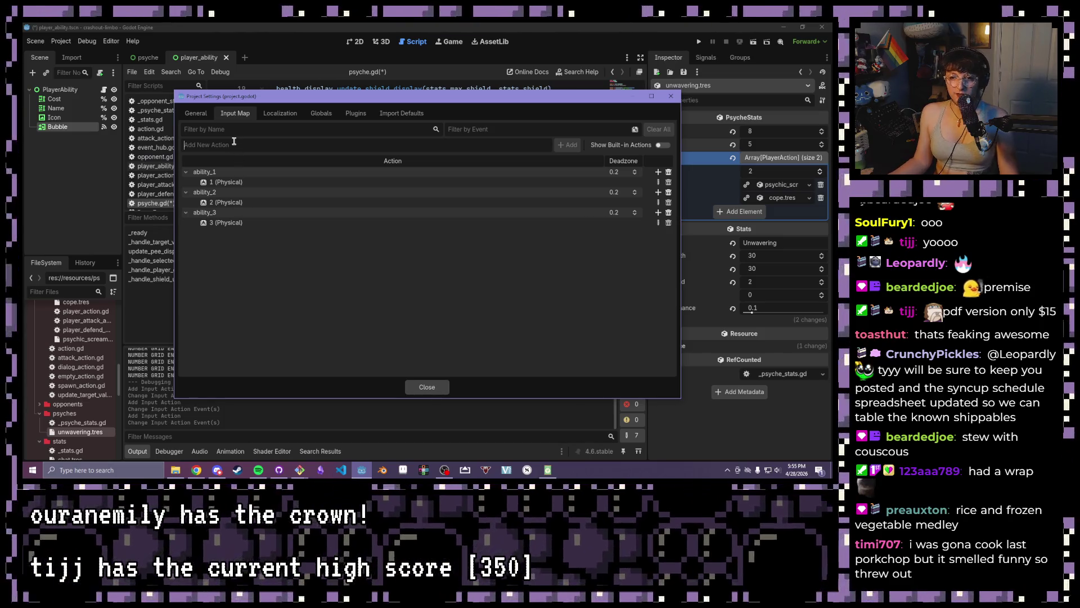
# Add an ability_4 action bound to the 4 key and close Project Settings
pyautogui.click(234, 144)
pyautogui.write('ability_4')
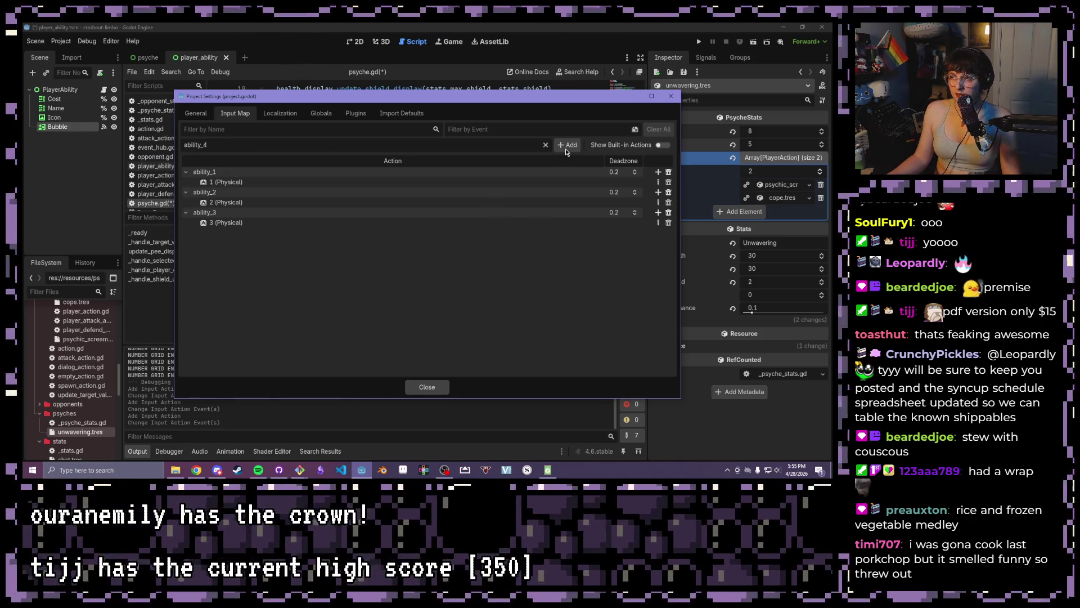
pyautogui.click(566, 149)
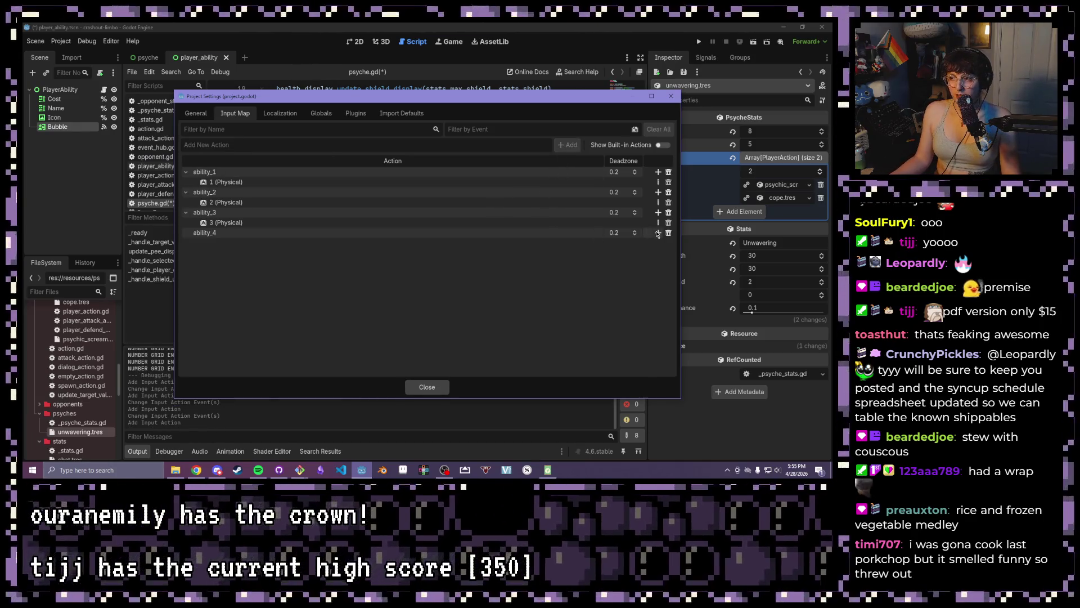
pyautogui.click(657, 233)
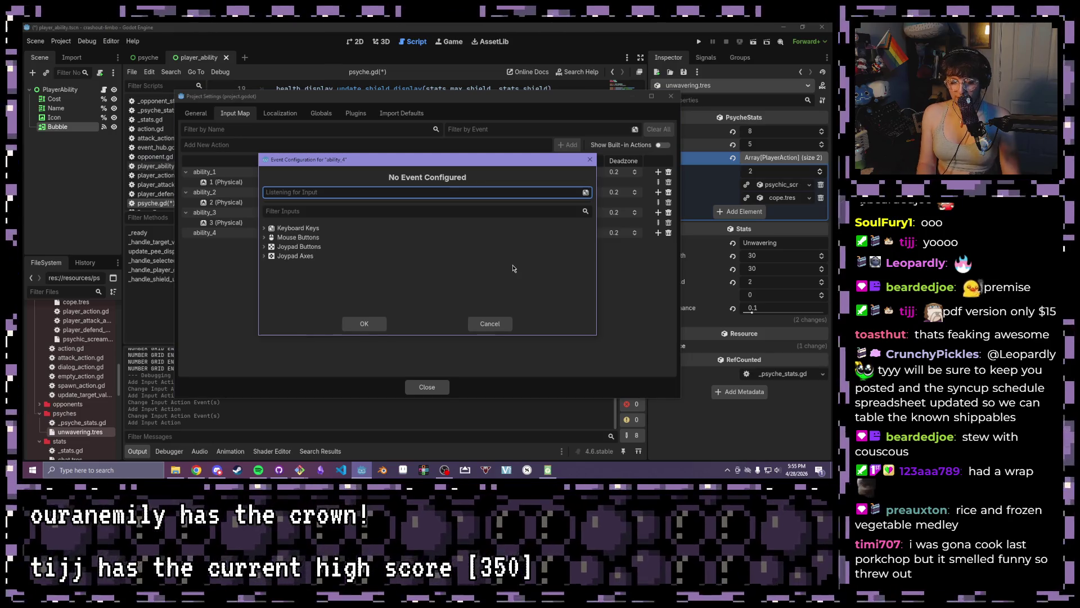
pyautogui.press('4')
pyautogui.click(364, 326)
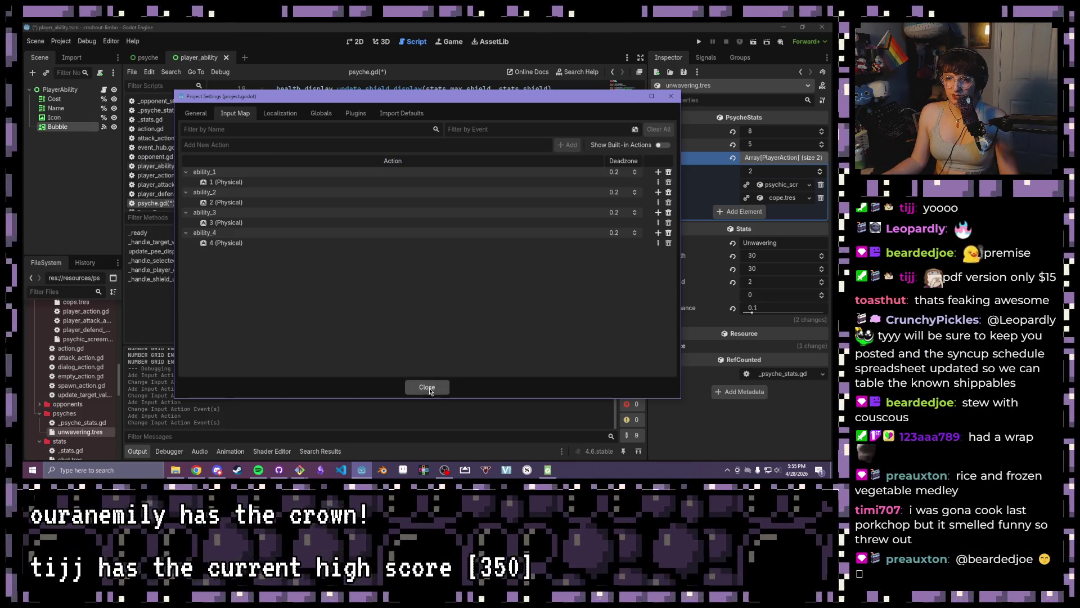
pyautogui.click(427, 387)
# Delete the _input function and its InputEventKey check from psyche.gd
pyautogui.click(419, 266)
pyautogui.moveTo(382, 183); pyautogui.dragTo(275, 183)
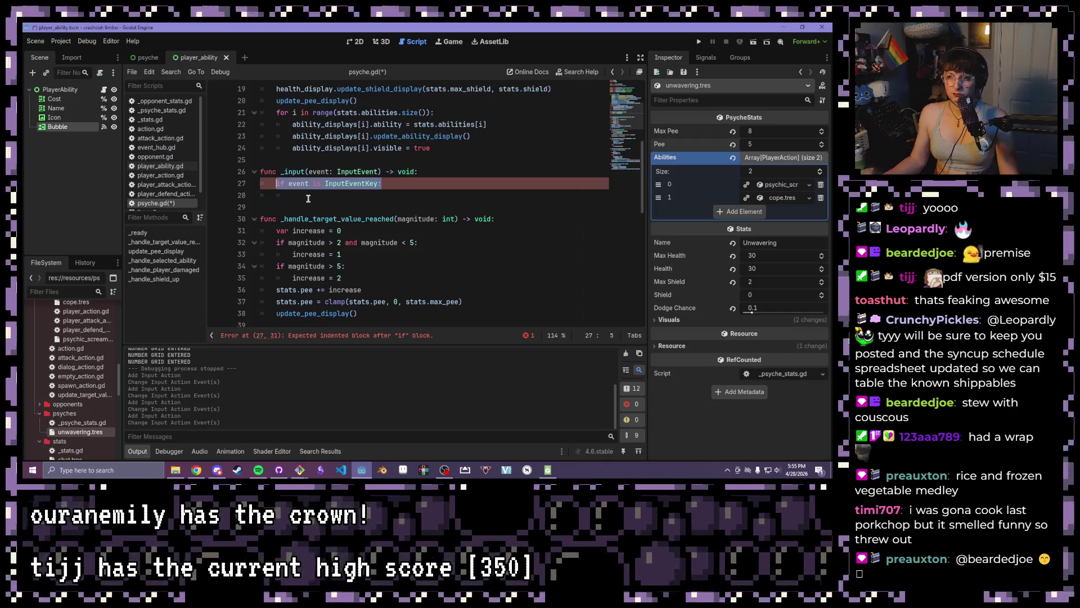
pyautogui.press('BackSpace')
pyautogui.press('BackSpace')
pyautogui.press('BackSpace')
pyautogui.moveTo(304, 184); pyautogui.dragTo(197, 171)
pyautogui.press('BackSpace')
# Type a `func _process(_delta: float) -> void:` stub
pyautogui.scroll(3, 358, 198)
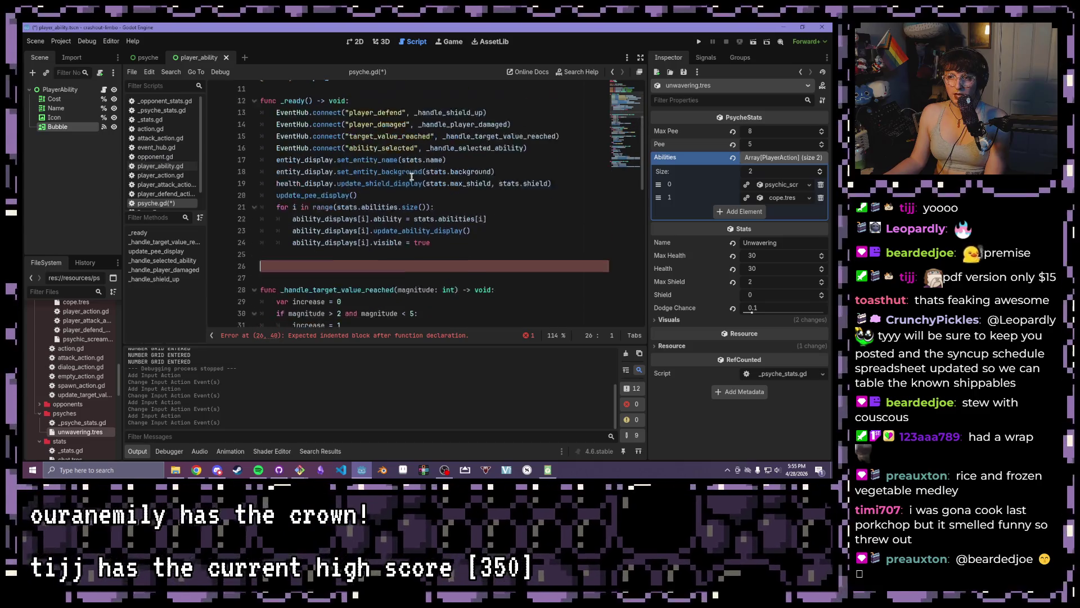
pyautogui.write('fuin')
pyautogui.press('BackSpace')
pyautogui.press('BackSpace')
pyautogui.write('nc')
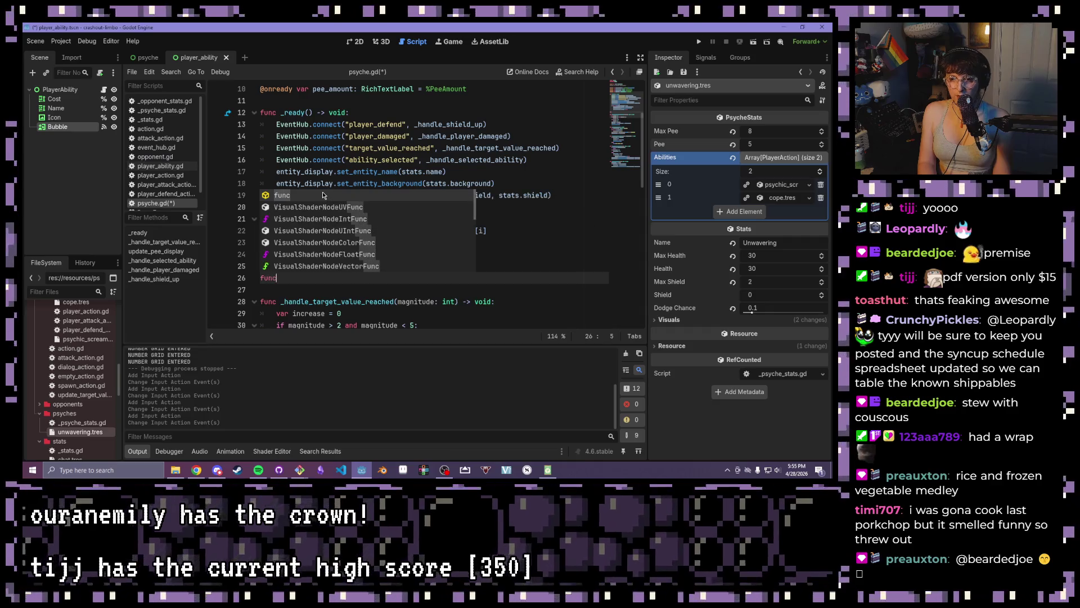
pyautogui.write(' _proces')
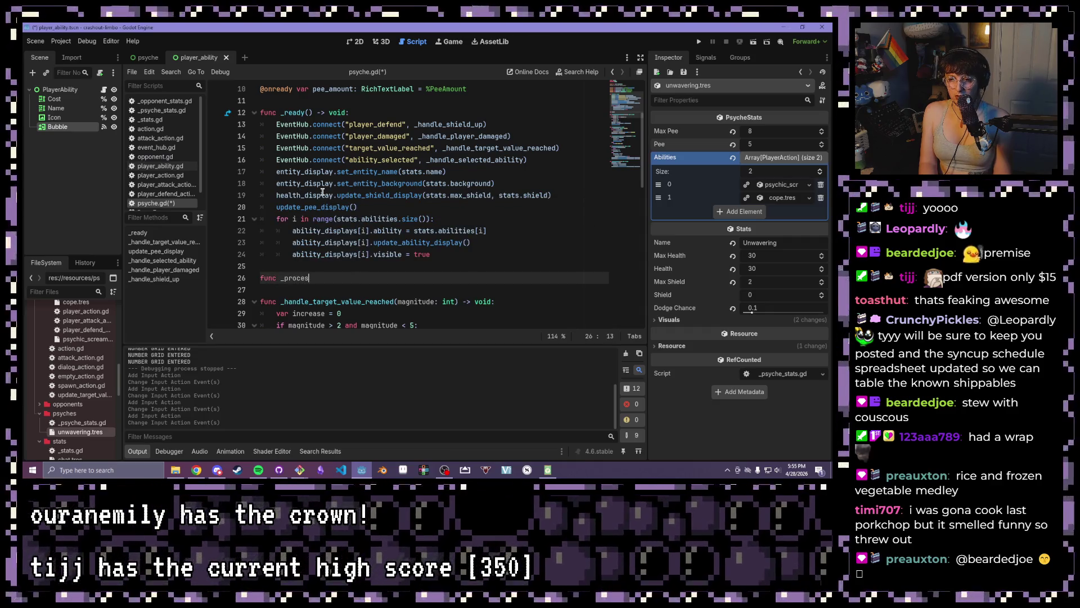
pyautogui.write('s(_delta:')
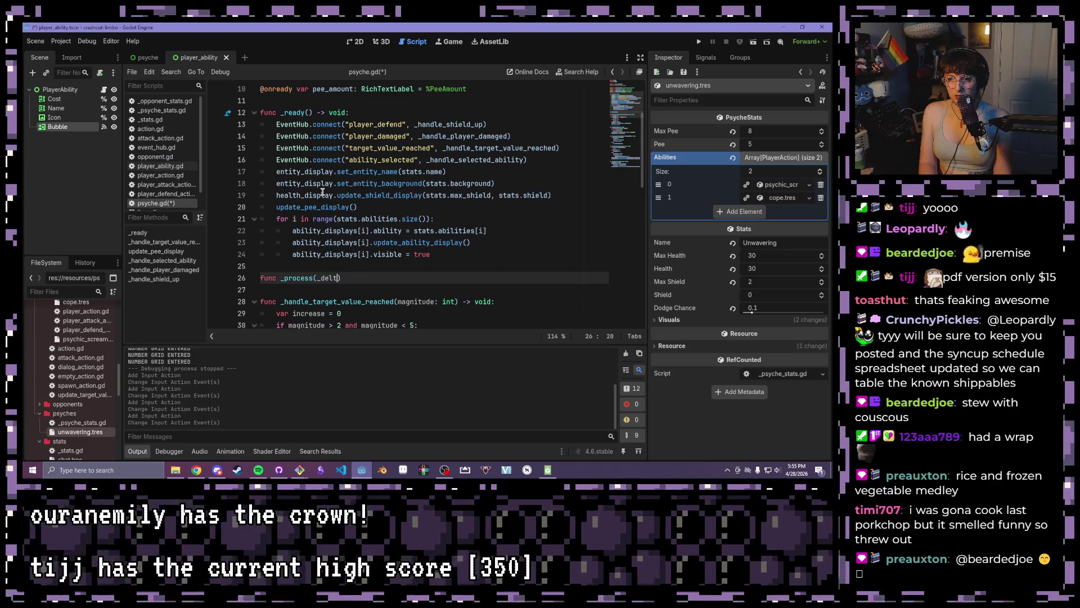
pyautogui.write(' flaot')
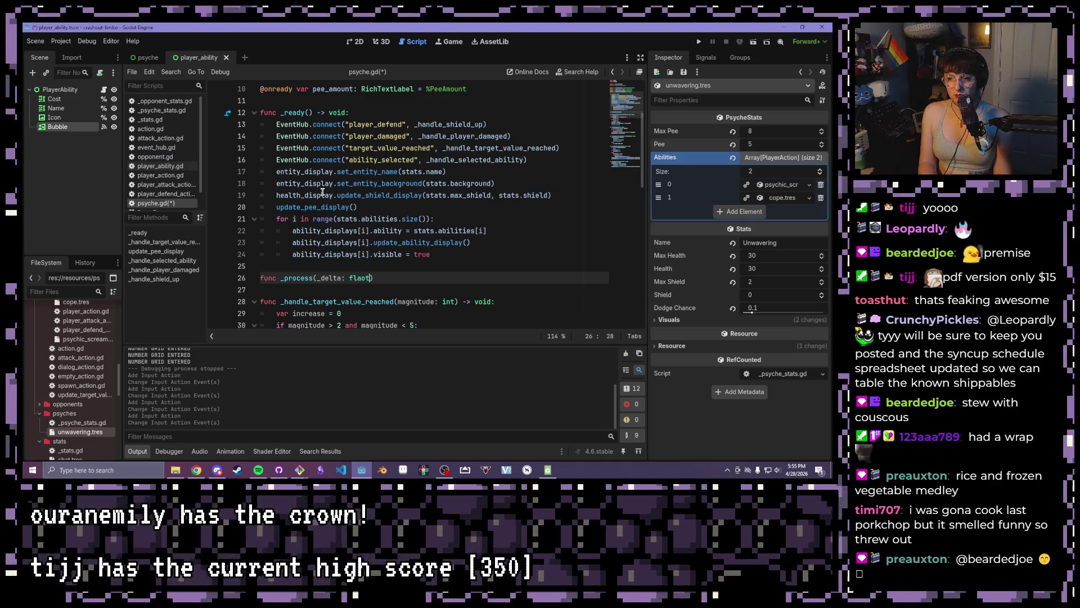
pyautogui.press('BackSpace')
pyautogui.press('BackSpace')
pyautogui.write('oat)')
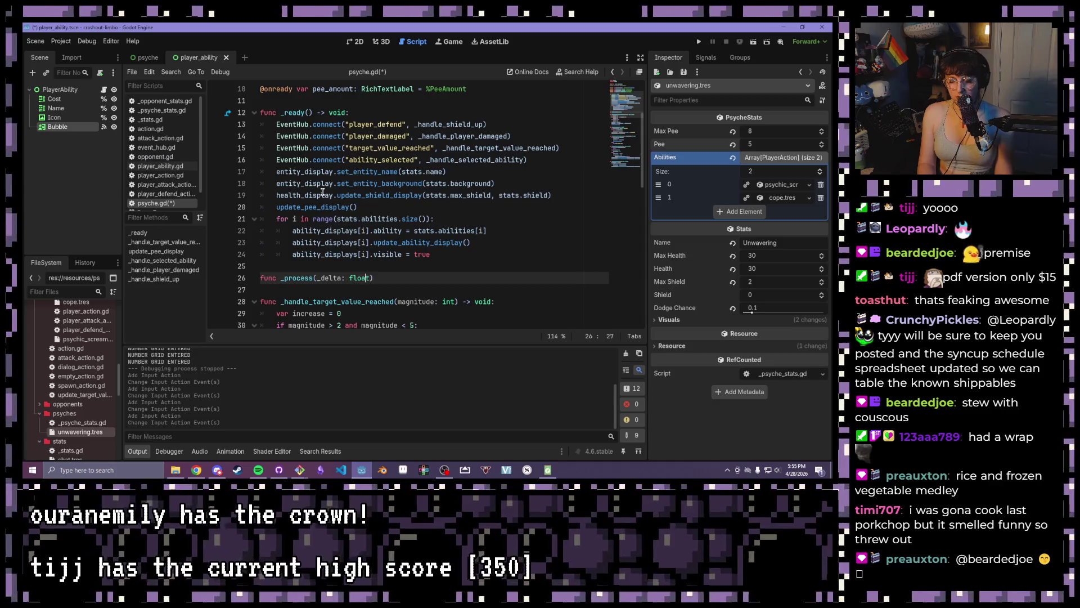
pyautogui.write(' -> void:')
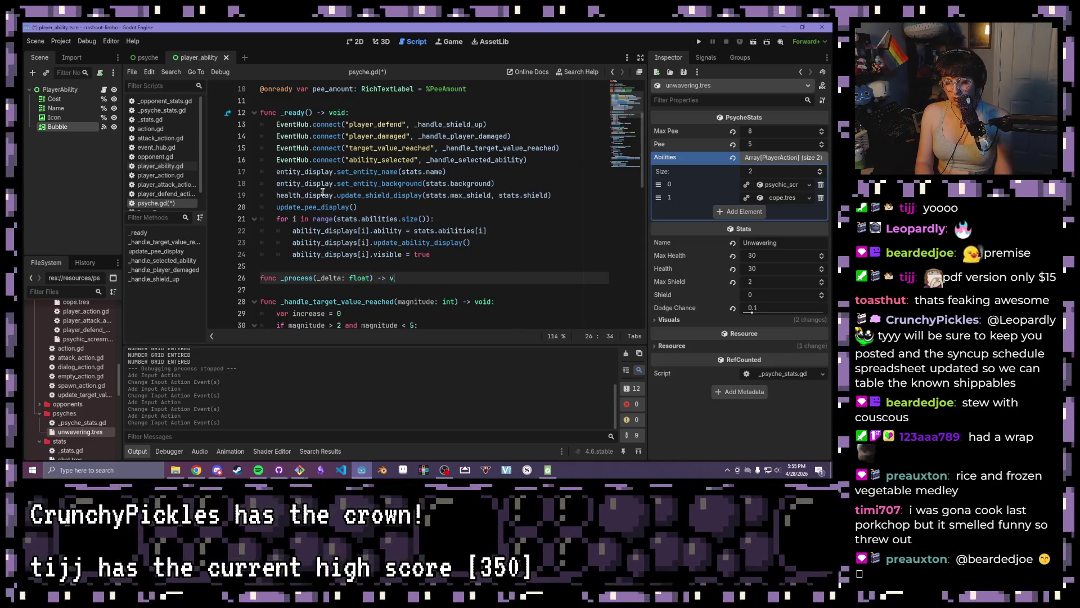
pyautogui.press('Return')
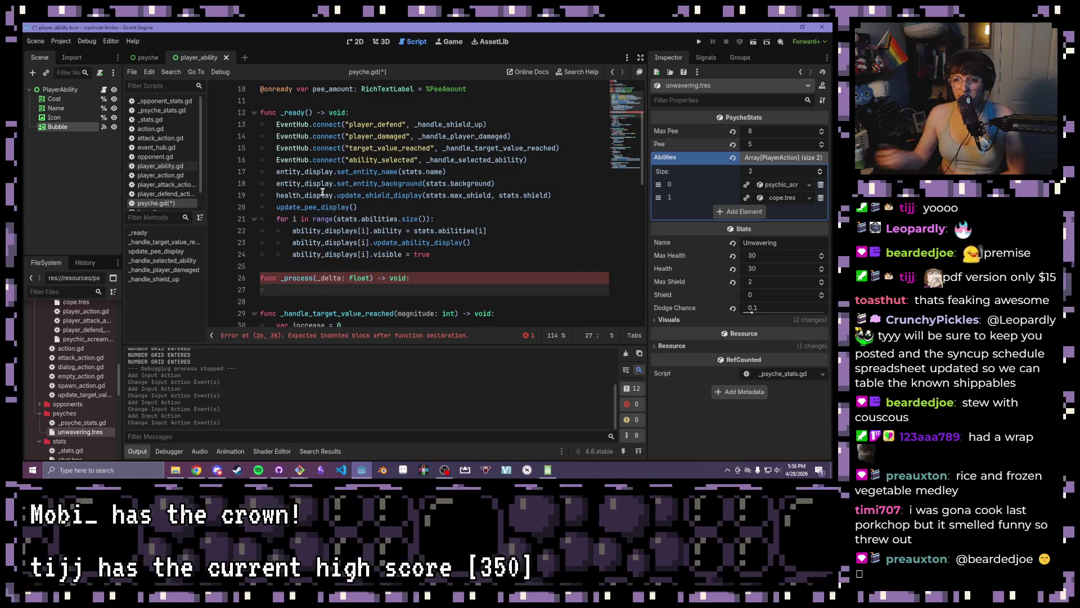
# Delete the unused _process stub and save psyche.gd
pyautogui.moveTo(431, 286); pyautogui.dragTo(214, 286)
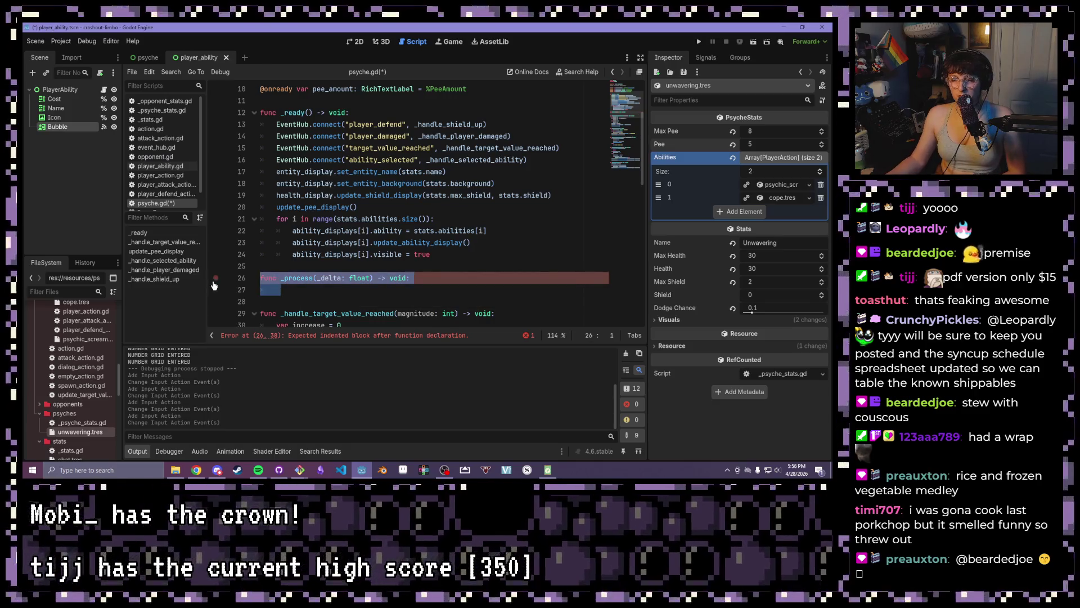
pyautogui.press('BackSpace')
pyautogui.press('BackSpace')
pyautogui.hotkey('ctrl', 's')
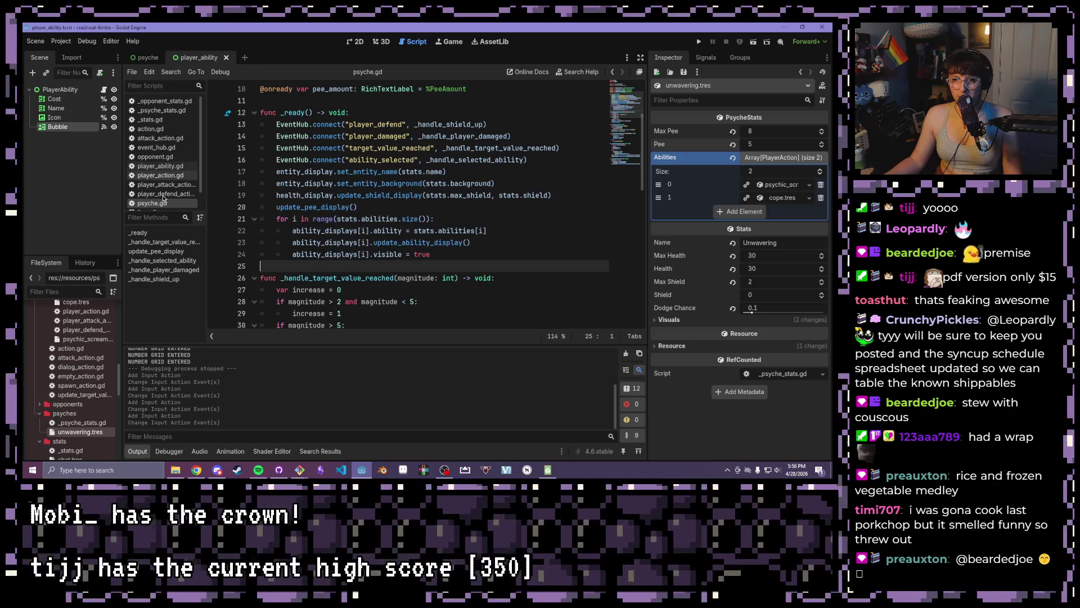
pyautogui.scroll(-1, 164, 203)
pyautogui.scroll(1, 163, 191)
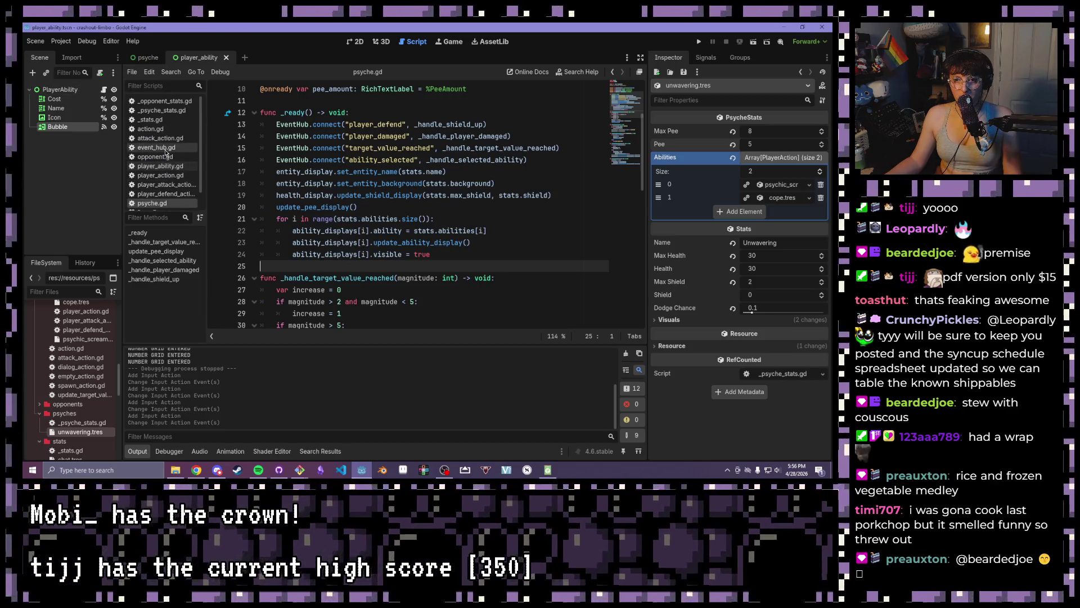
pyautogui.click(160, 166)
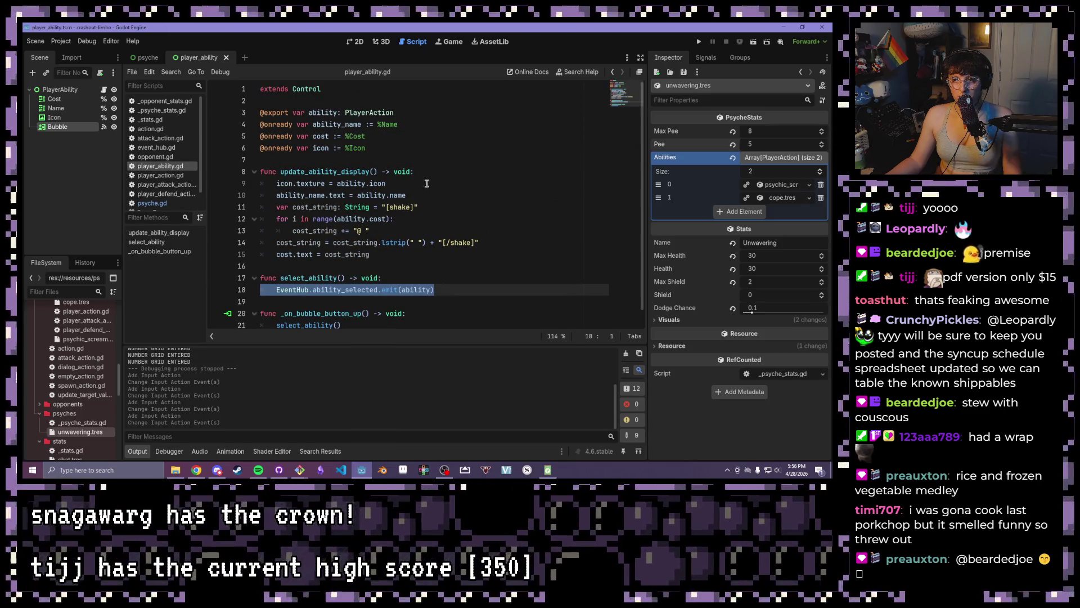
pyautogui.click(412, 147)
pyautogui.moveTo(412, 147); pyautogui.dragTo(260, 112)
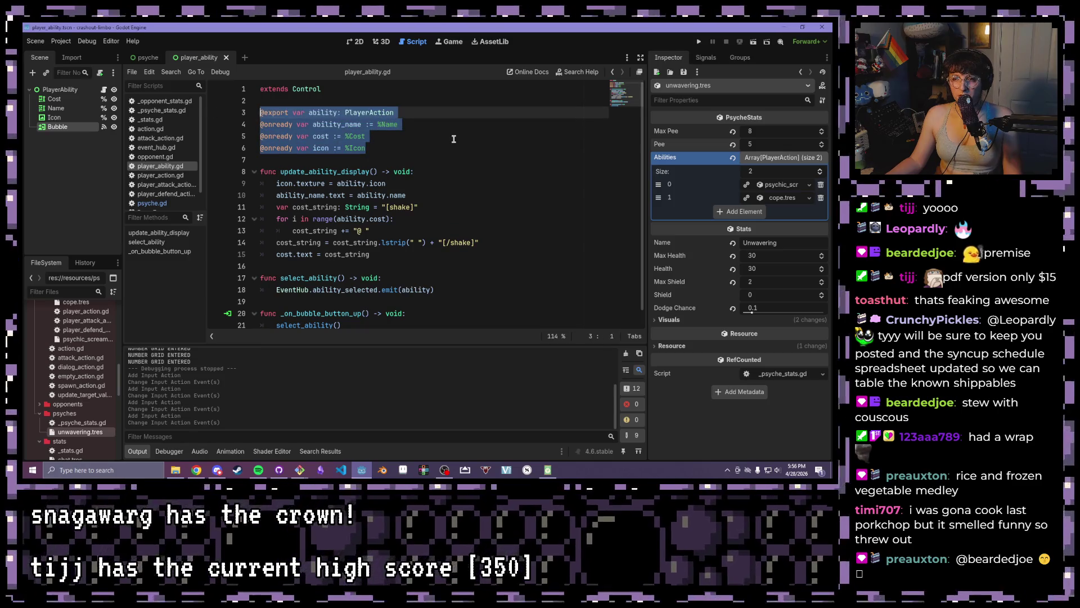
pyautogui.click(449, 140)
pyautogui.moveTo(449, 140); pyautogui.dragTo(260, 113)
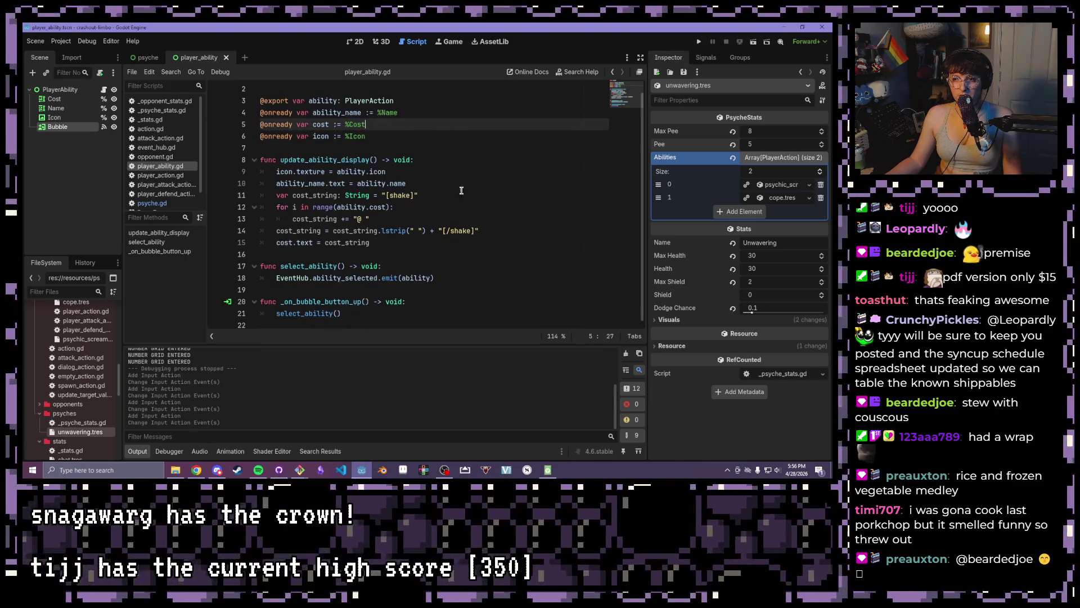
pyautogui.click(449, 140)
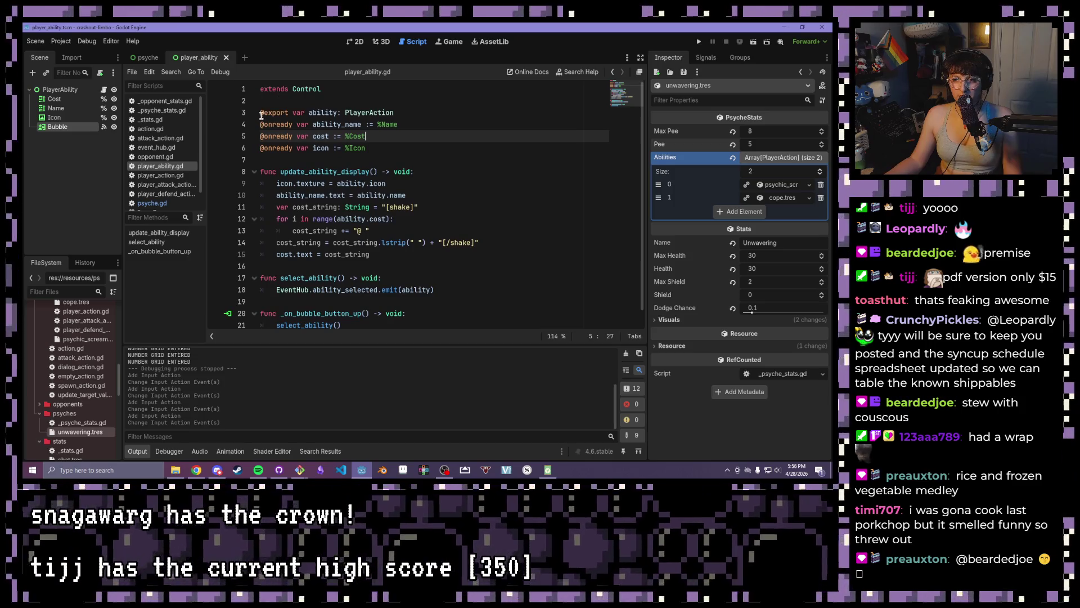
pyautogui.click(260, 113)
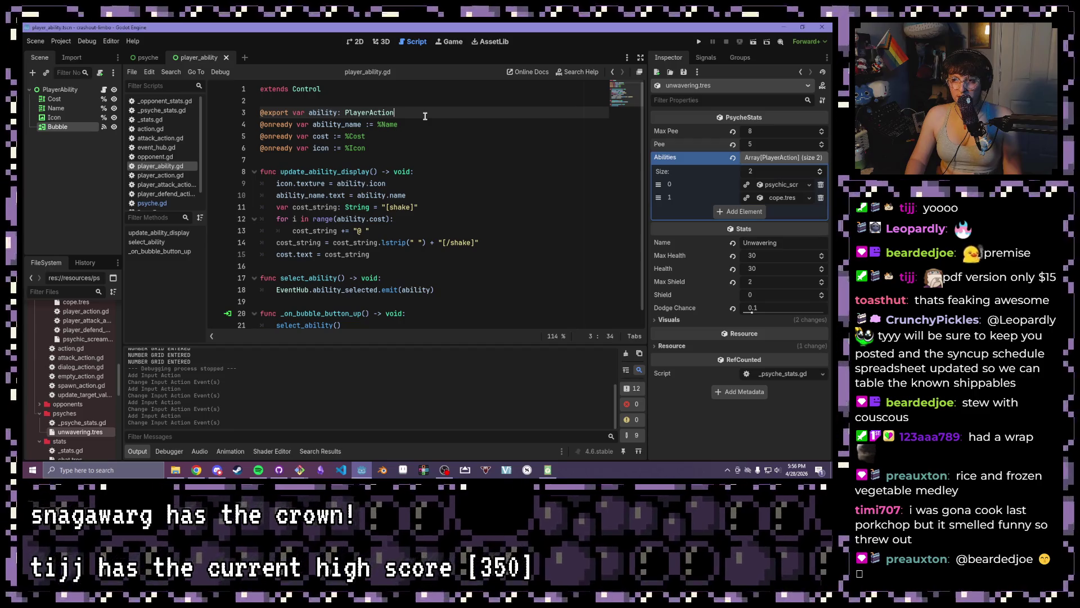
pyautogui.press('Return')
pyautogui.write('@')
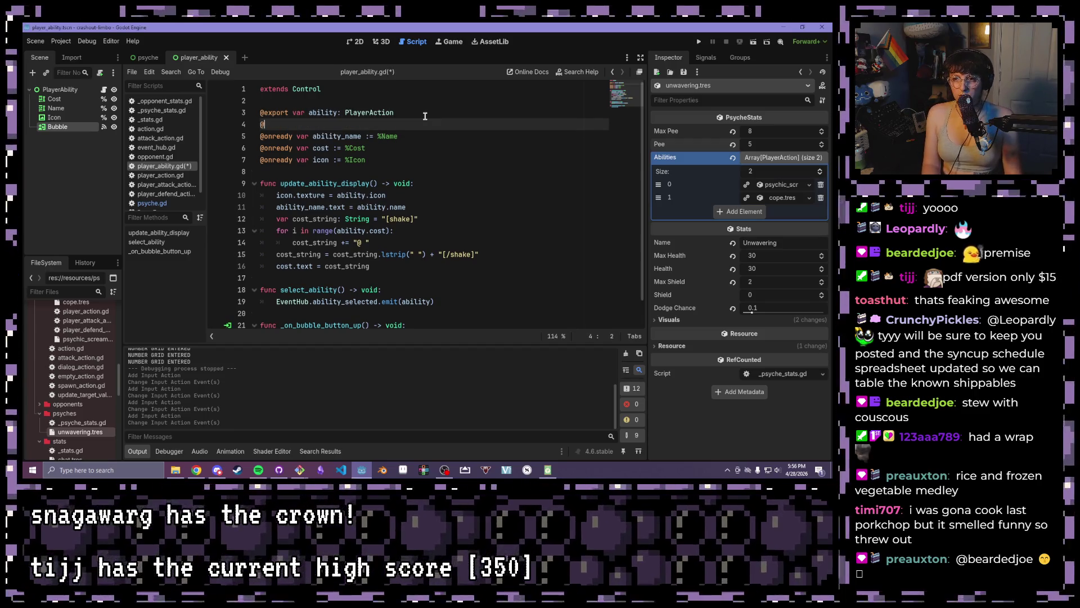
pyautogui.write('export ')
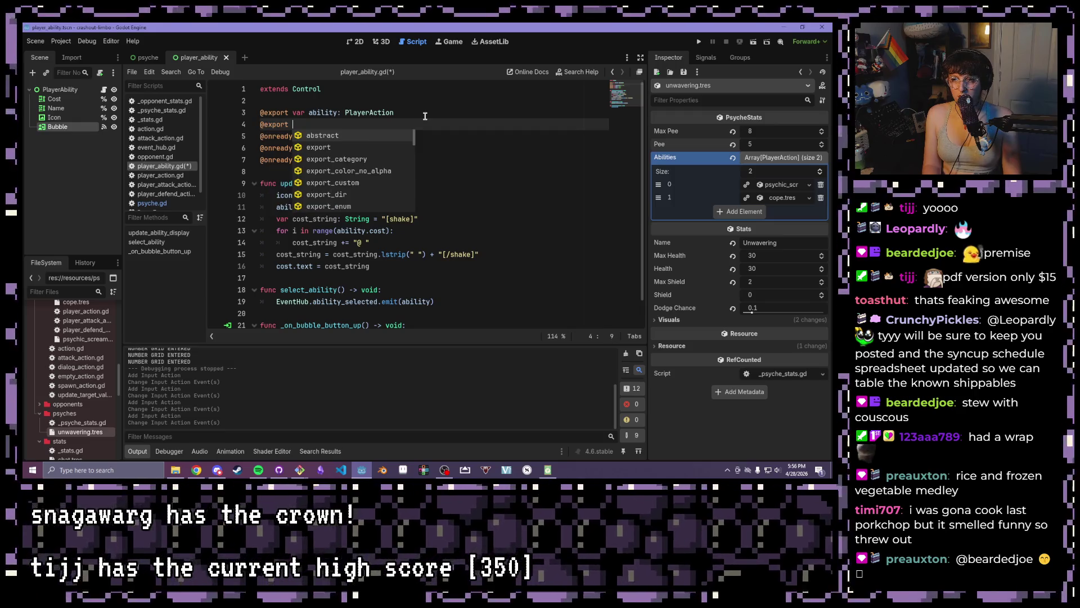
pyautogui.write('varabiliyt')
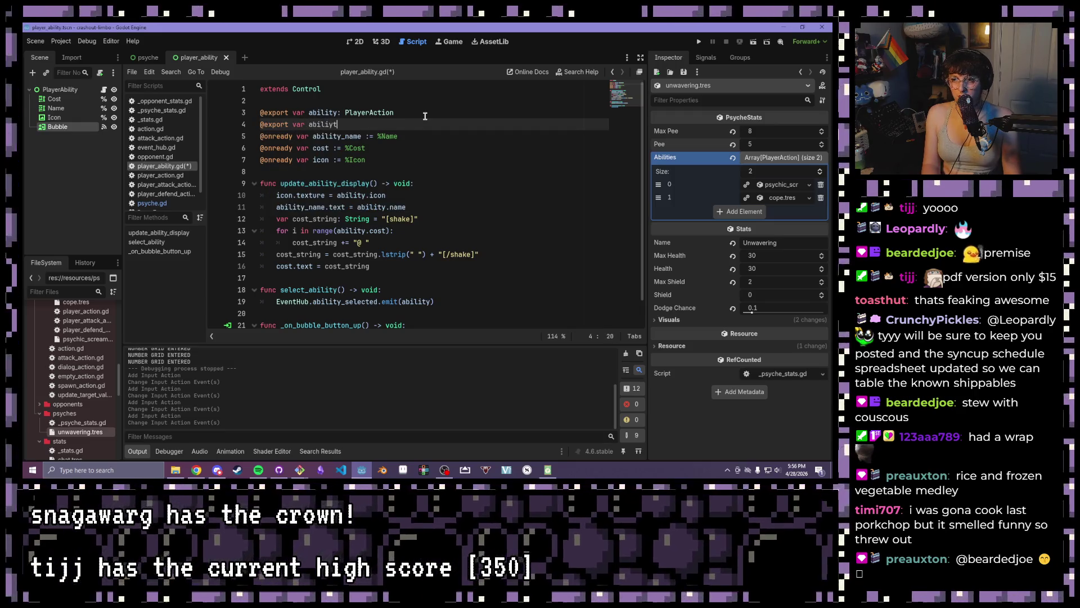
pyautogui.press('BackSpace')
pyautogui.press('BackSpace')
pyautogui.write('ty_number:')
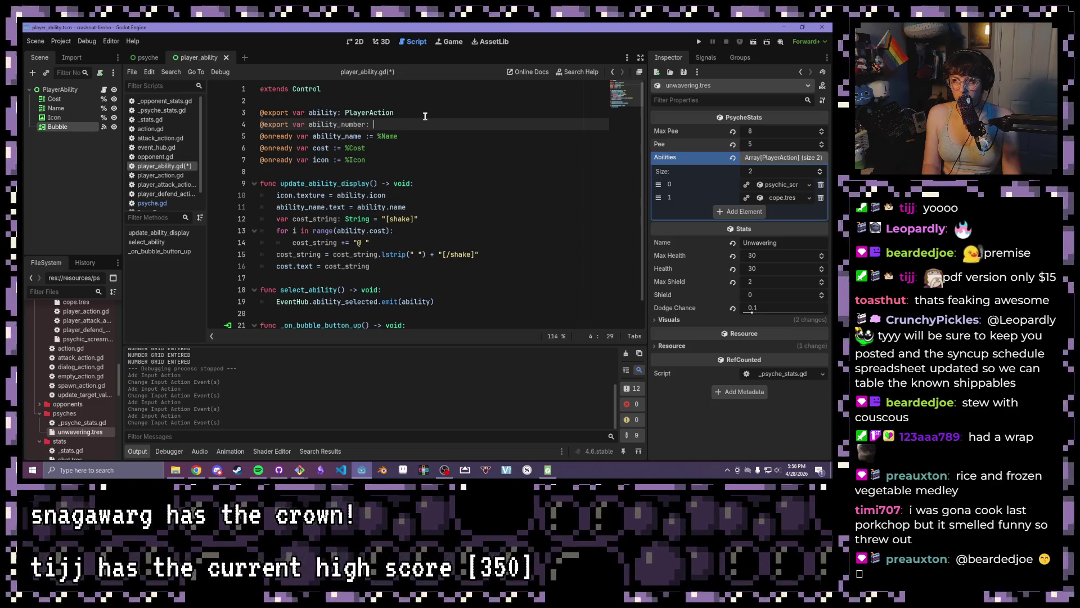
pyautogui.write('int')
pyautogui.hotkey('ctrl', 's')
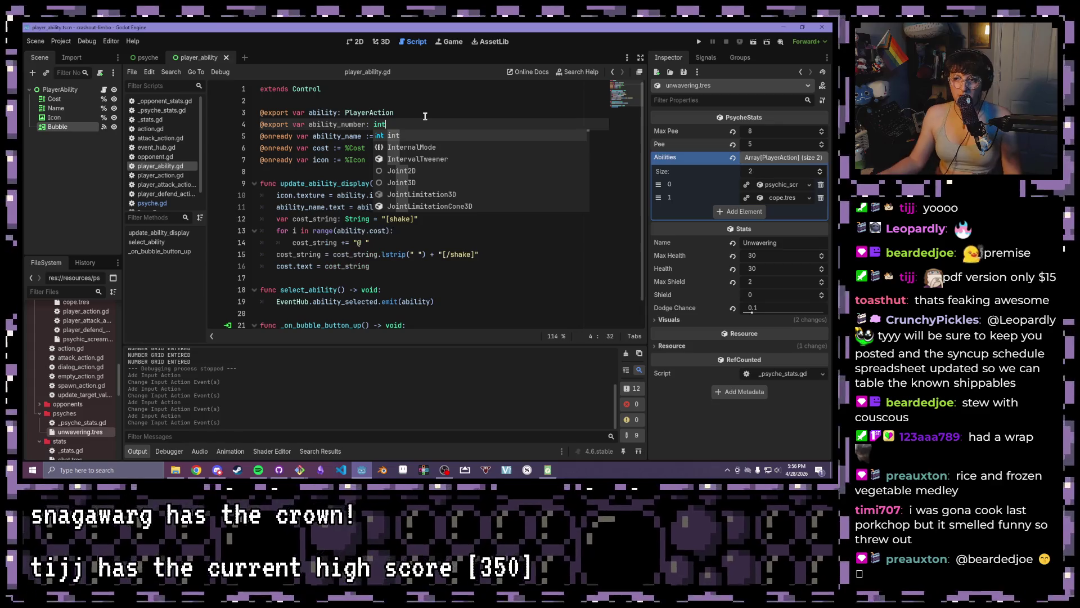
pyautogui.press('Escape')
# Review the ability_name, cost and icon declarations and save player_ability.gd
pyautogui.click(477, 137)
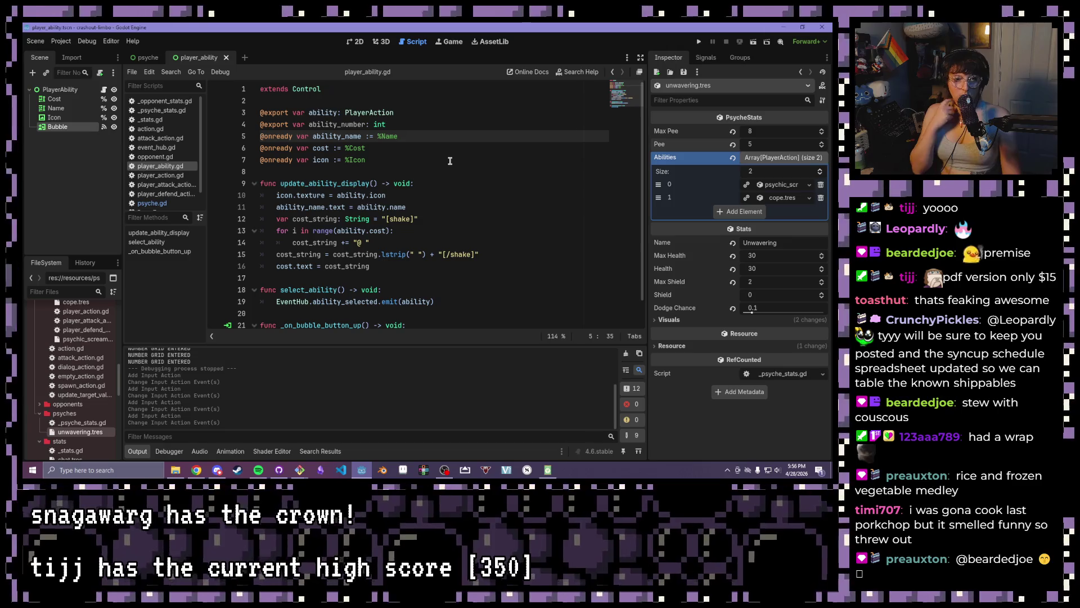
pyautogui.click(450, 149)
pyautogui.scroll(-1, 434, 125)
pyautogui.scroll(1, 428, 135)
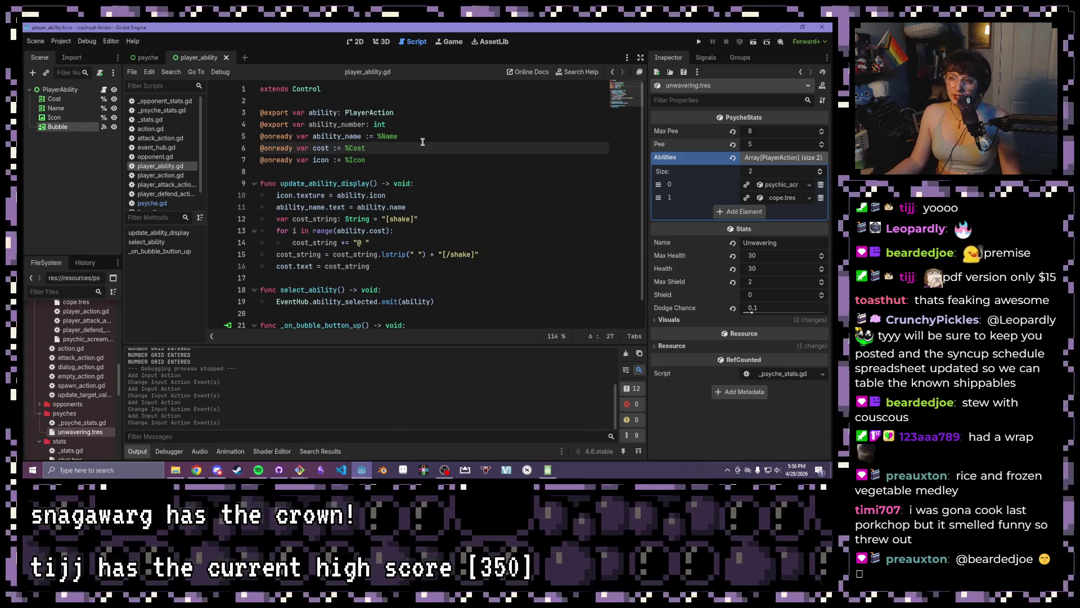
pyautogui.scroll(-1, 421, 148)
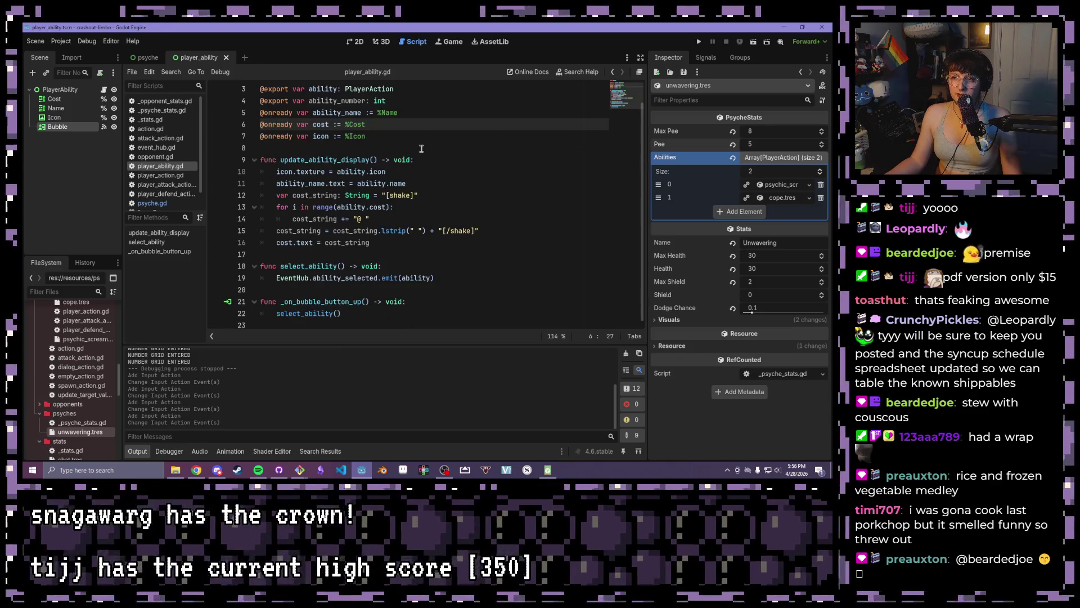
pyautogui.click(417, 137)
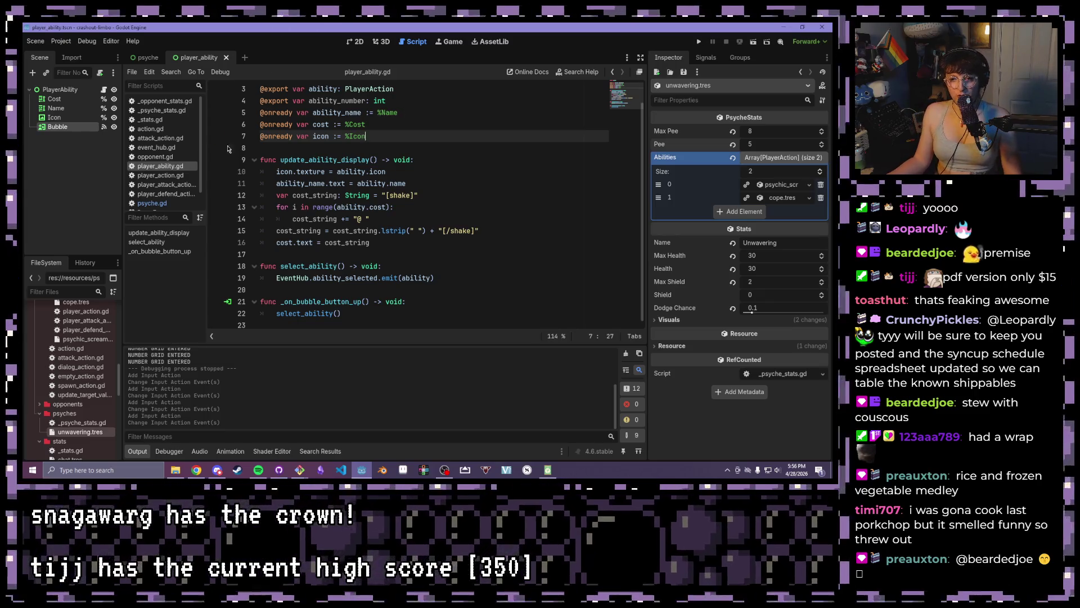
pyautogui.scroll(1, 309, 159)
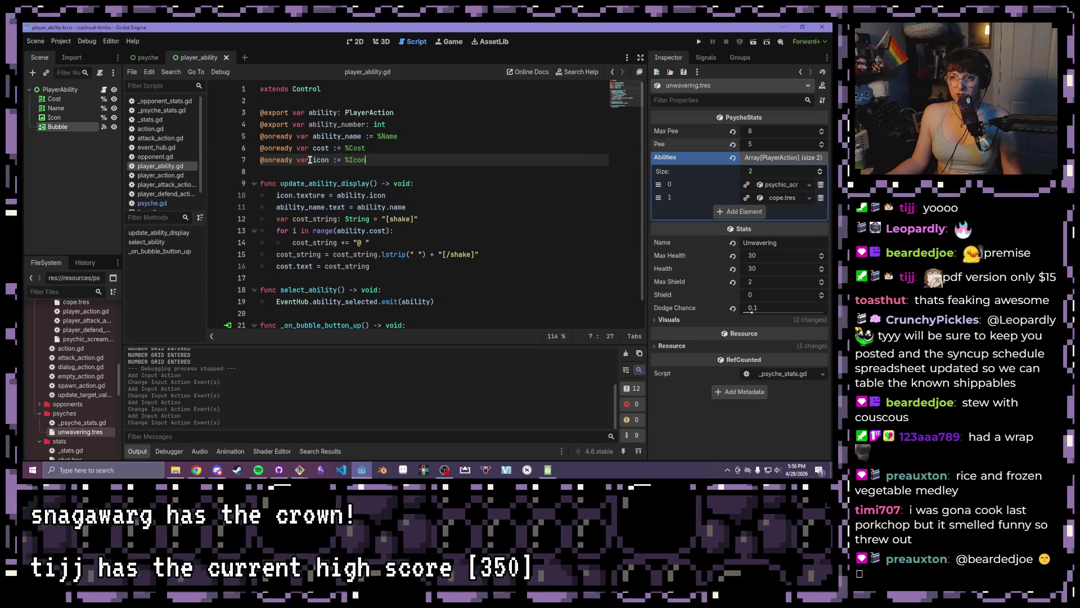
pyautogui.click(271, 98)
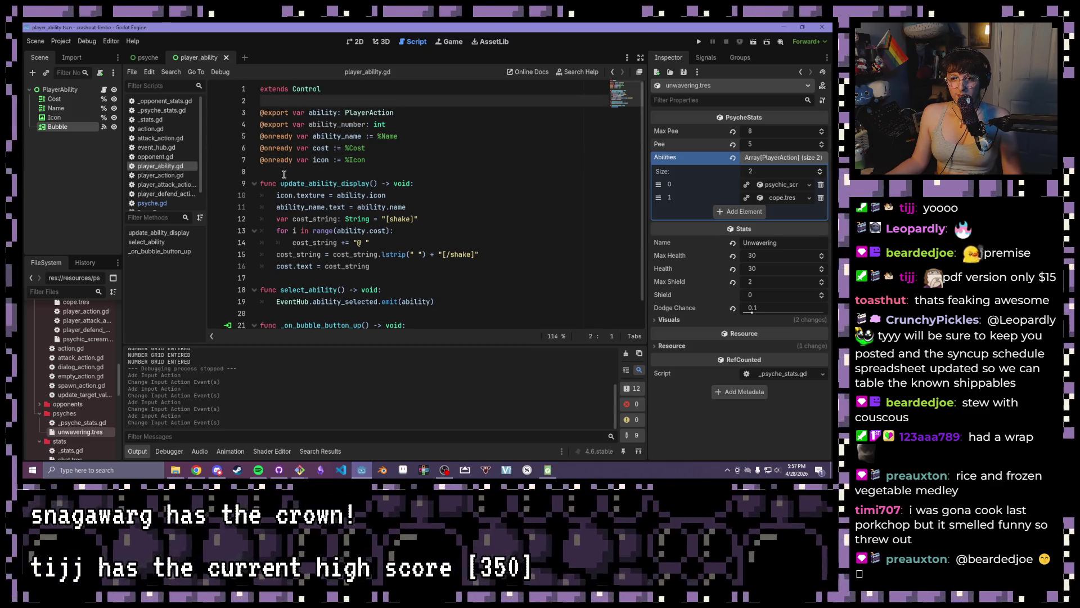
pyautogui.click(285, 173)
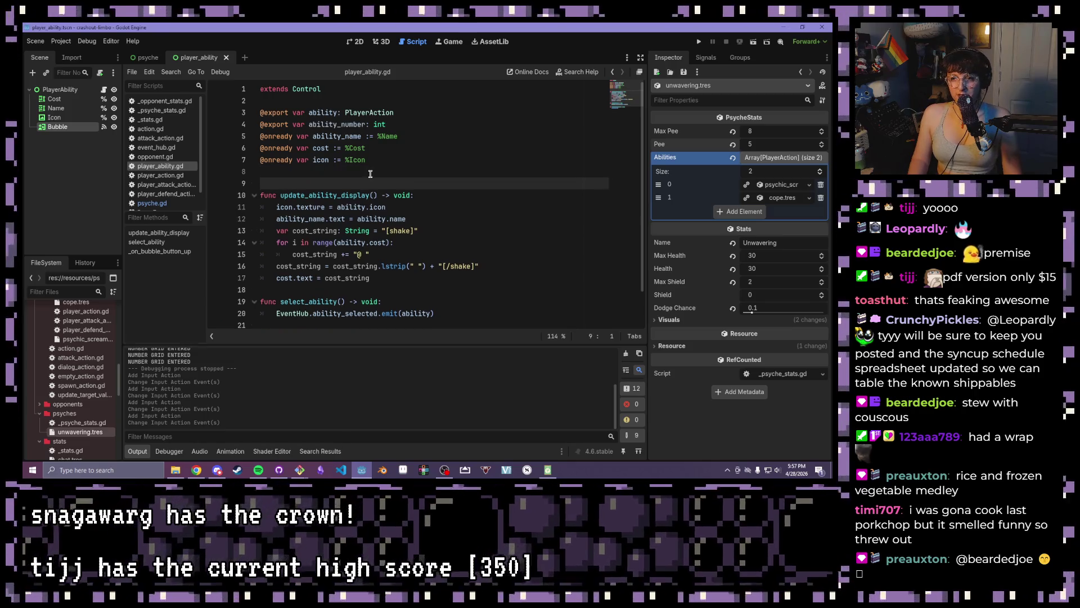
pyautogui.click(381, 165)
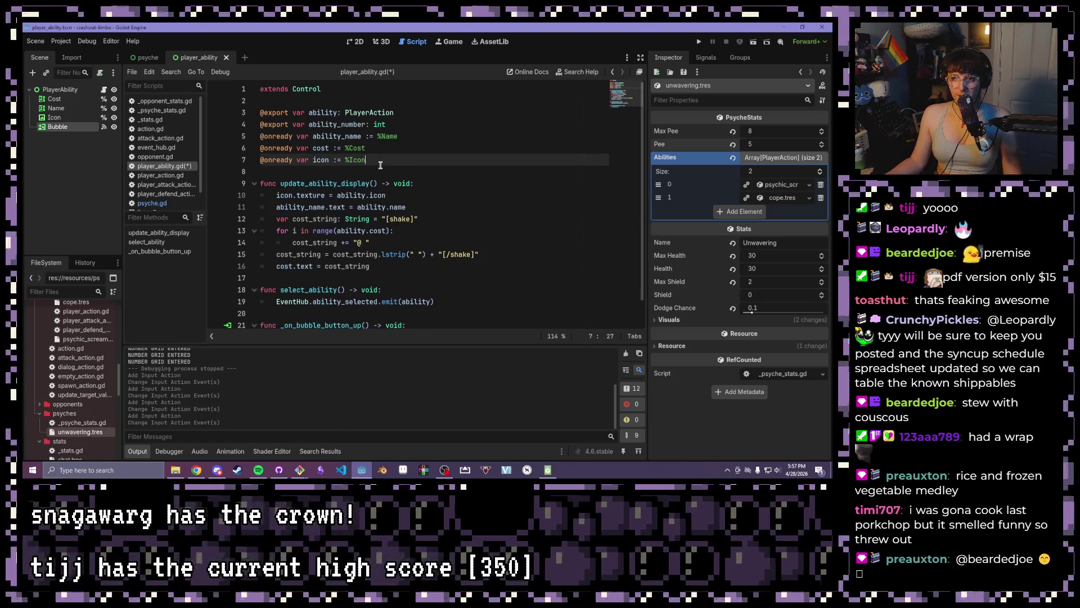
pyautogui.hotkey('ctrl', 's')
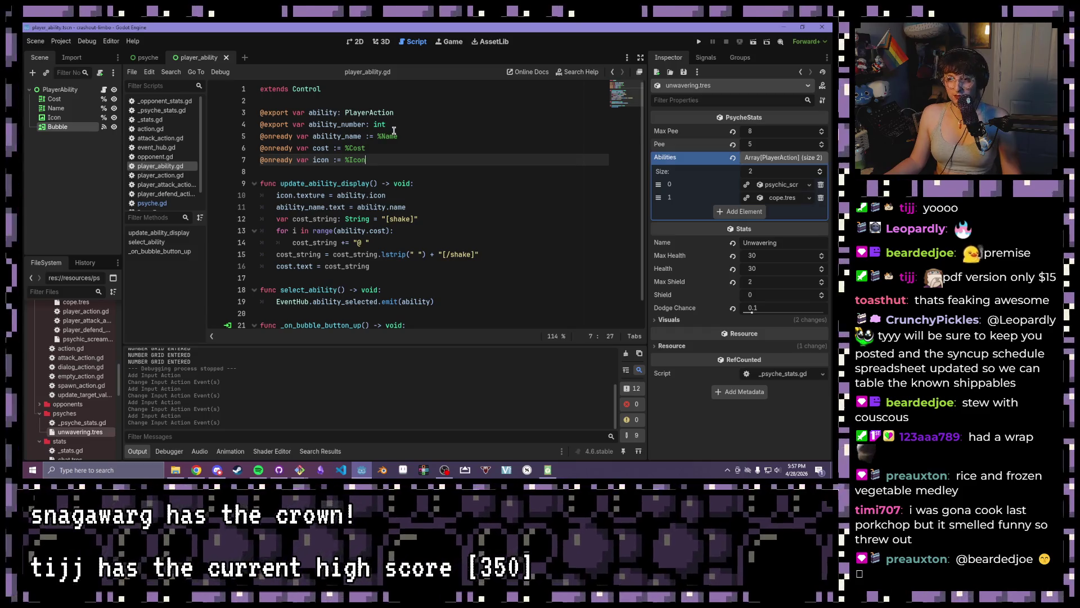
# Add a new line after the icon declaration and start typing func _process
pyautogui.click(395, 123)
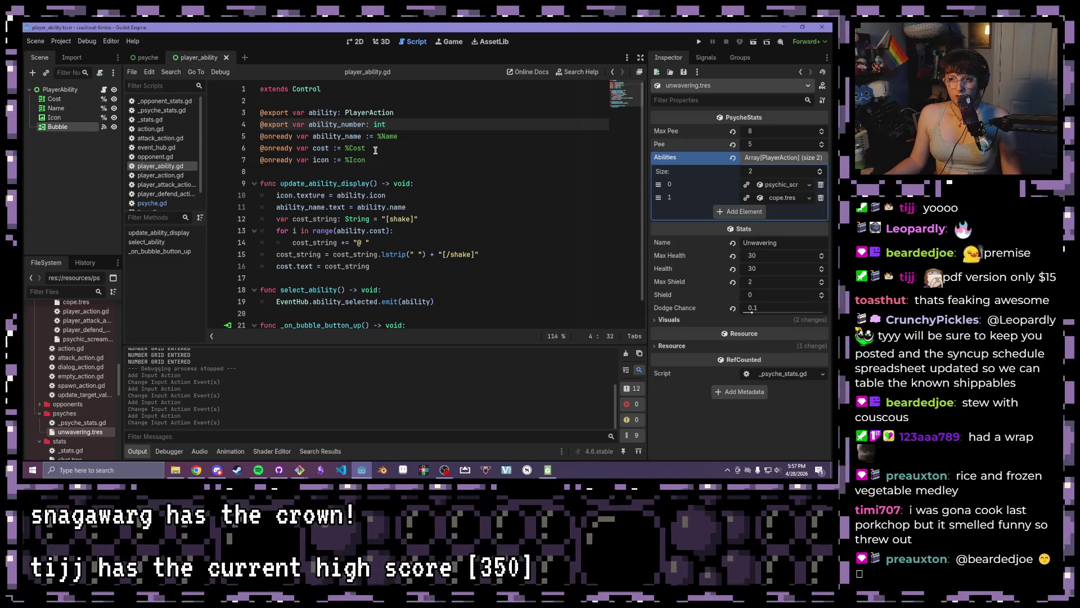
pyautogui.click(448, 163)
pyautogui.press('Return')
pyautogui.write('func _pr')
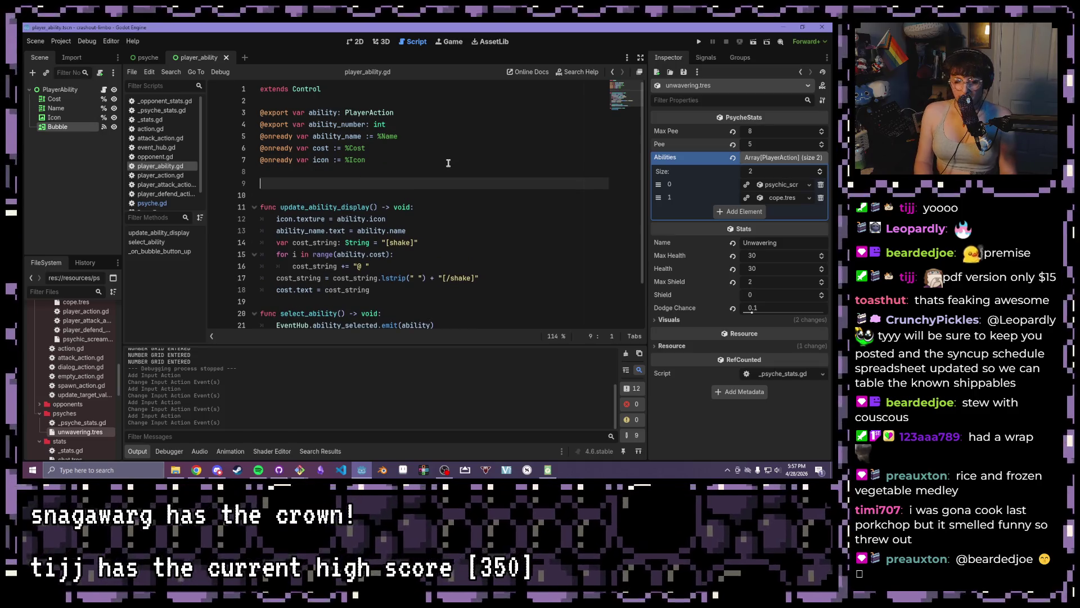
pyautogui.write('ocess')
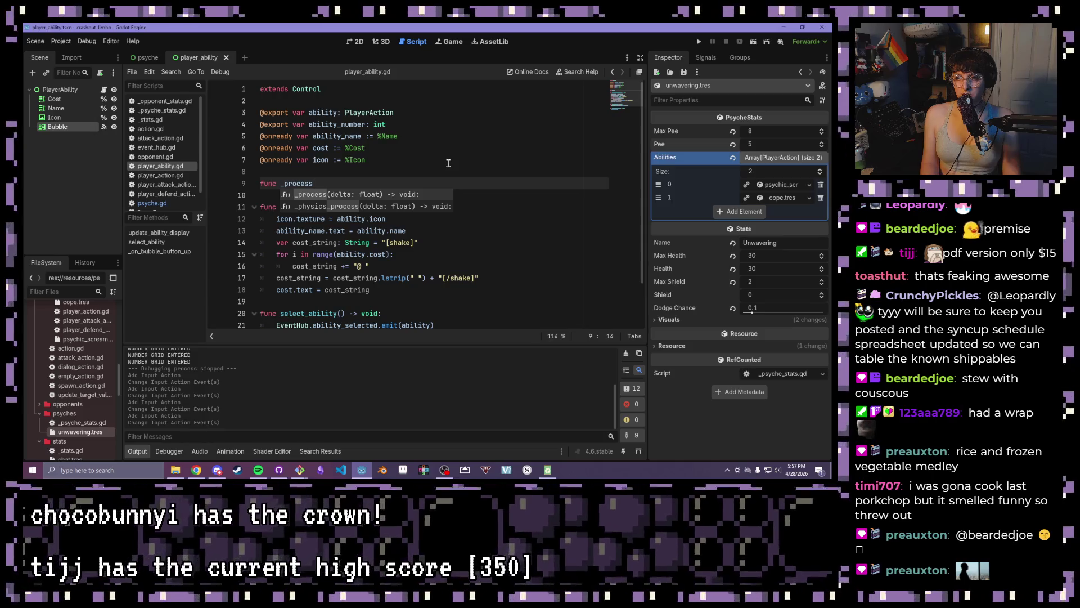
# Accept the _process signature and rename its parameter to _delta
pyautogui.press('Return')
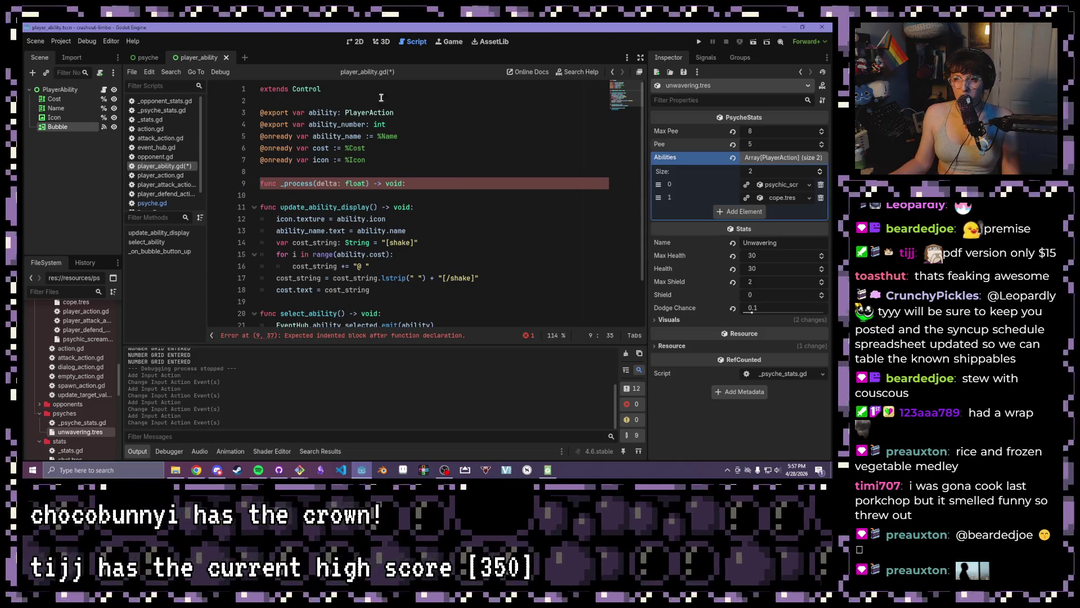
pyautogui.click(319, 183)
pyautogui.write('_')
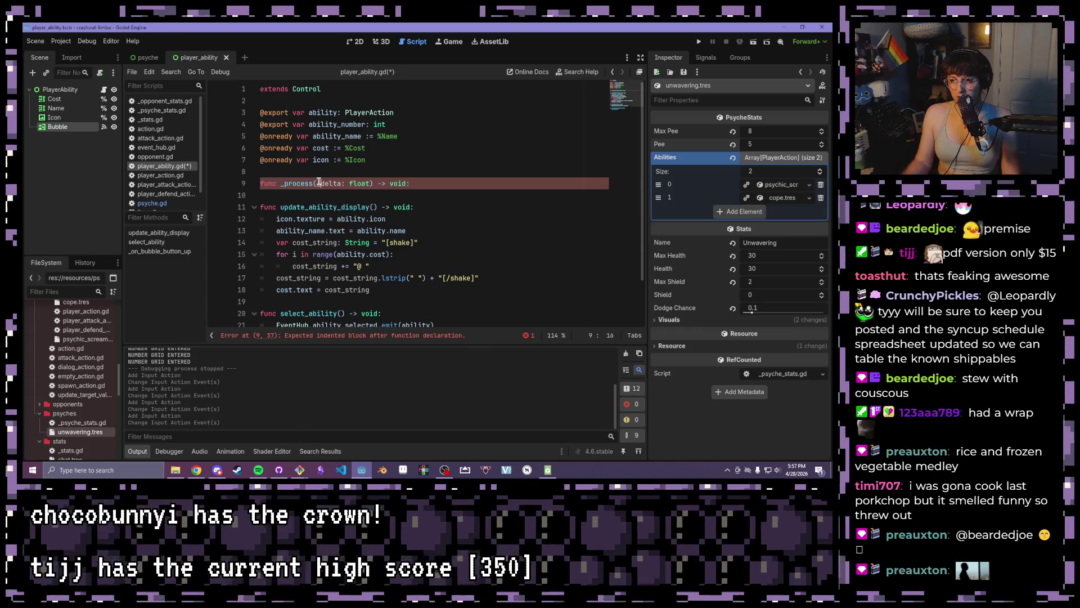
pyautogui.click(419, 184)
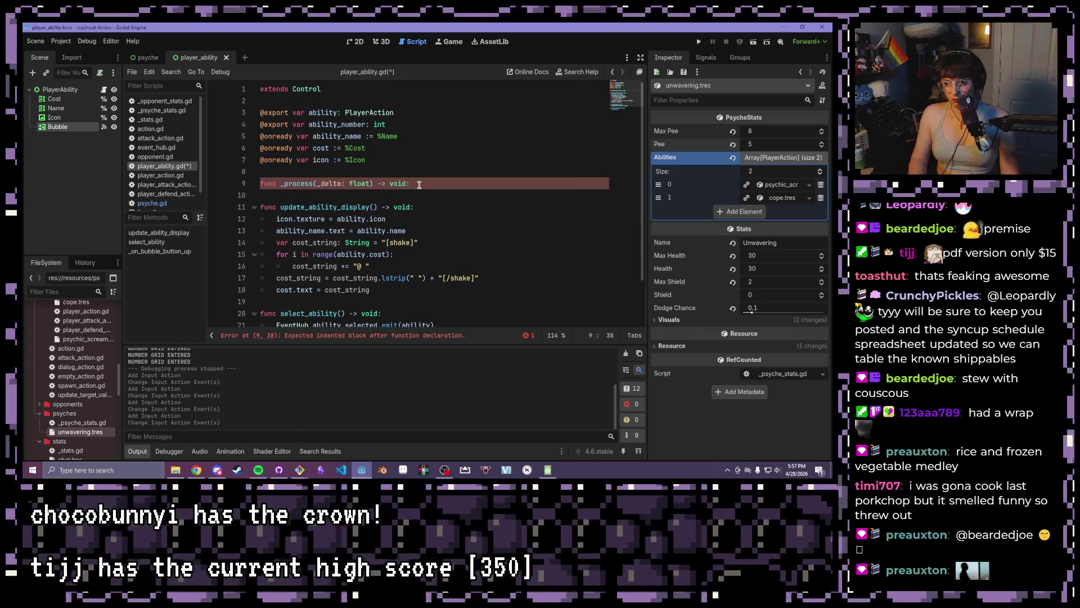
pyautogui.press('Return')
# Start the body with an `if Input.action_press(` check using autocomplete
pyautogui.write('i')
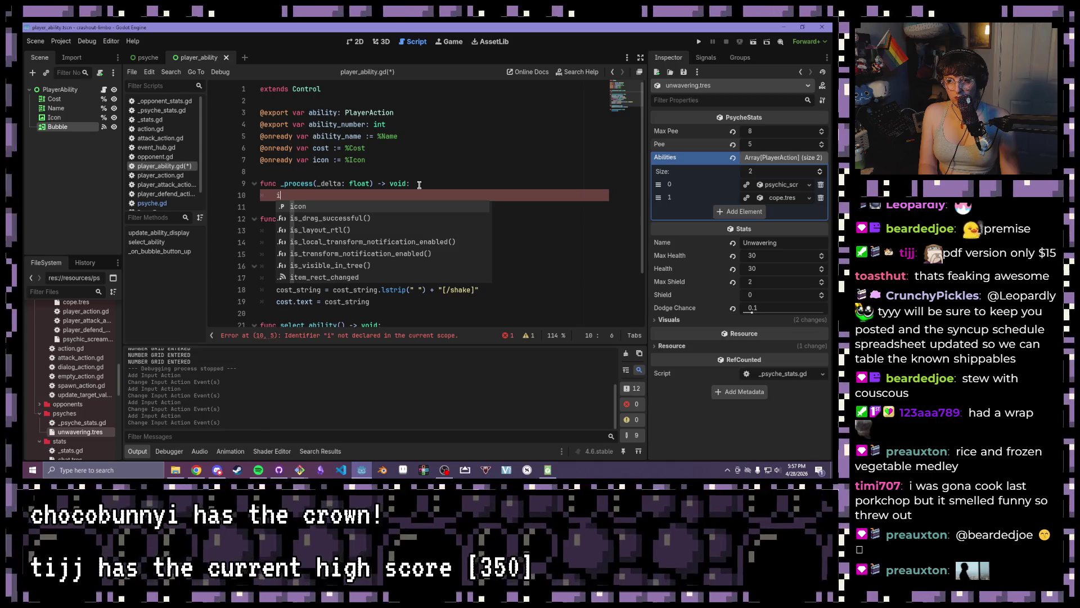
pyautogui.write('f ')
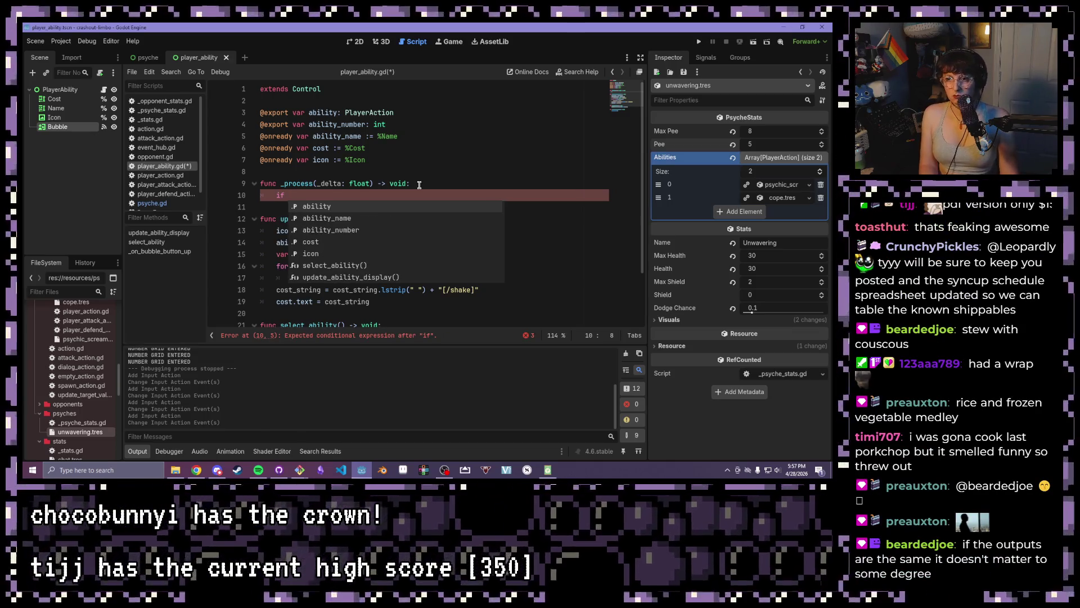
pyautogui.write('In')
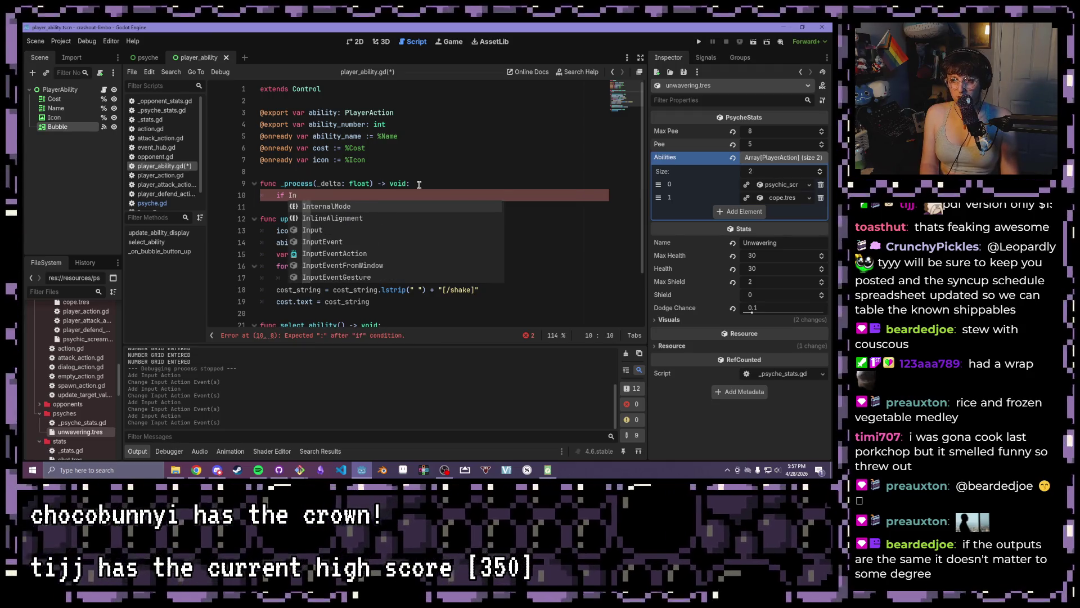
pyautogui.press('Down')
pyautogui.press('Down')
pyautogui.press('Down')
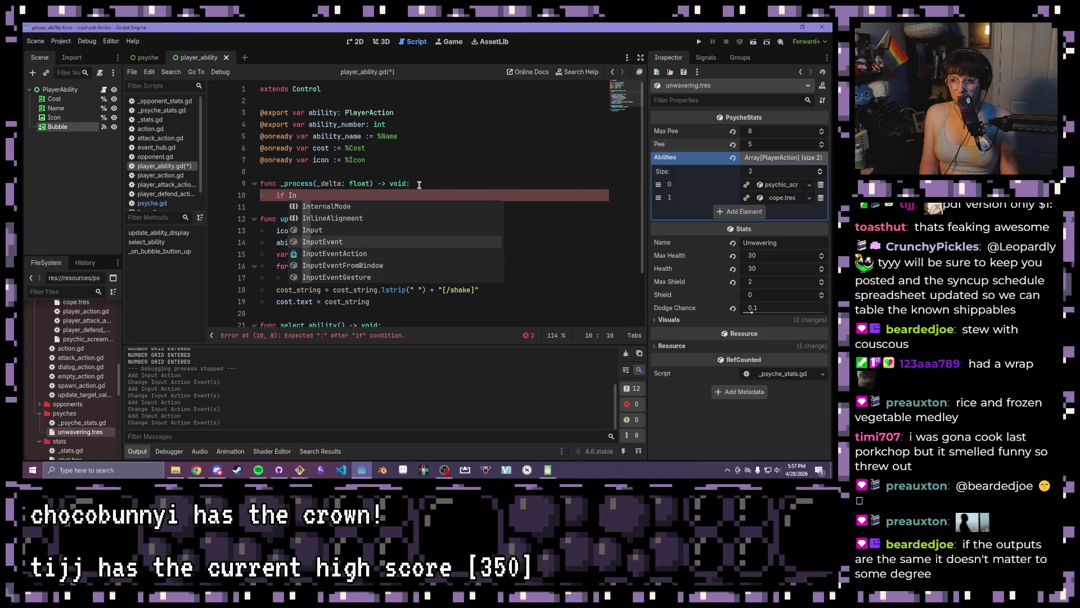
pyautogui.press('Up')
pyautogui.press('Return')
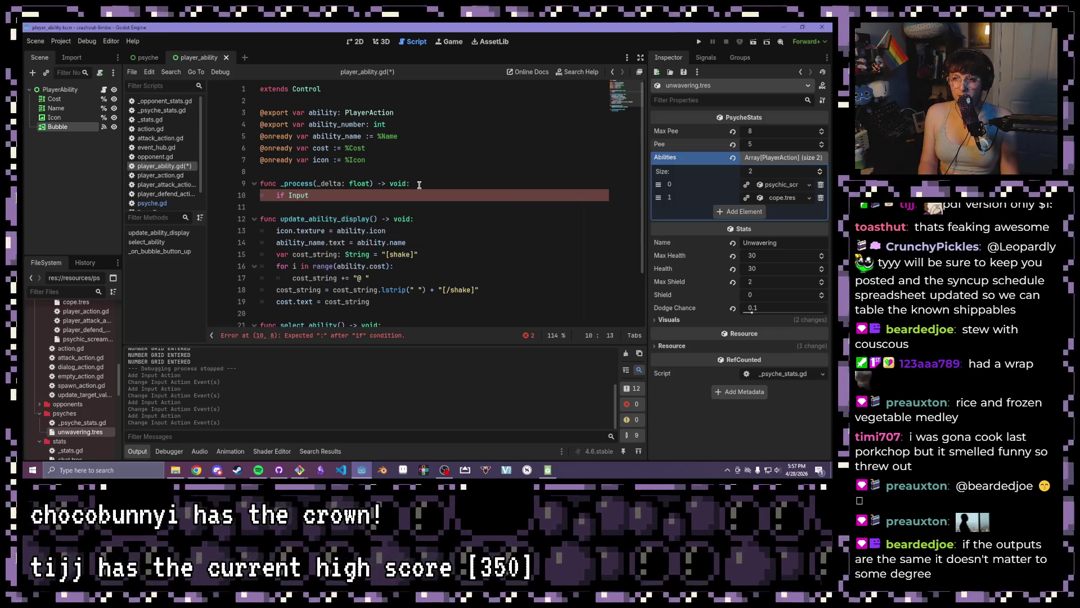
pyautogui.write('.')
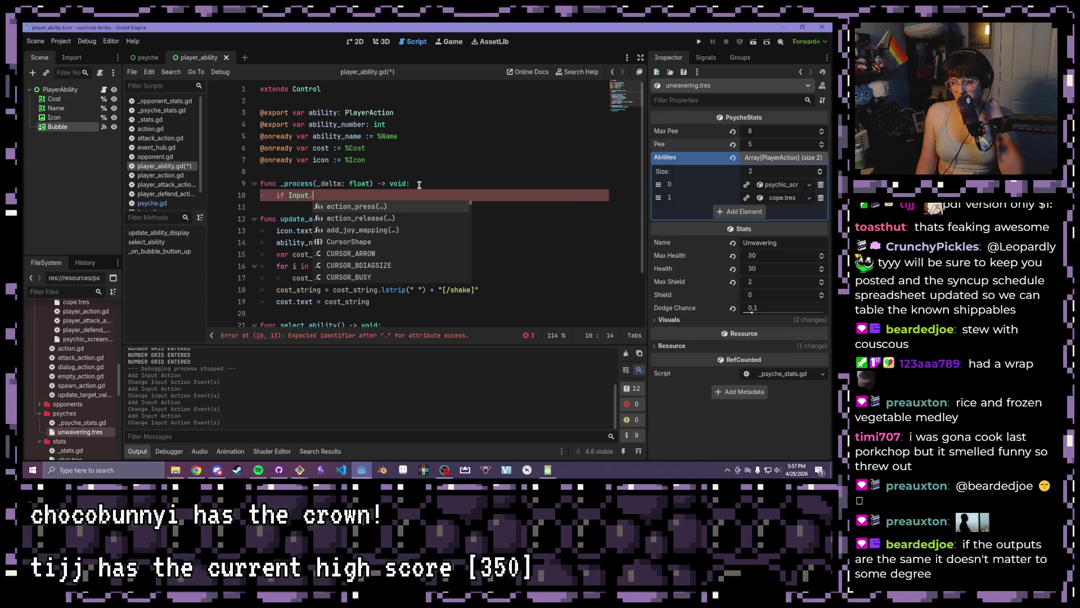
pyautogui.press('Down')
pyautogui.press('Down')
pyautogui.press('Down')
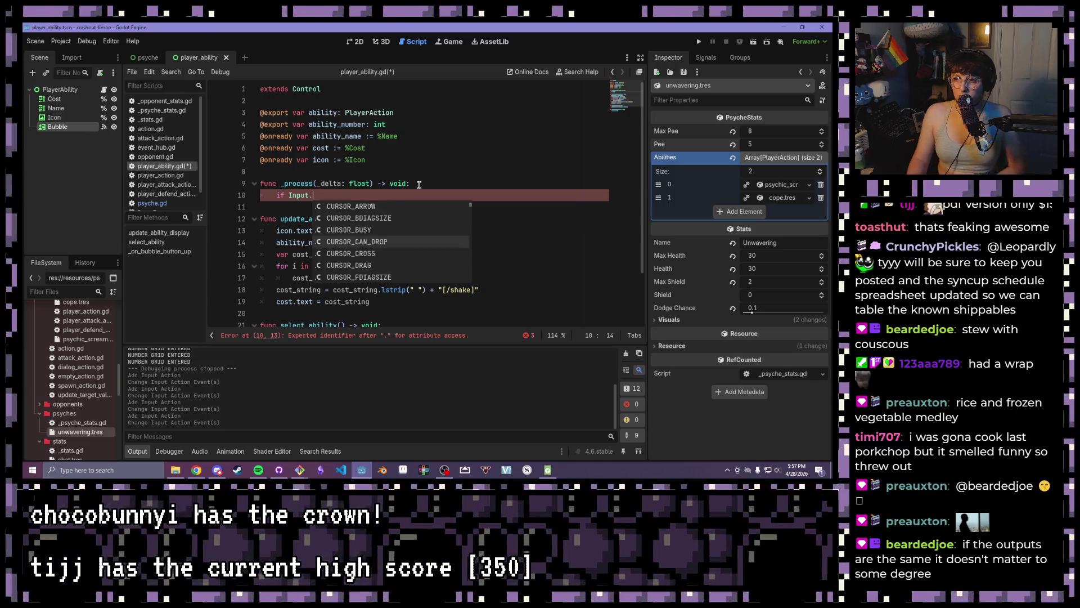
pyautogui.press('Down')
pyautogui.write('ac')
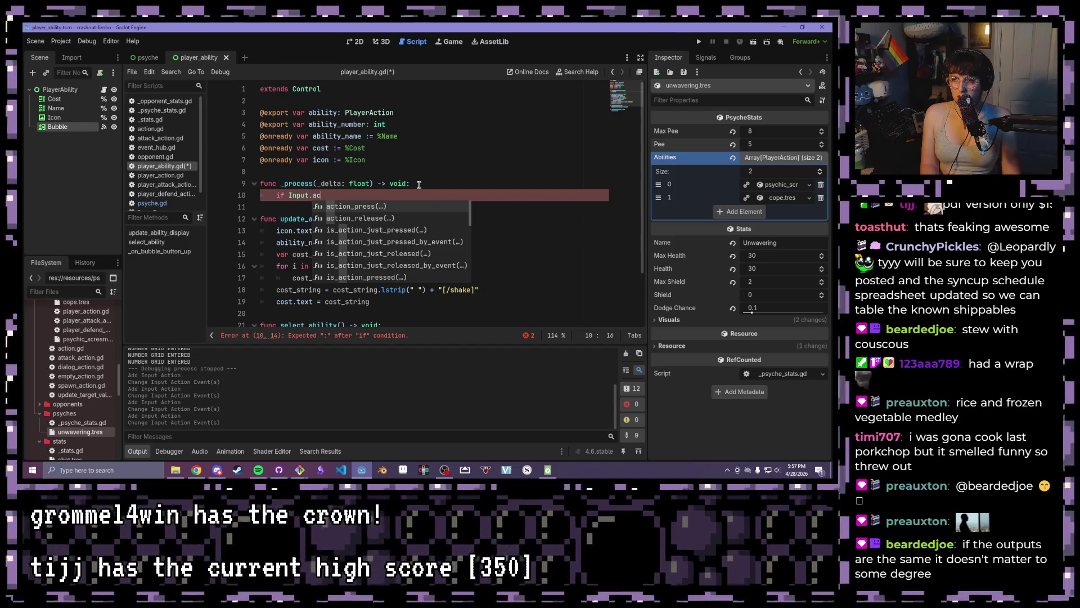
pyautogui.press('Return')
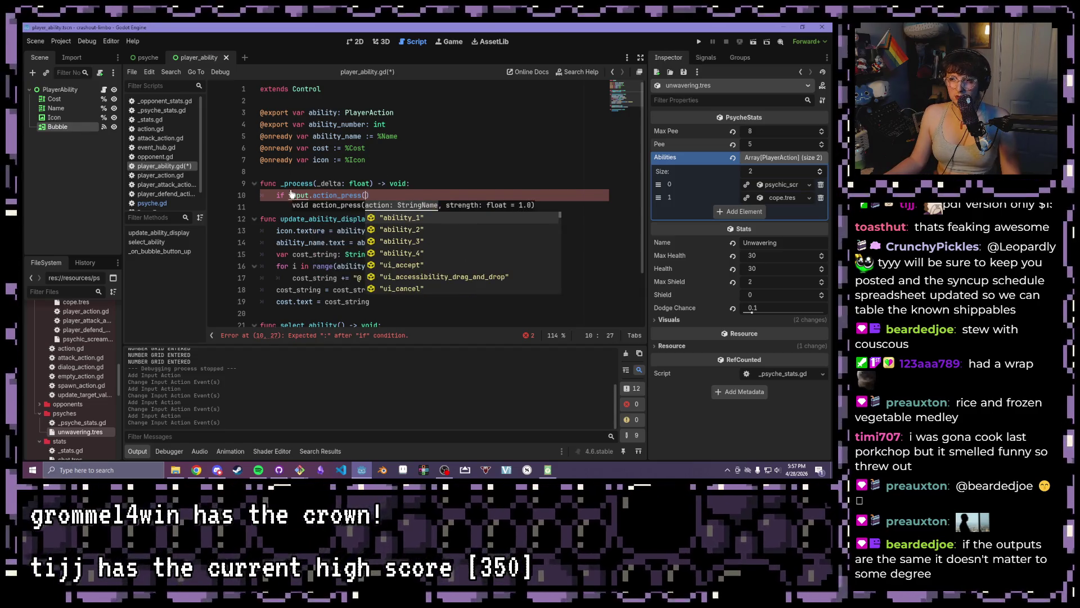
pyautogui.keyDown('ctrl'); pyautogui.click(290, 194); pyautogui.keyUp('ctrl')
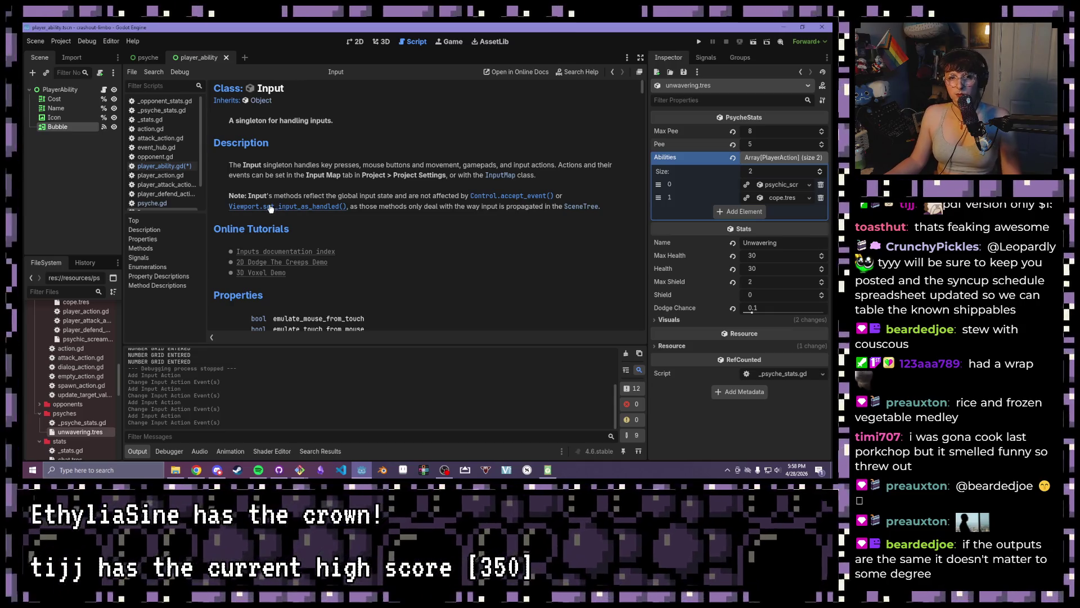
# Scroll the Input class reference to the is_action_just_pressed(action, exact_match) description
pyautogui.scroll(-5, 265, 217)
pyautogui.scroll(-20, 253, 222)
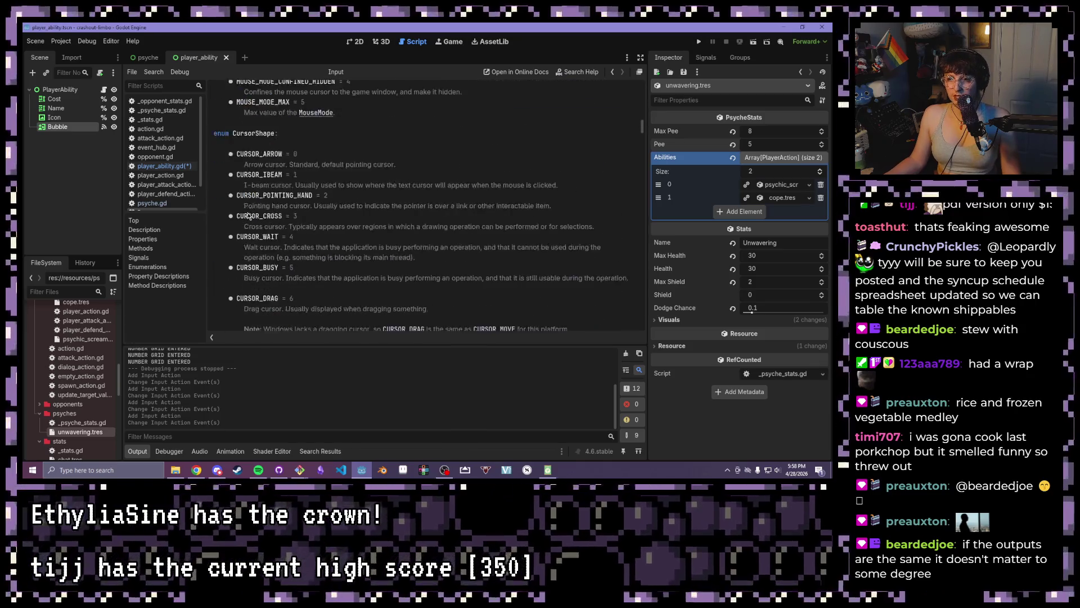
pyautogui.scroll(20, 247, 216)
pyautogui.scroll(8, 221, 144)
pyautogui.scroll(-15, 324, 132)
pyautogui.scroll(-20, 323, 132)
pyautogui.scroll(-20, 454, 141)
pyautogui.scroll(-20, 380, 136)
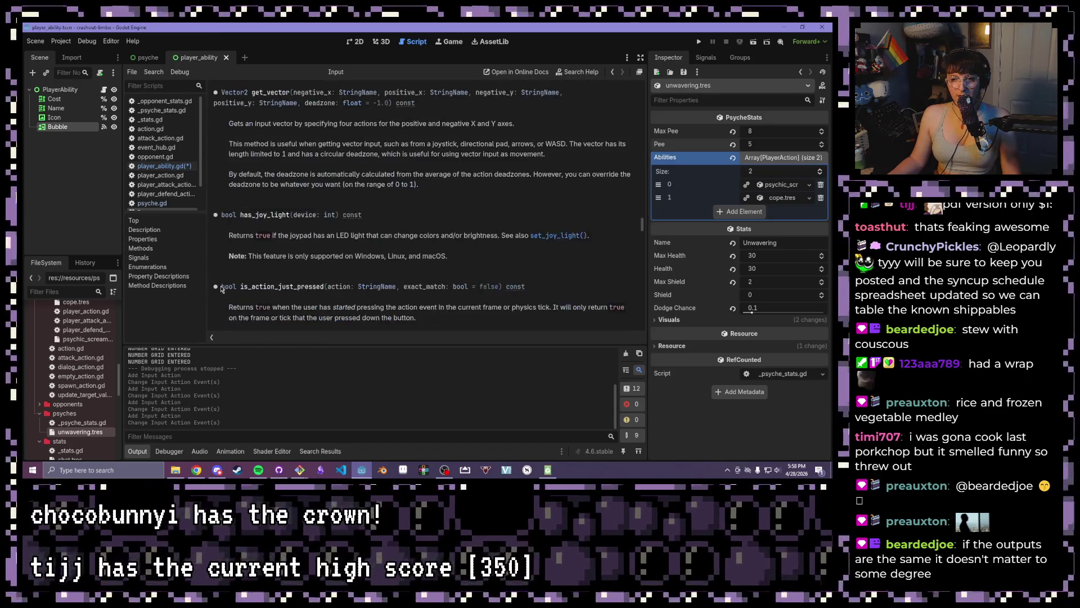
pyautogui.scroll(-5, 231, 286)
pyautogui.scroll(3, 236, 283)
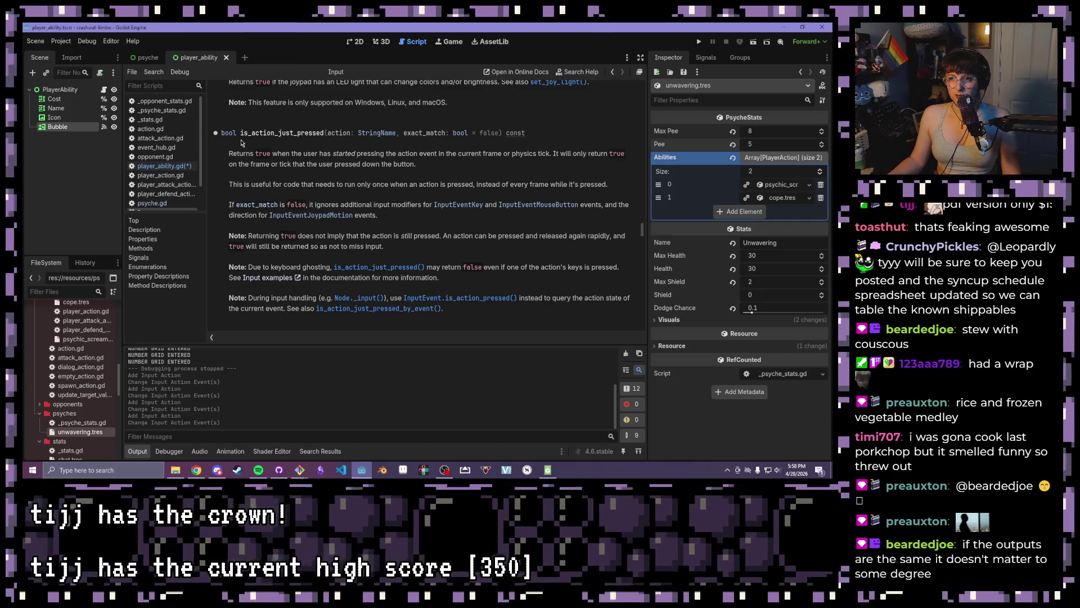
pyautogui.scroll(4, 393, 169)
pyautogui.scroll(4, 390, 161)
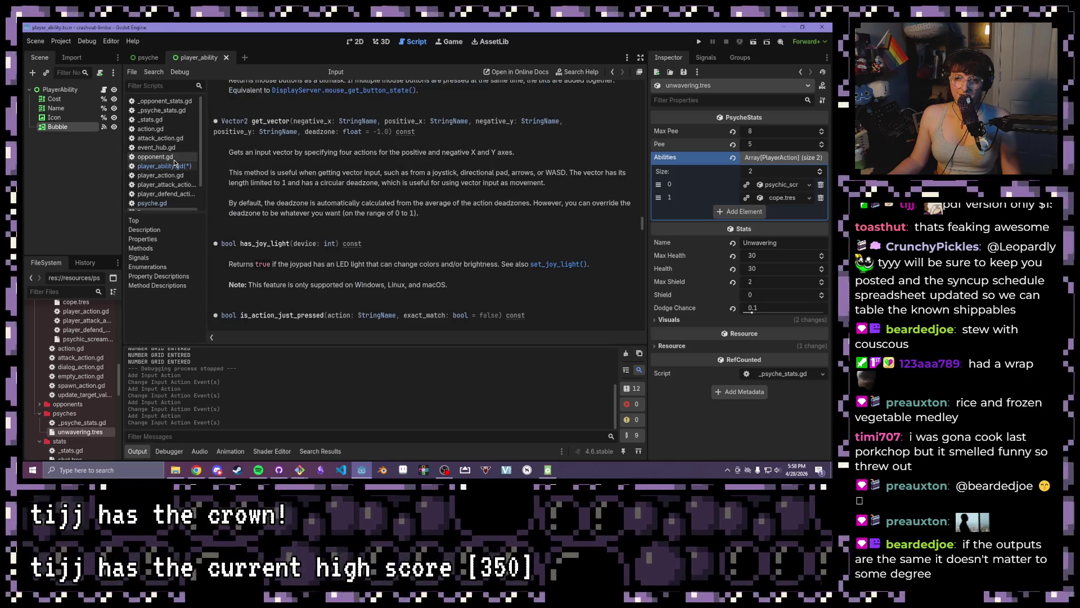
# Replace action_press with is_action_just_pressed and add an empty string argument
pyautogui.click(175, 164)
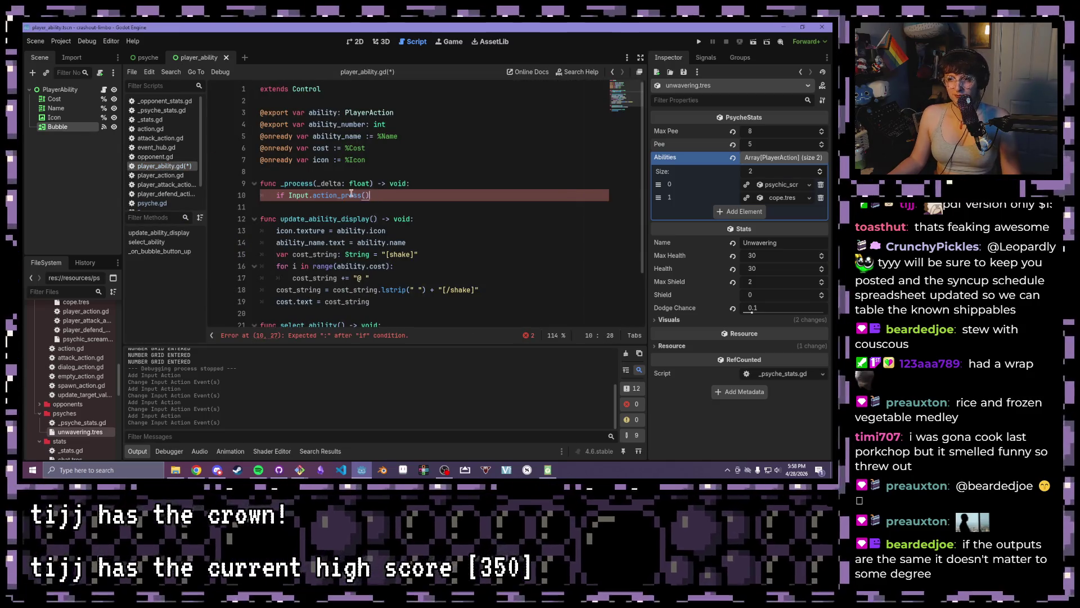
pyautogui.moveTo(369, 195); pyautogui.dragTo(313, 195)
pyautogui.write('is_')
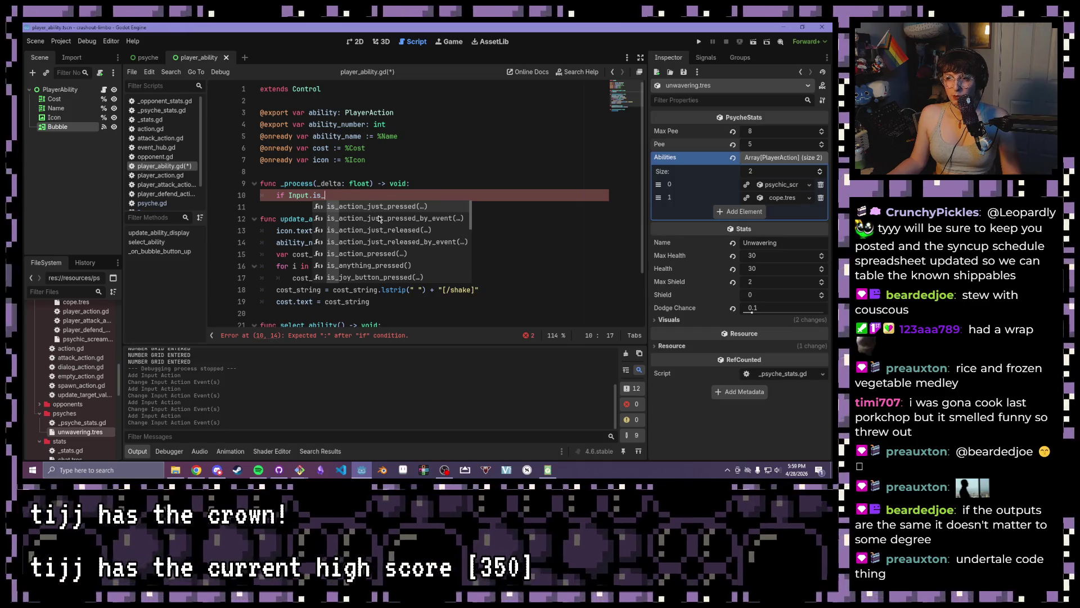
pyautogui.click(381, 208)
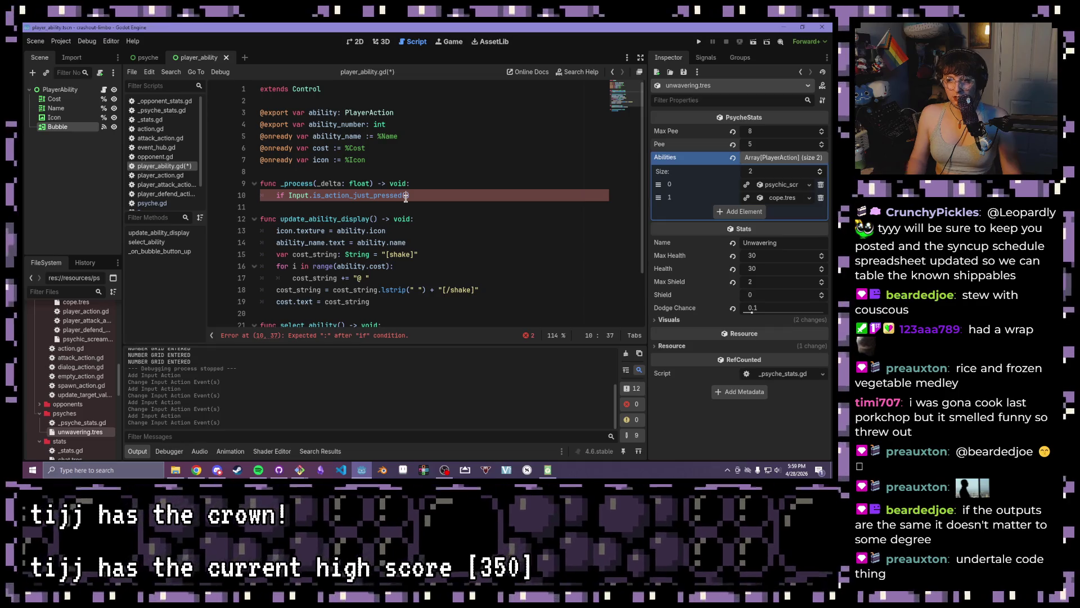
pyautogui.write('"')
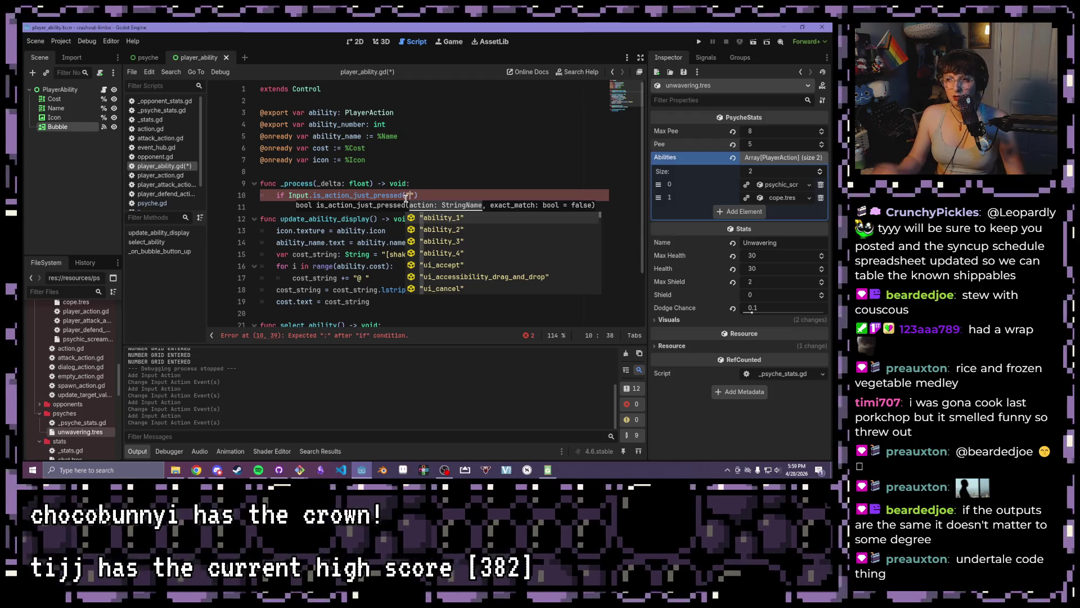
# Complete the condition as "ability_1" and ability_number == 1, with an ability.use() body
pyautogui.press('Return')
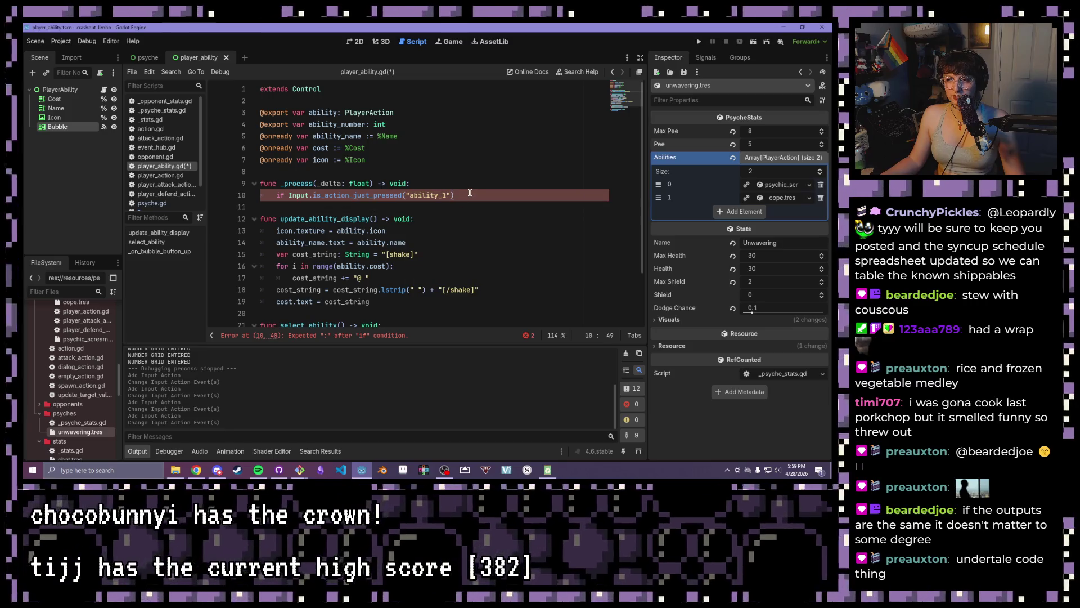
pyautogui.write(' and abi')
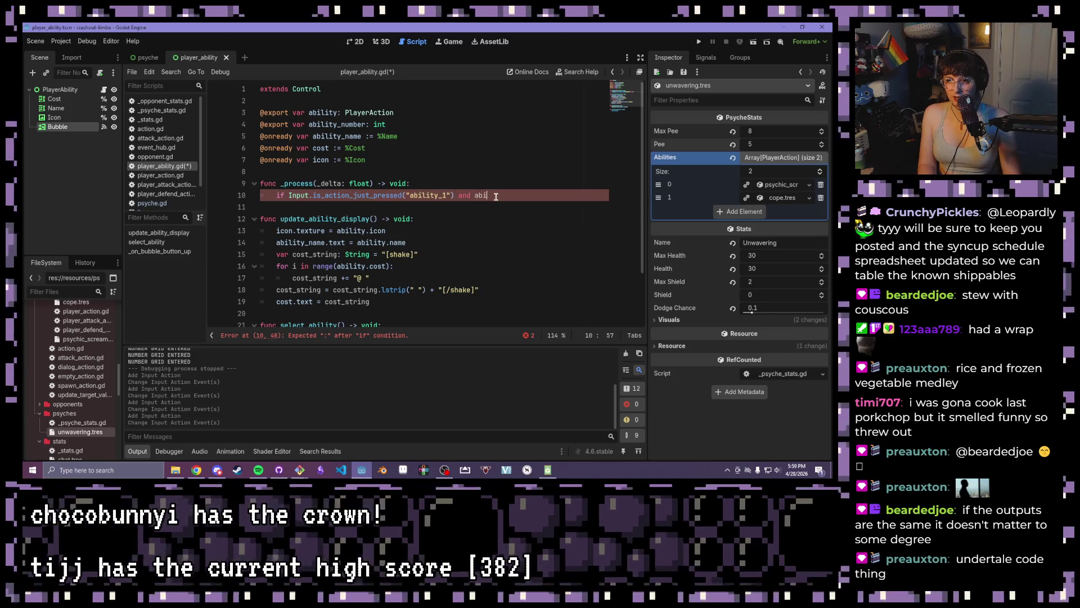
pyautogui.write('lity_number ')
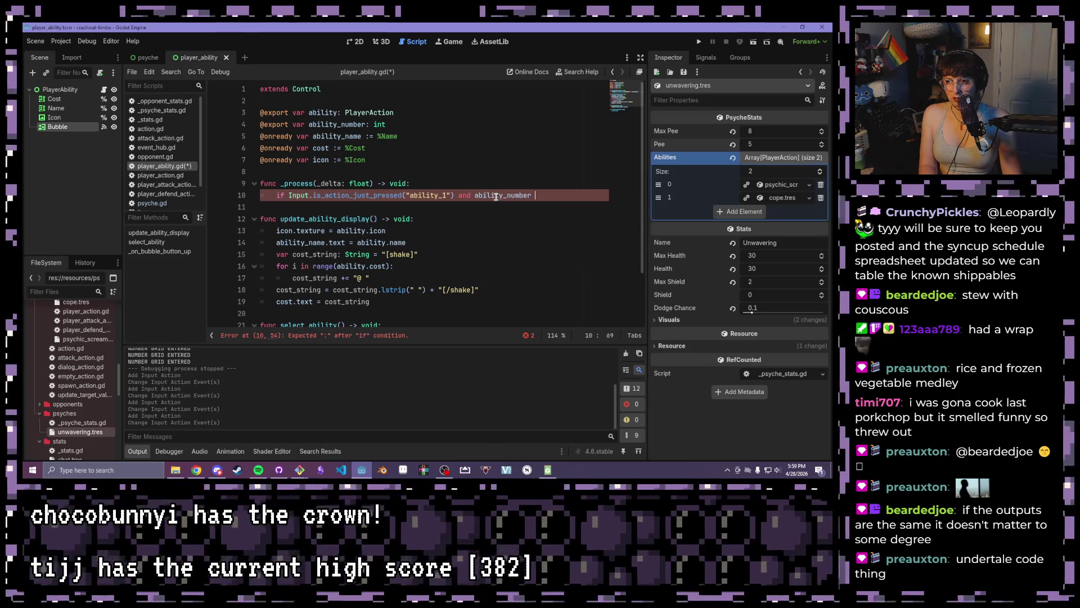
pyautogui.write('== 1:')
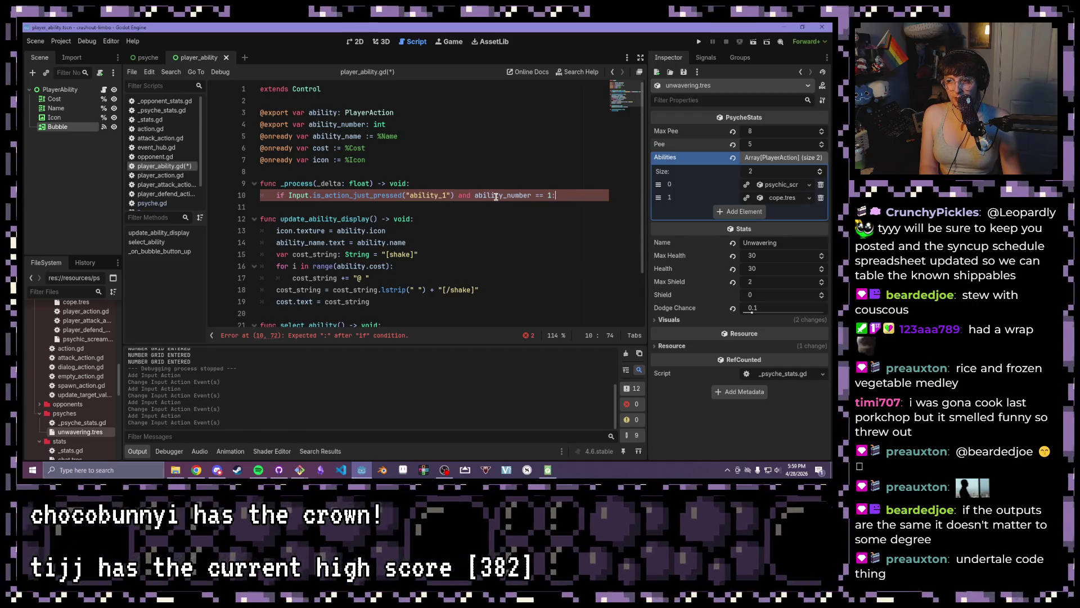
pyautogui.press('Return')
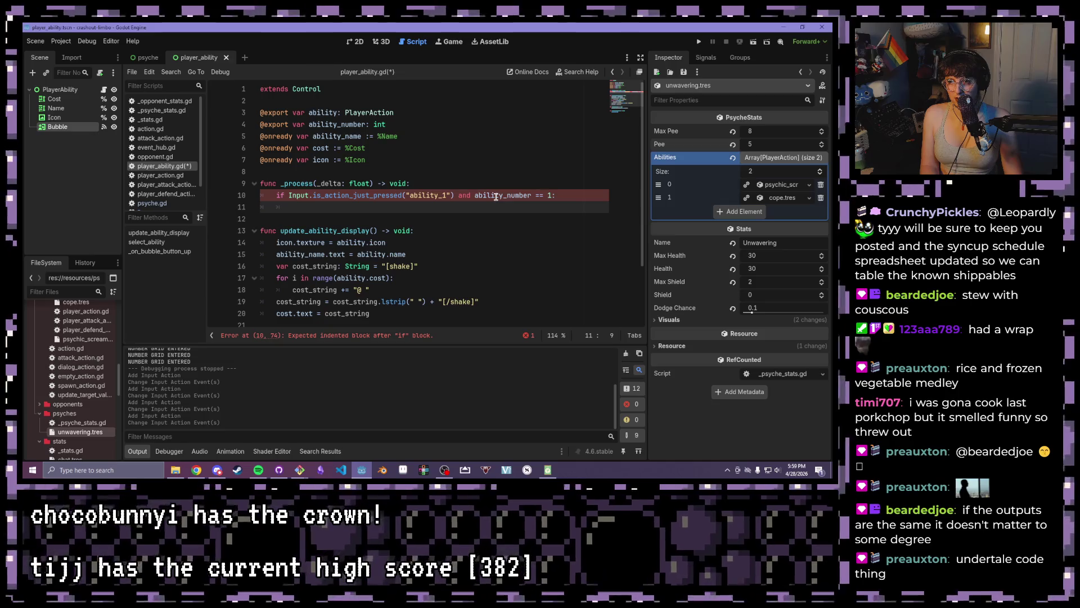
pyautogui.write('abili')
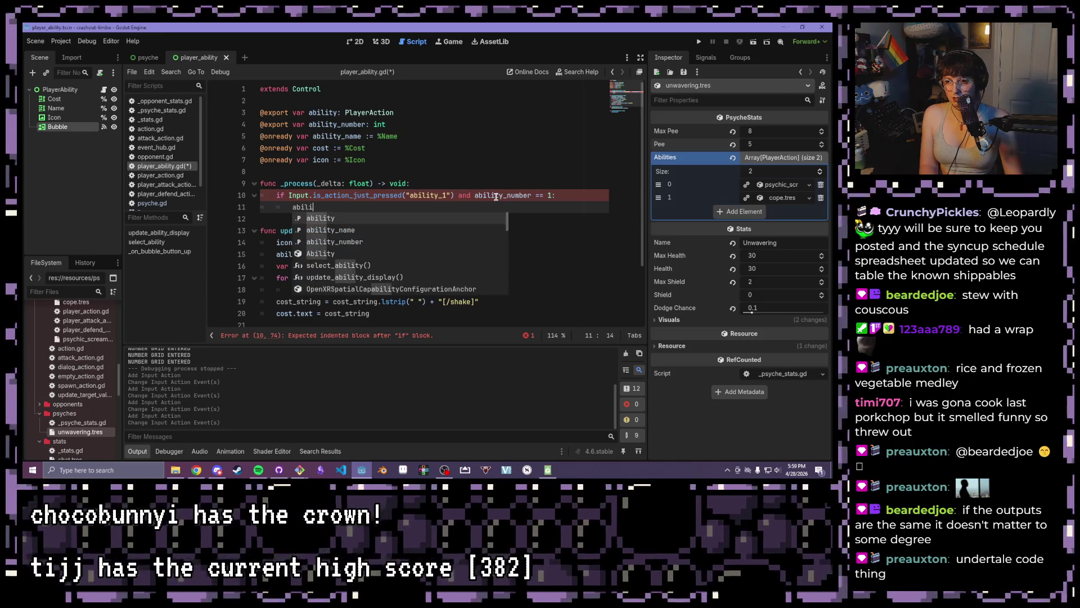
pyautogui.write('ty.use()')
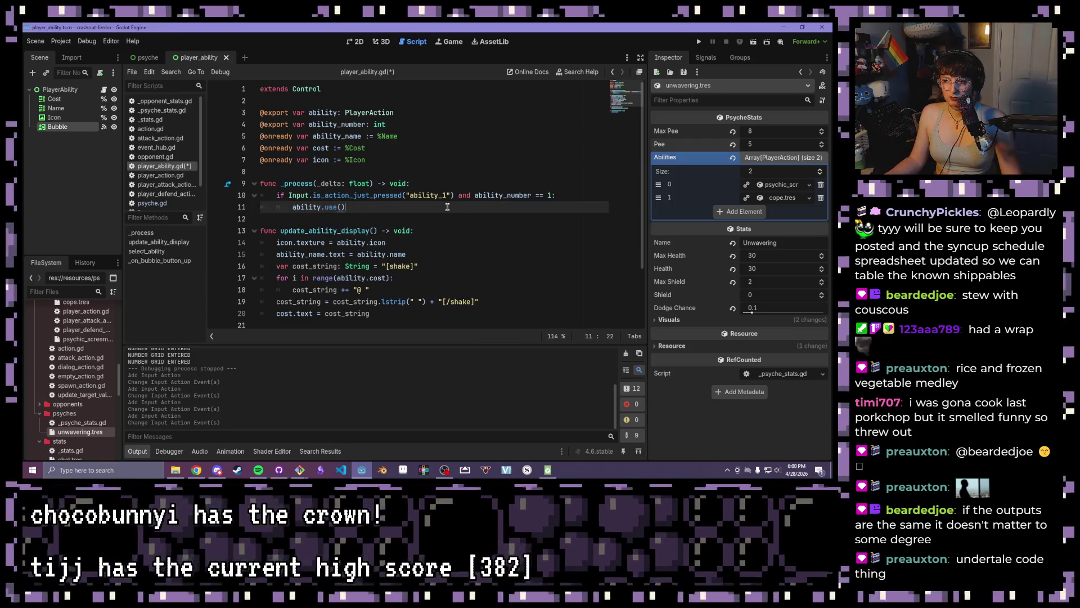
# Replace ability.use() with EventHub.ability_selected.emit(ability) and save the script
pyautogui.keyDown('shift'); pyautogui.click(290, 202); pyautogui.keyUp('shift')
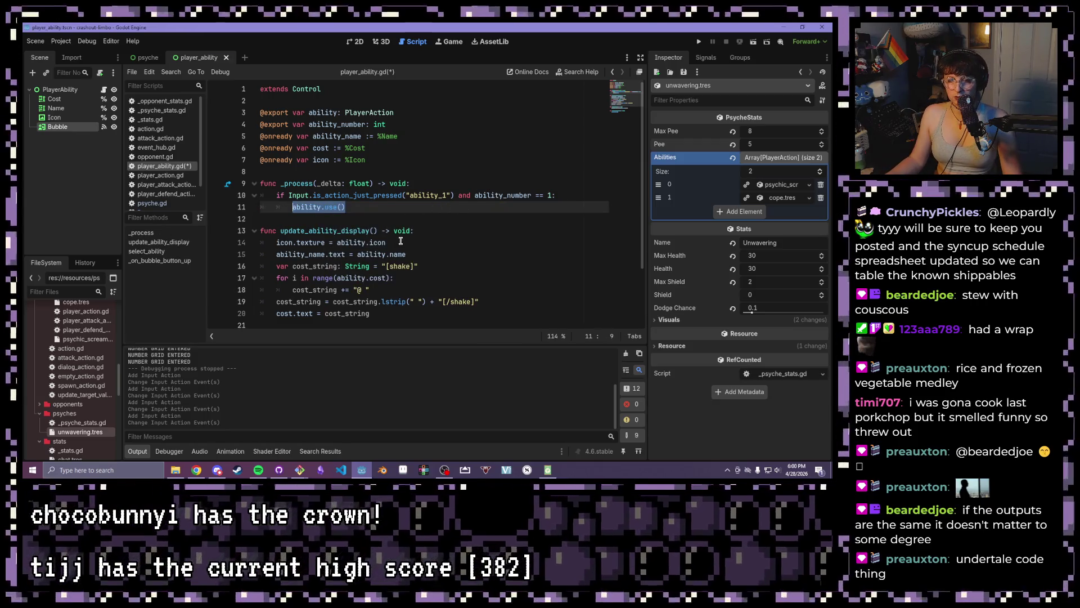
pyautogui.press('BackSpace')
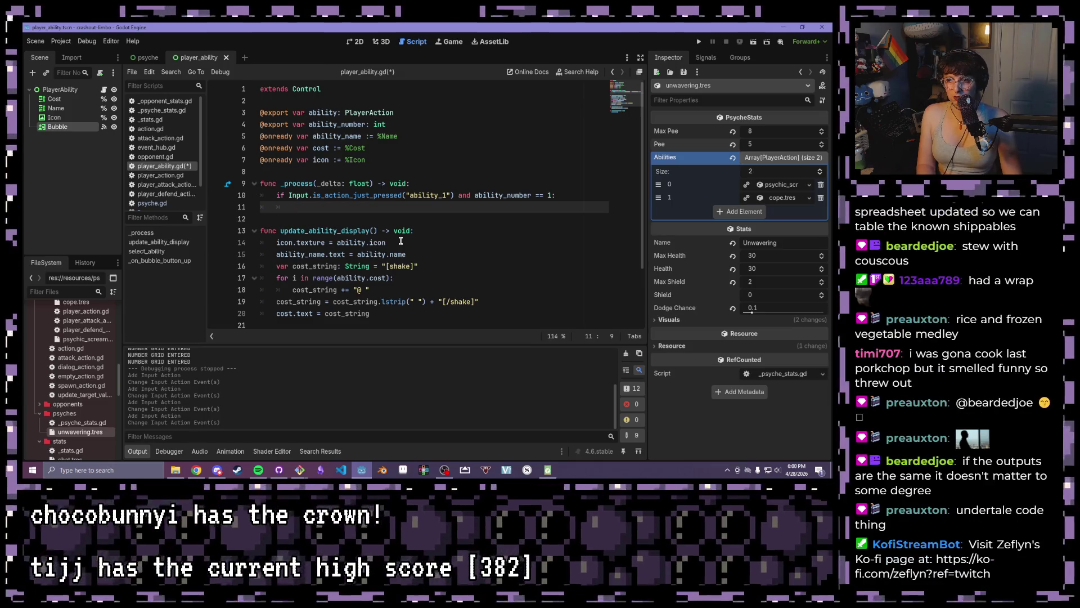
pyautogui.write('ev')
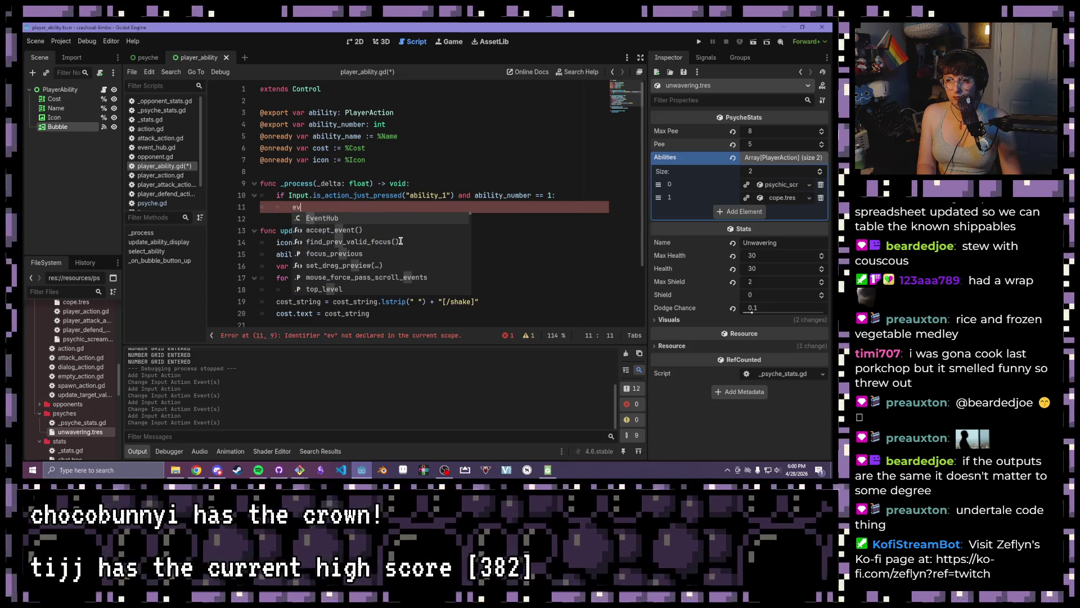
pyautogui.press('Return')
pyautogui.write('.')
pyautogui.press('Return')
pyautogui.write('(')
pyautogui.write('ability')
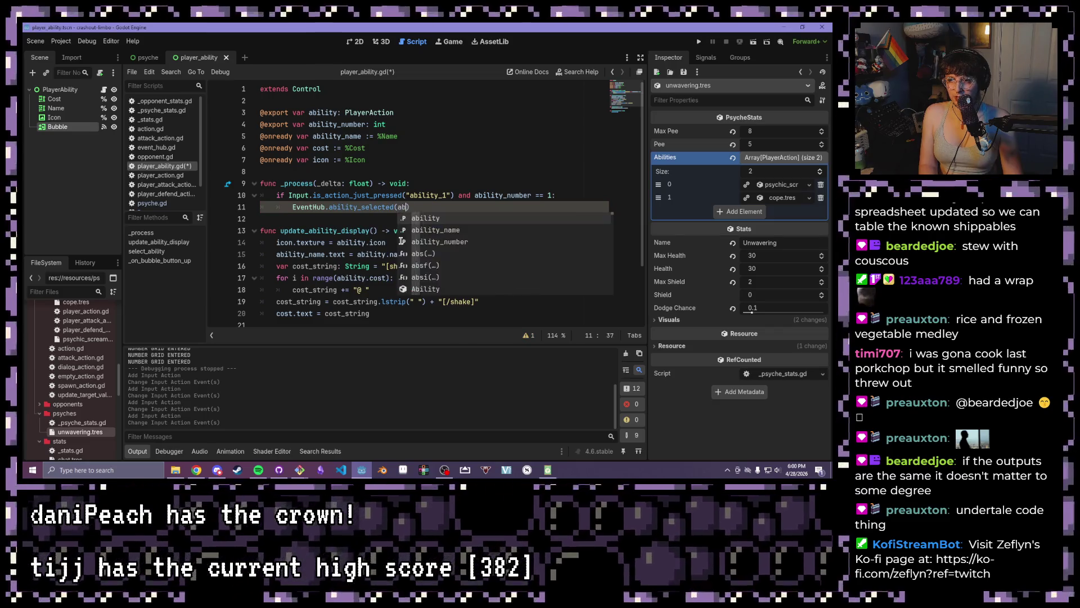
pyautogui.write(')')
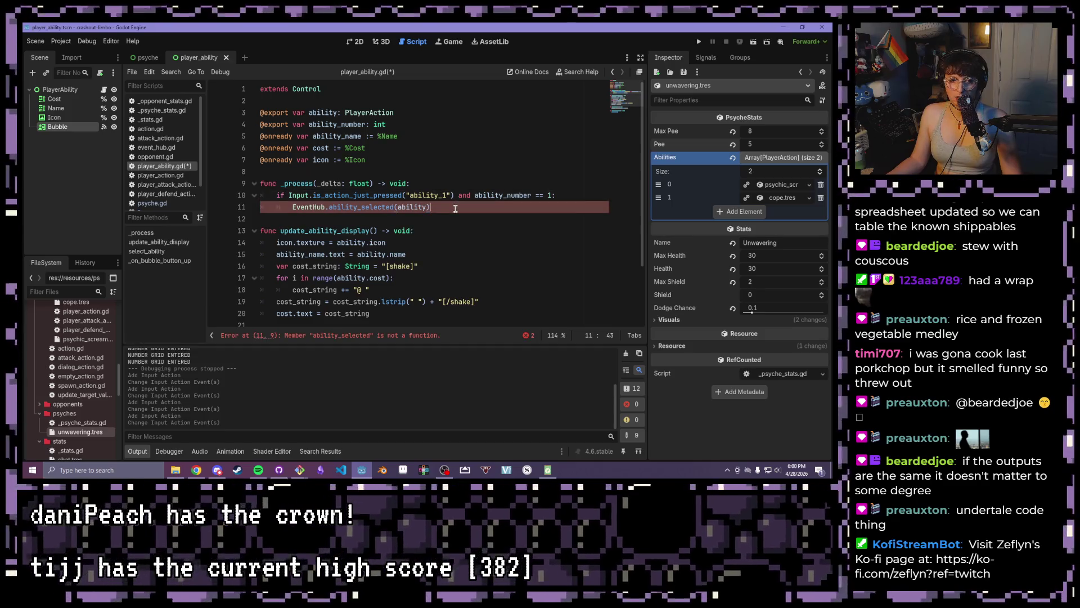
pyautogui.click(397, 207)
pyautogui.press('Left')
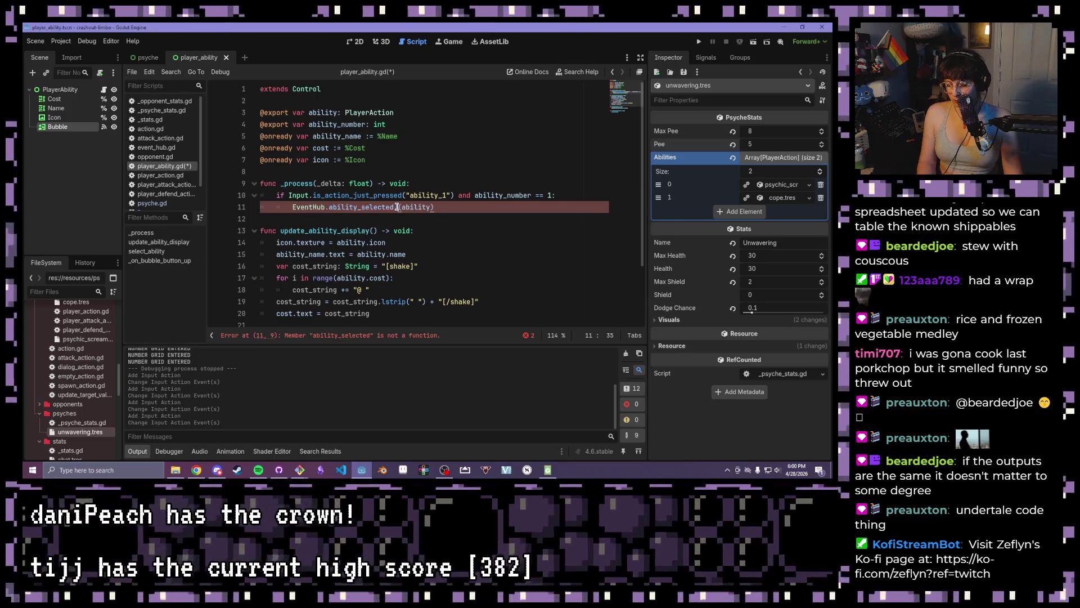
pyautogui.write('.emit')
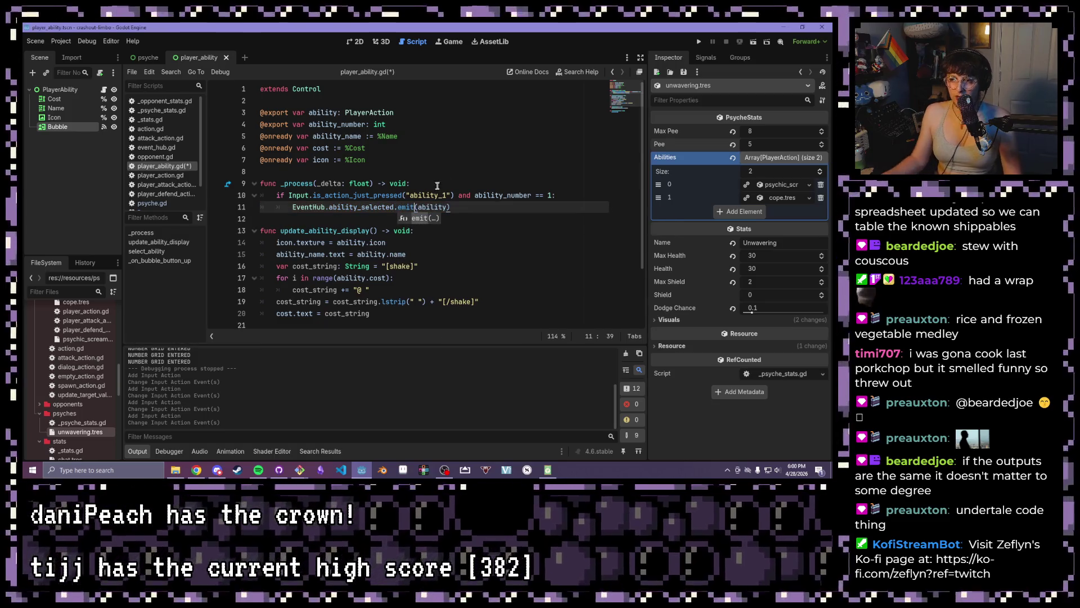
pyautogui.click(484, 207)
pyautogui.hotkey('ctrl', 's')
# Select the whole if block on lines 10–11 and open a new line after it
pyautogui.moveTo(573, 195); pyautogui.dragTo(276, 195)
pyautogui.moveTo(462, 208); pyautogui.dragTo(275, 194)
pyautogui.hotkey('ctrl', 'c')
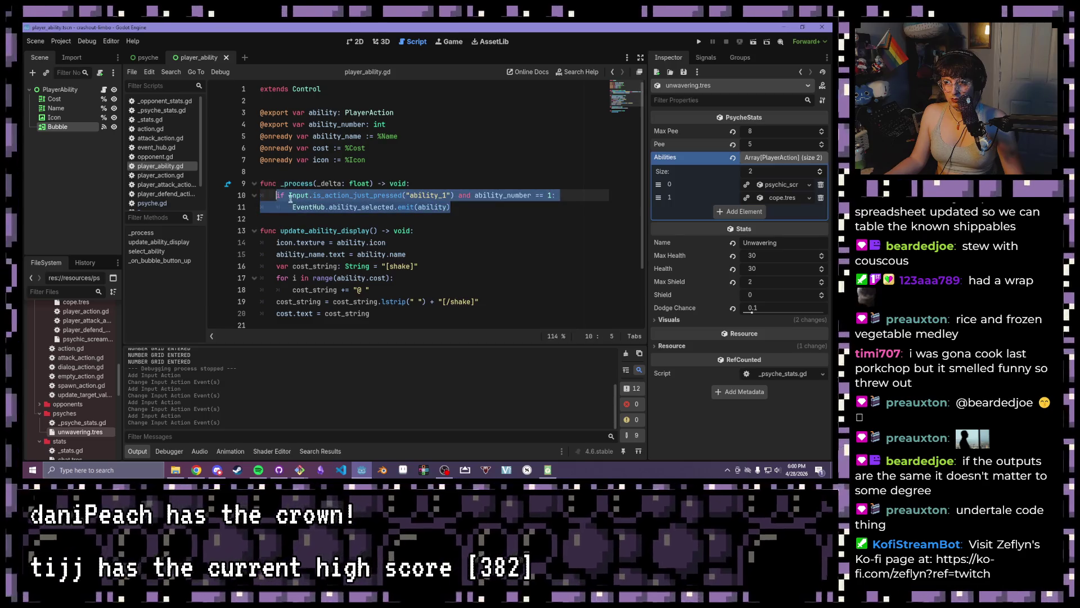
pyautogui.click(472, 210)
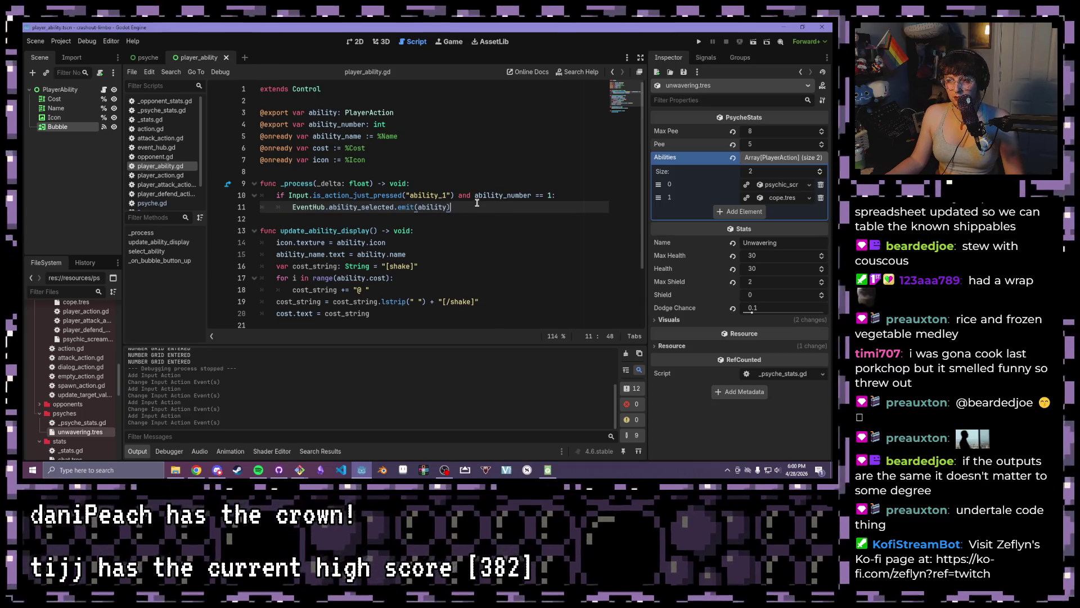
pyautogui.press('Return')
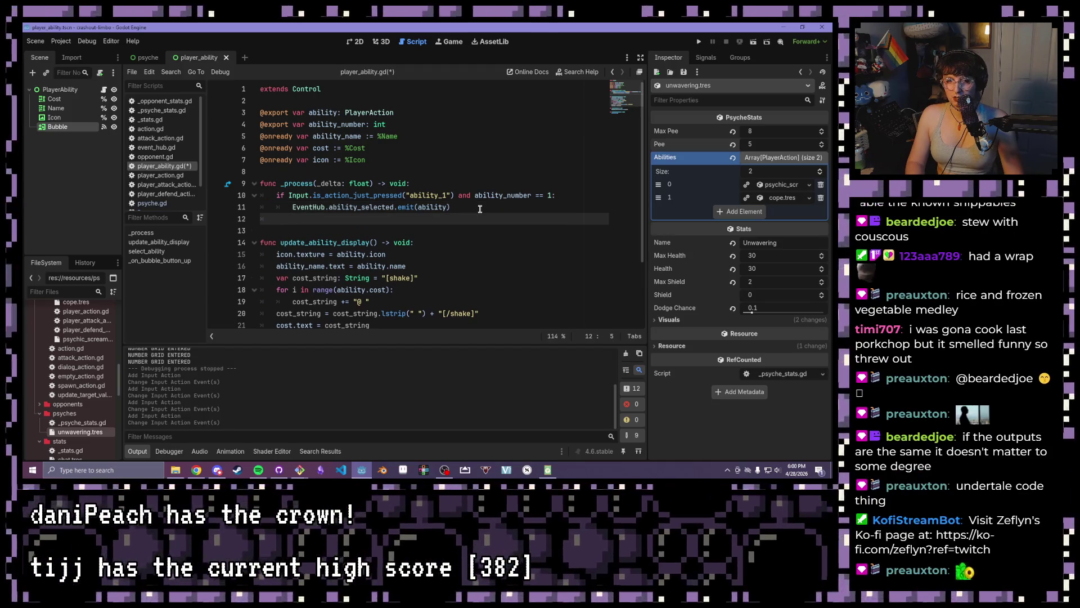
# Paste three copies of the if block, adapt them for abilities 2–4, and run the game
pyautogui.hotkey('ctrl', 'v')
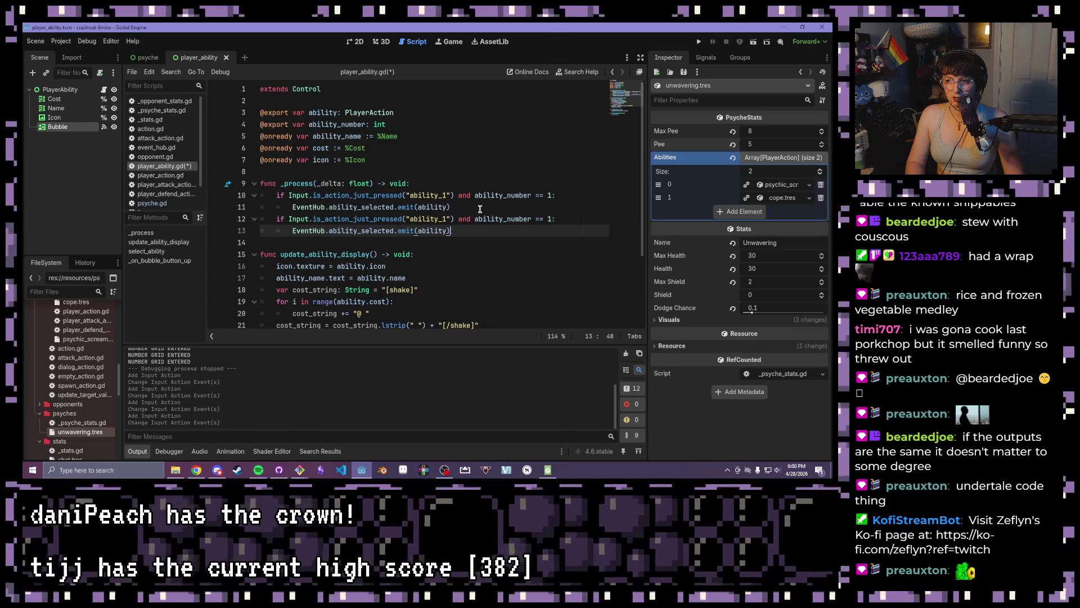
pyautogui.press('Return')
pyautogui.hotkey('ctrl', 'v')
pyautogui.press('Return')
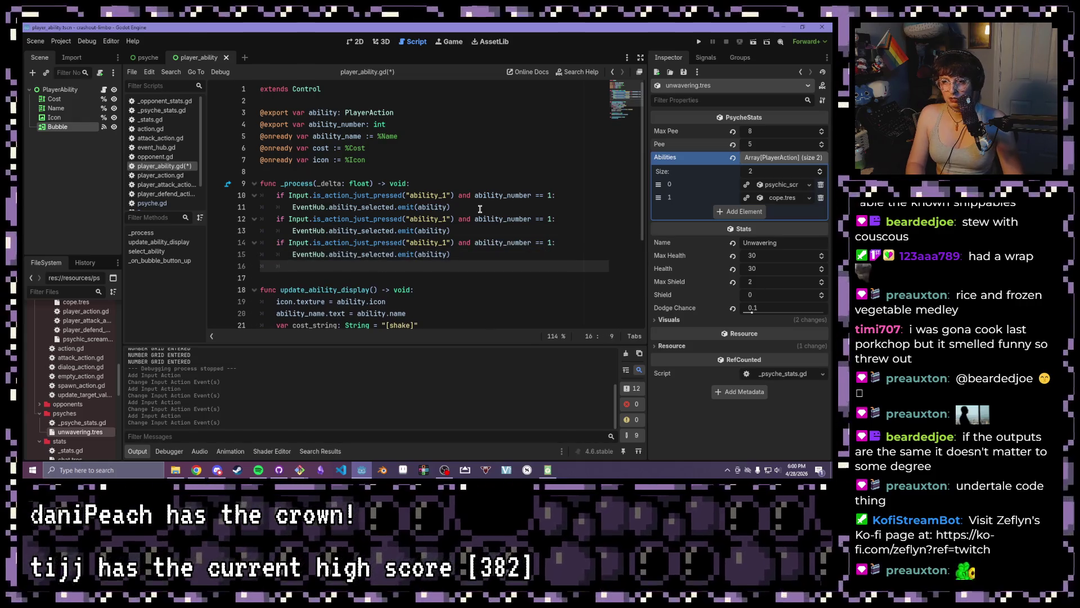
pyautogui.hotkey('ctrl', 'v')
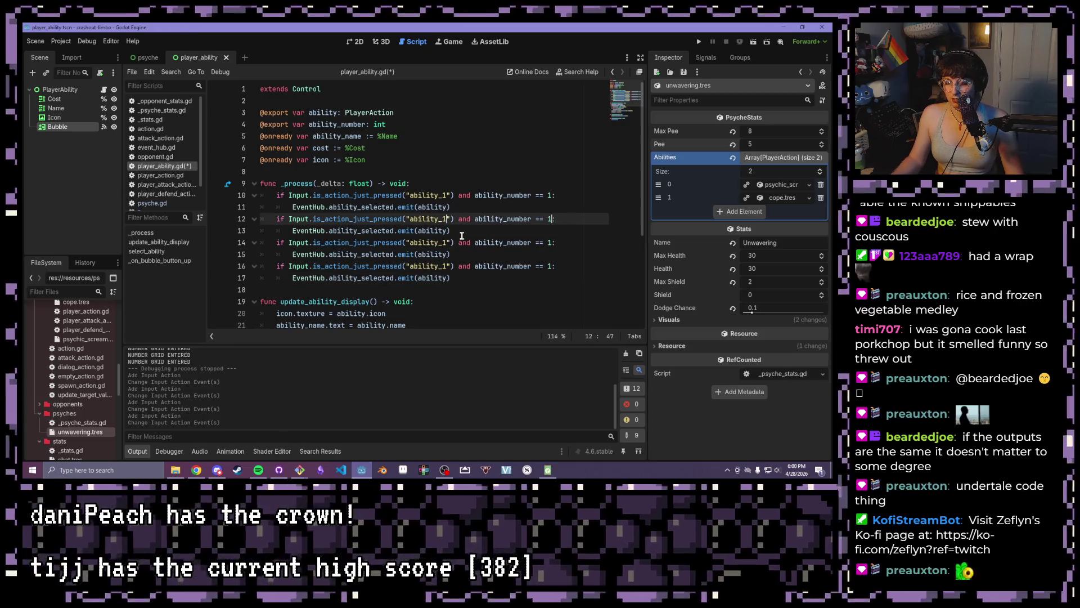
pyautogui.click(446, 279)
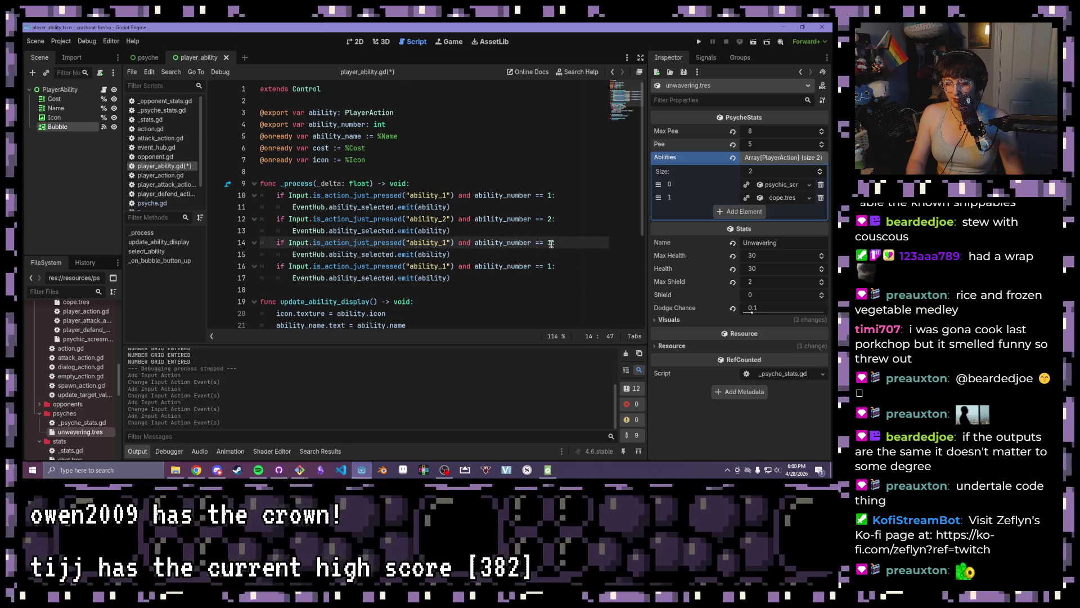
pyautogui.click(471, 304)
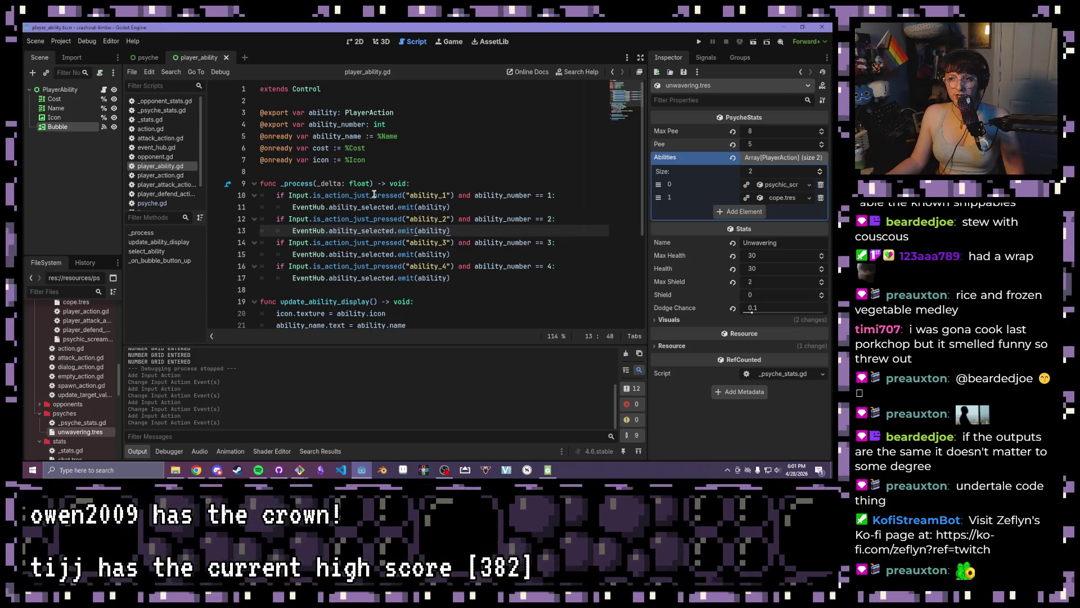
pyautogui.click(698, 41)
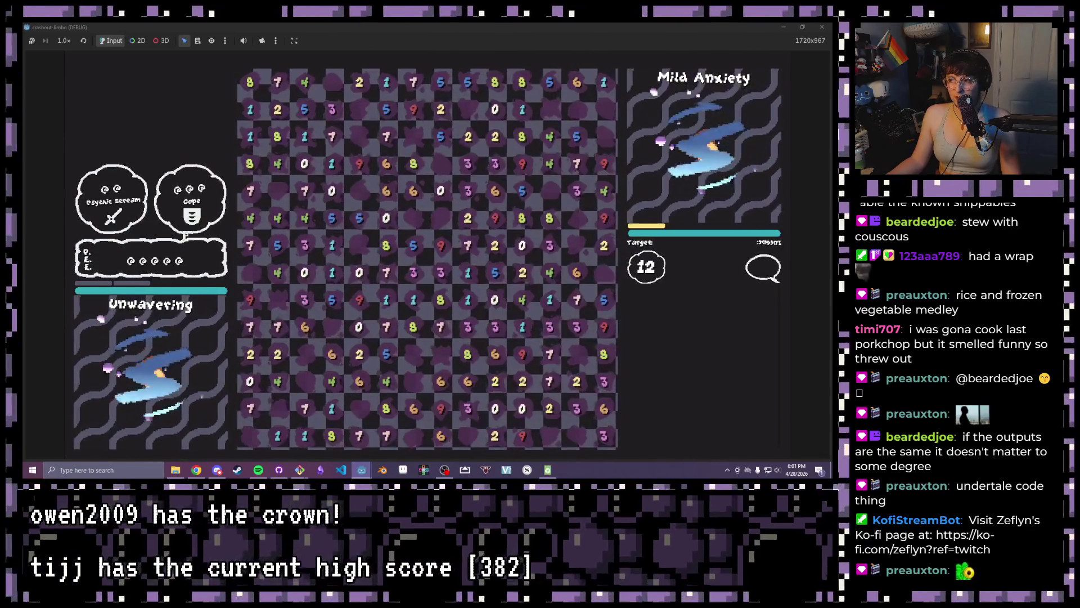
# Stop the test run, inspect a PlayerAbility node in the psyche scene, and try an ability again
pyautogui.click(832, 27)
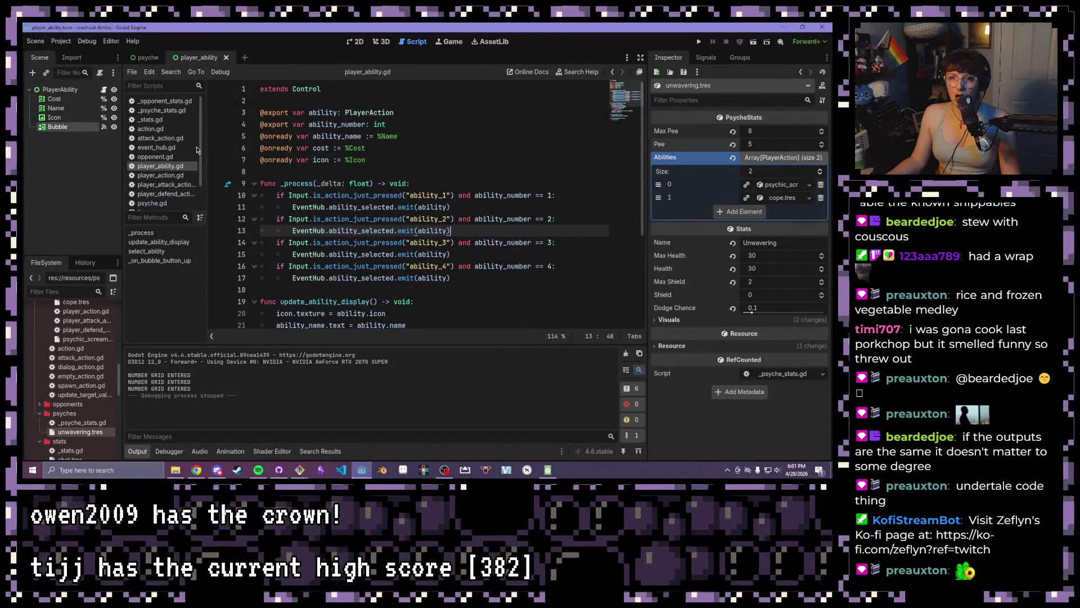
pyautogui.click(145, 58)
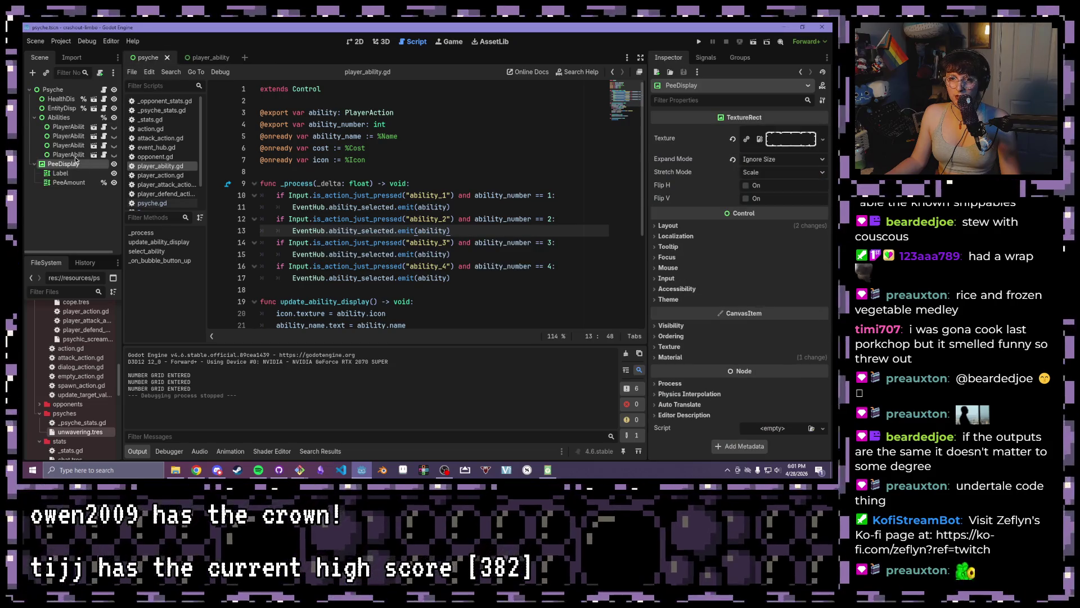
pyautogui.click(68, 127)
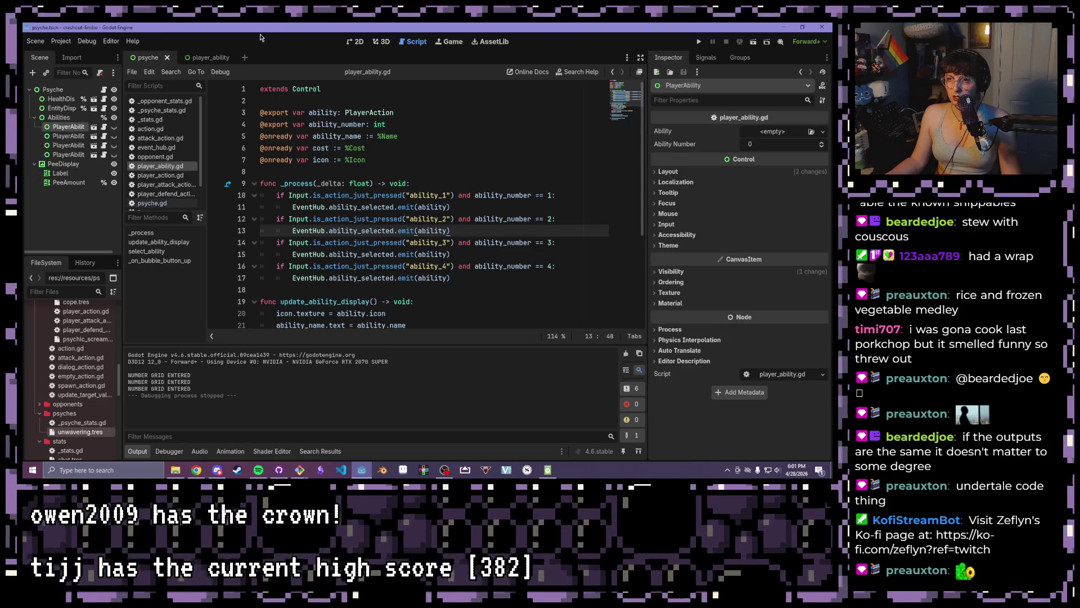
pyautogui.click(356, 43)
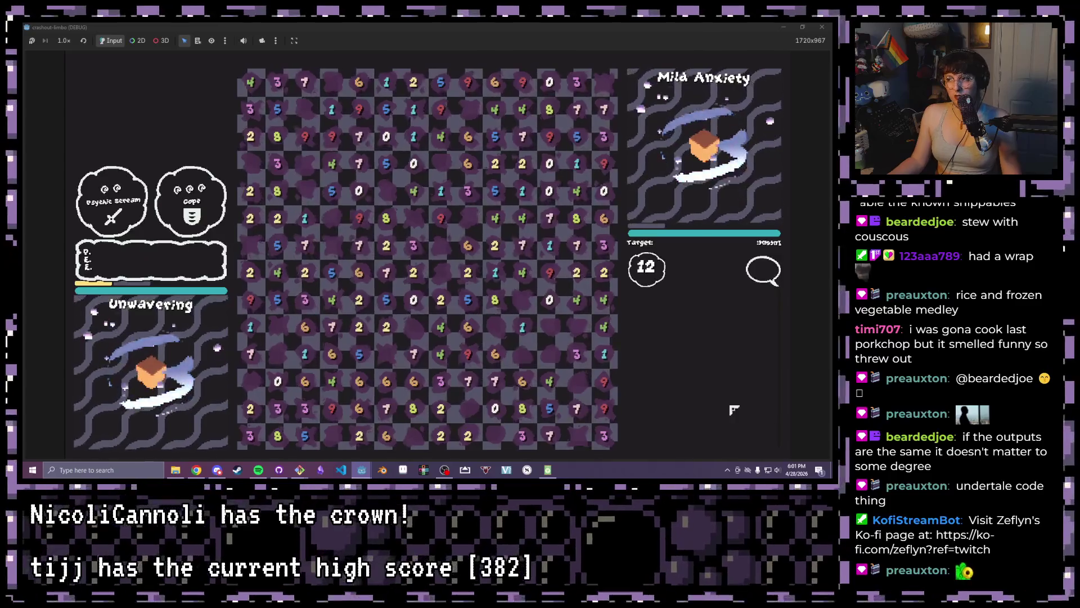
pyautogui.click(157, 199)
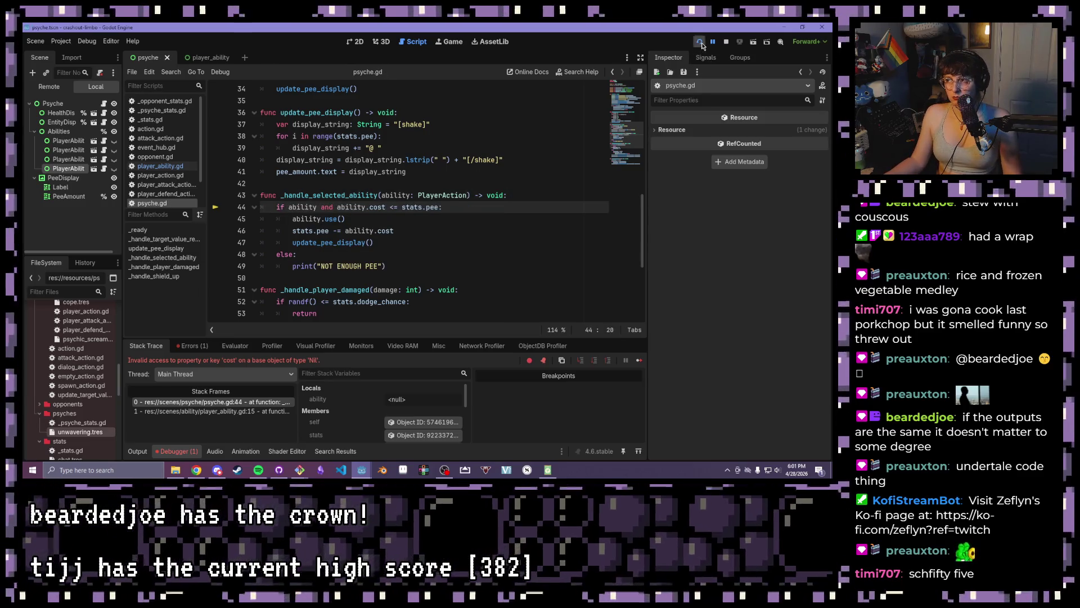
# Relaunch the game and use two abilities on the board against Mild Anxiety
pyautogui.click(699, 42)
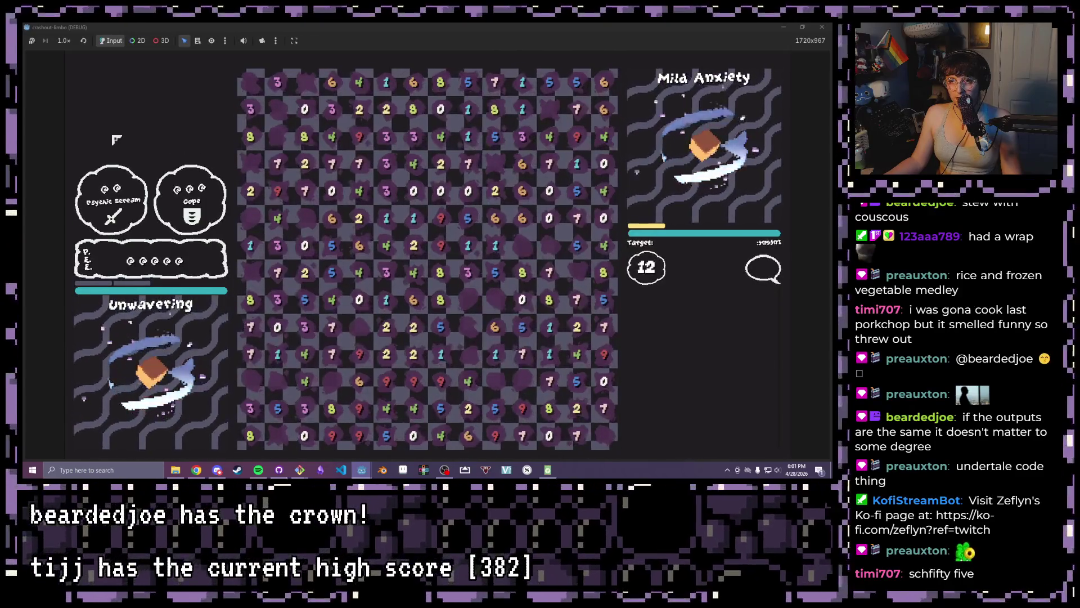
pyautogui.click(354, 164)
pyautogui.click(574, 148)
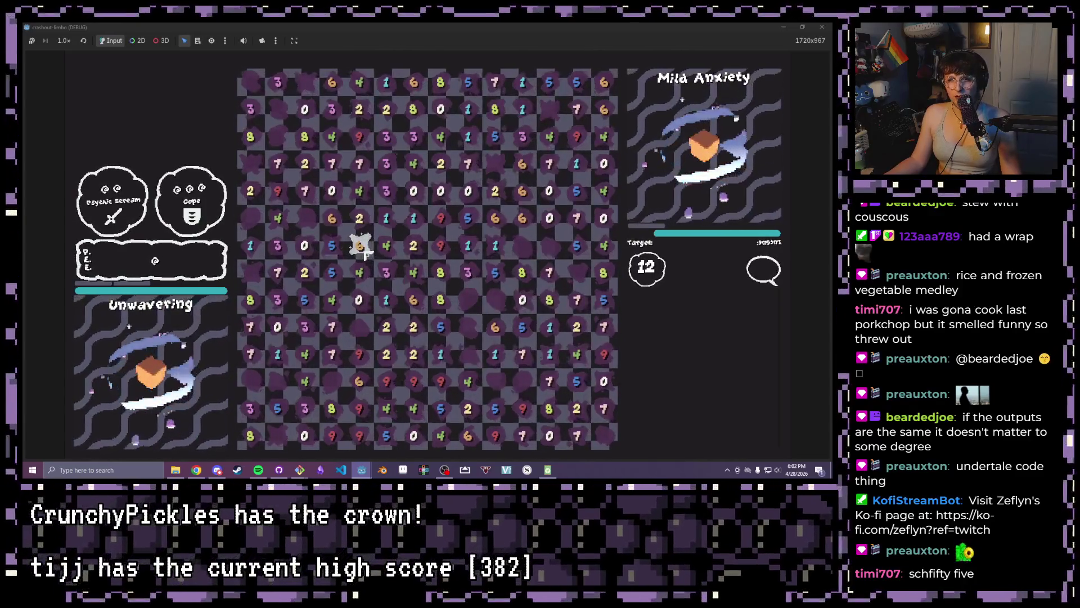
# Clear four tile groups matching the target, including 0, 4, 6, 2 for 12 and 3, 6, 6 for 15
pyautogui.moveTo(359, 218)
pyautogui.mouseDown()
pyautogui.moveTo(333, 217)
pyautogui.moveTo(332, 191)
pyautogui.mouseUp()
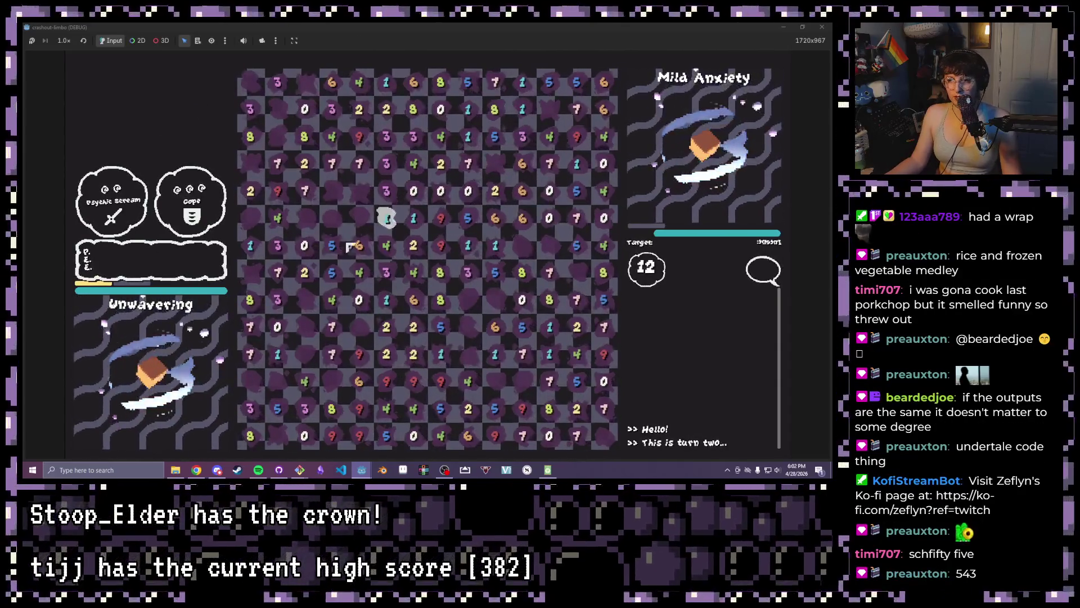
pyautogui.moveTo(386, 273); pyautogui.dragTo(383, 271)
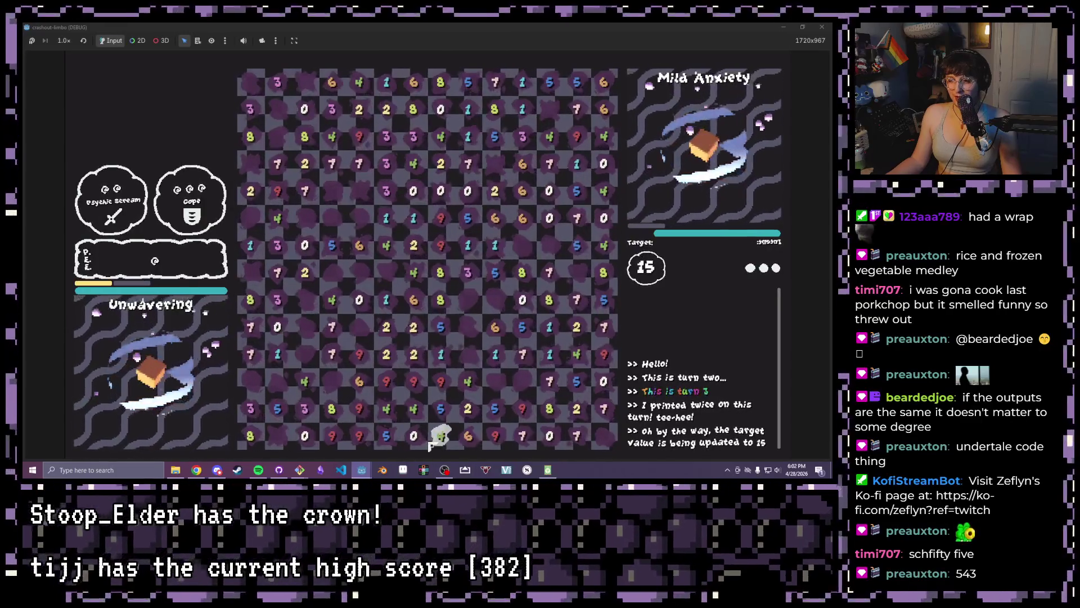
pyautogui.click(465, 439)
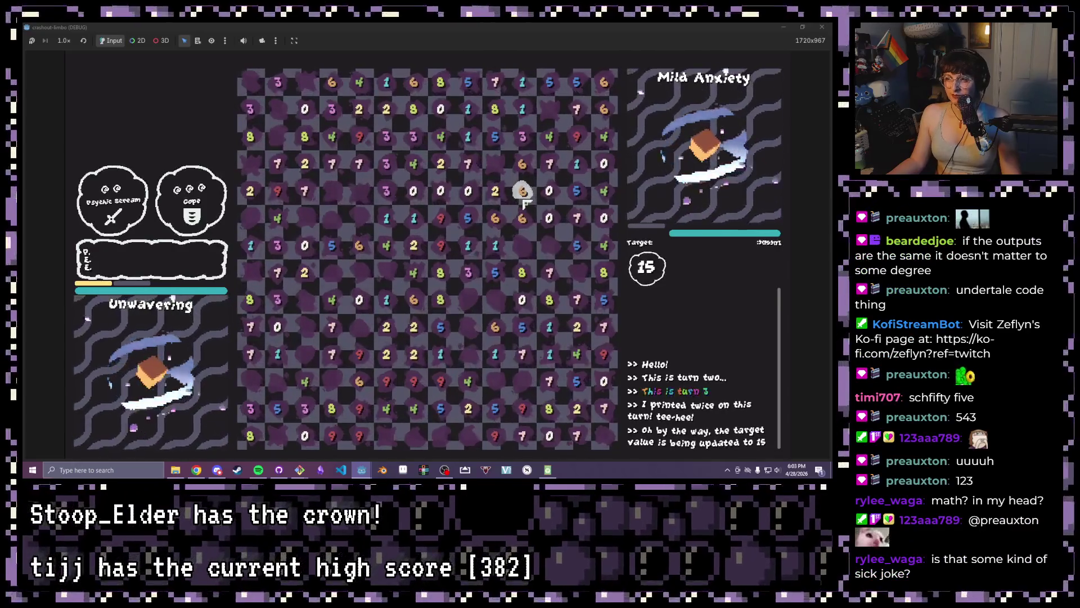
pyautogui.moveTo(523, 191); pyautogui.dragTo(522, 137)
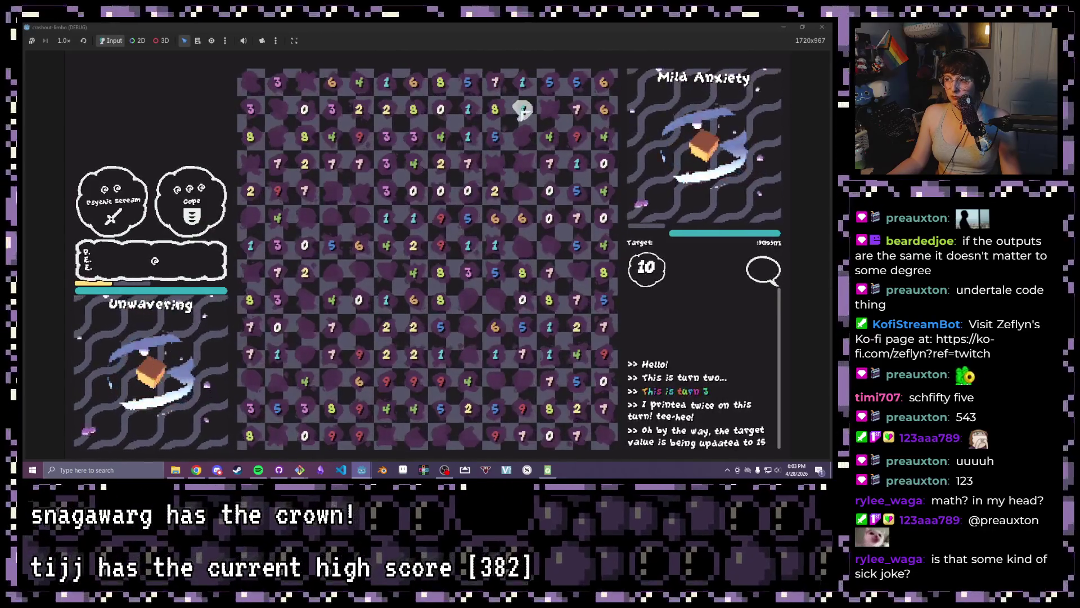
# Clear a row-two run and the 4, 1, 5 tiles summing to 10, testing other selections
pyautogui.moveTo(522, 110); pyautogui.dragTo(467, 110)
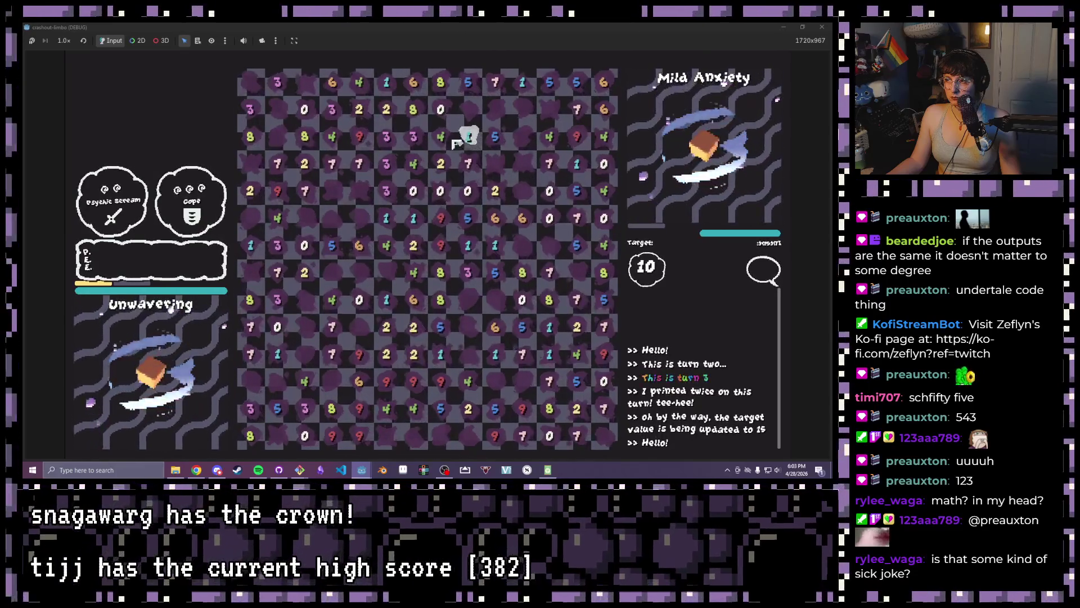
pyautogui.moveTo(441, 137); pyautogui.dragTo(495, 137)
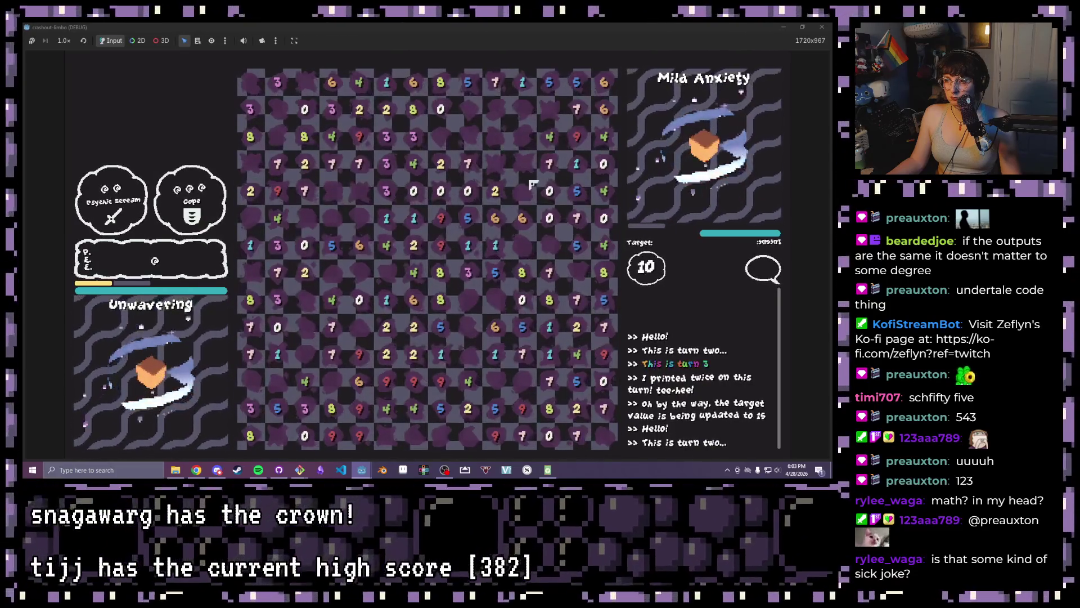
pyautogui.moveTo(577, 137)
pyautogui.mouseDown()
pyautogui.moveTo(578, 164)
pyautogui.moveTo(577, 137)
pyautogui.mouseUp()
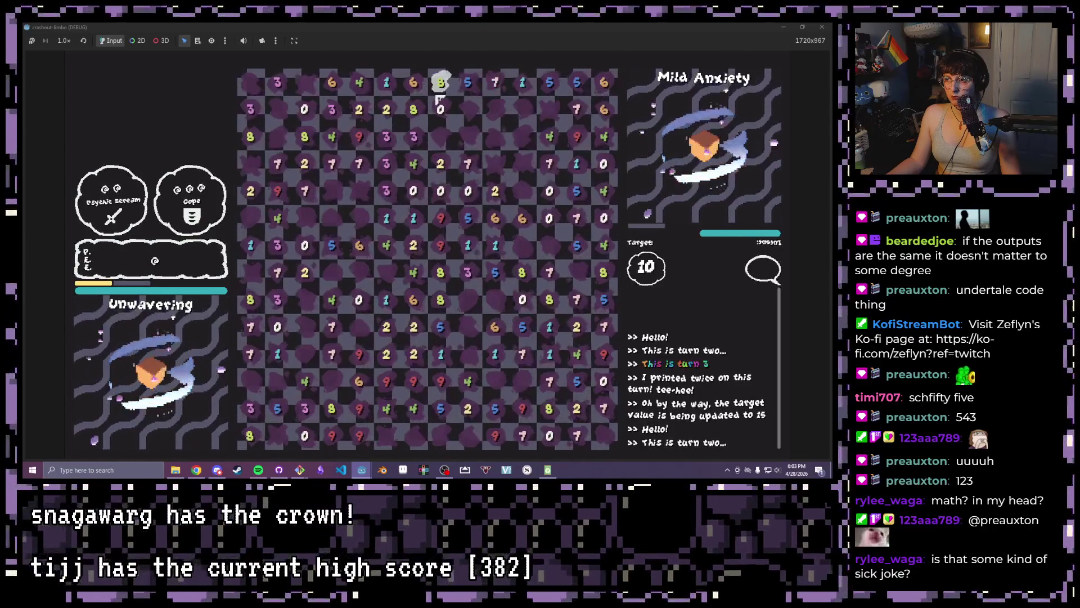
pyautogui.moveTo(495, 83); pyautogui.dragTo(523, 189)
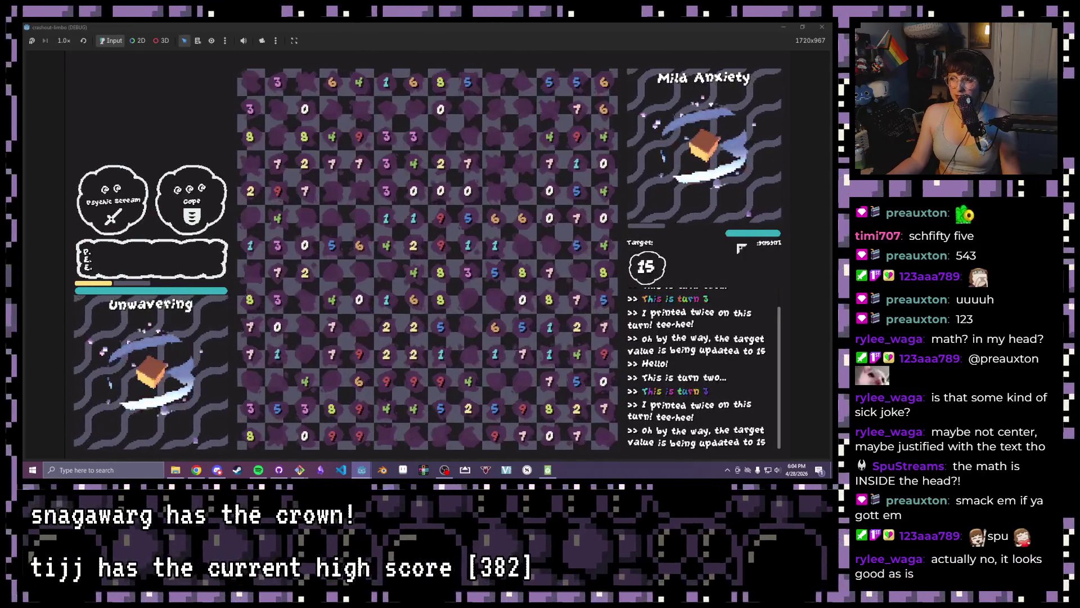
pyautogui.click(385, 137)
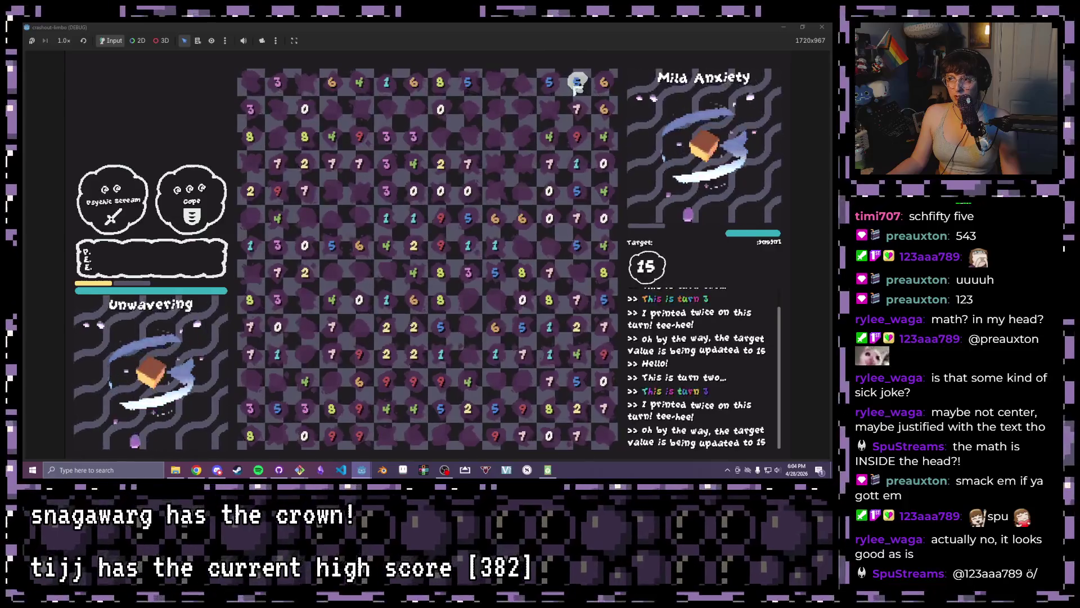
pyautogui.moveTo(577, 86); pyautogui.dragTo(475, 88)
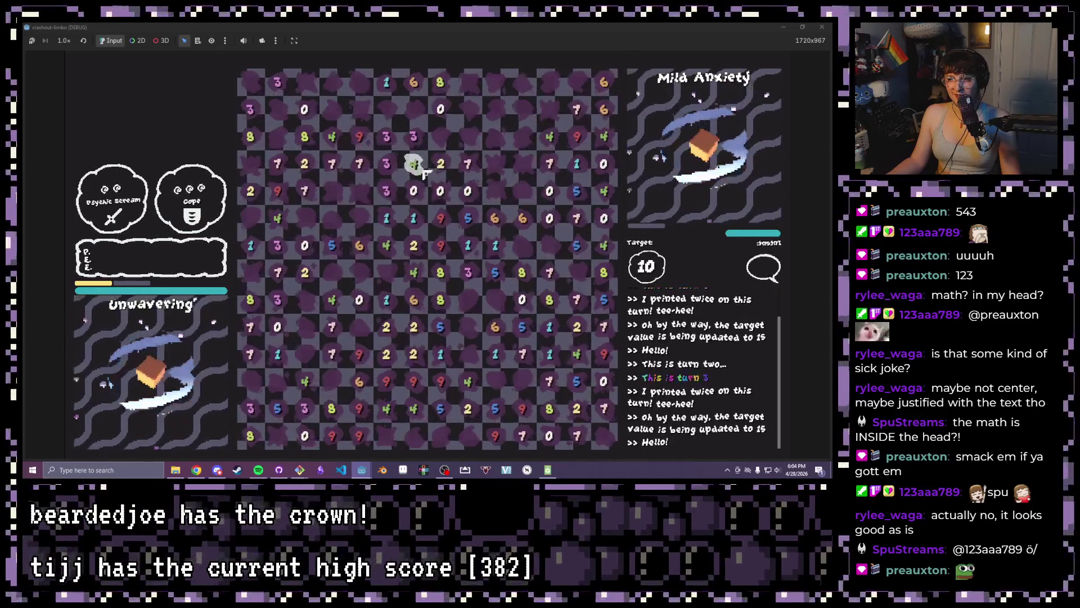
# Clear the 7+3, 9+1+5, 4+8+3 and 1+9 groups, then stop the game with F8
pyautogui.moveTo(359, 164)
pyautogui.mouseDown()
pyautogui.moveTo(396, 166)
pyautogui.moveTo(386, 137)
pyautogui.mouseUp()
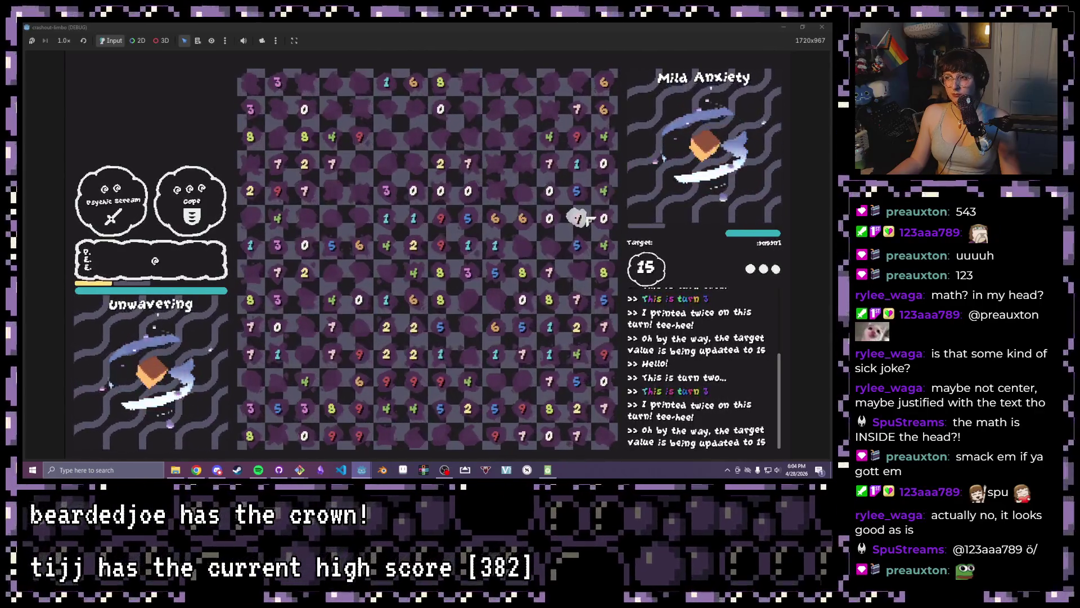
pyautogui.click(578, 163)
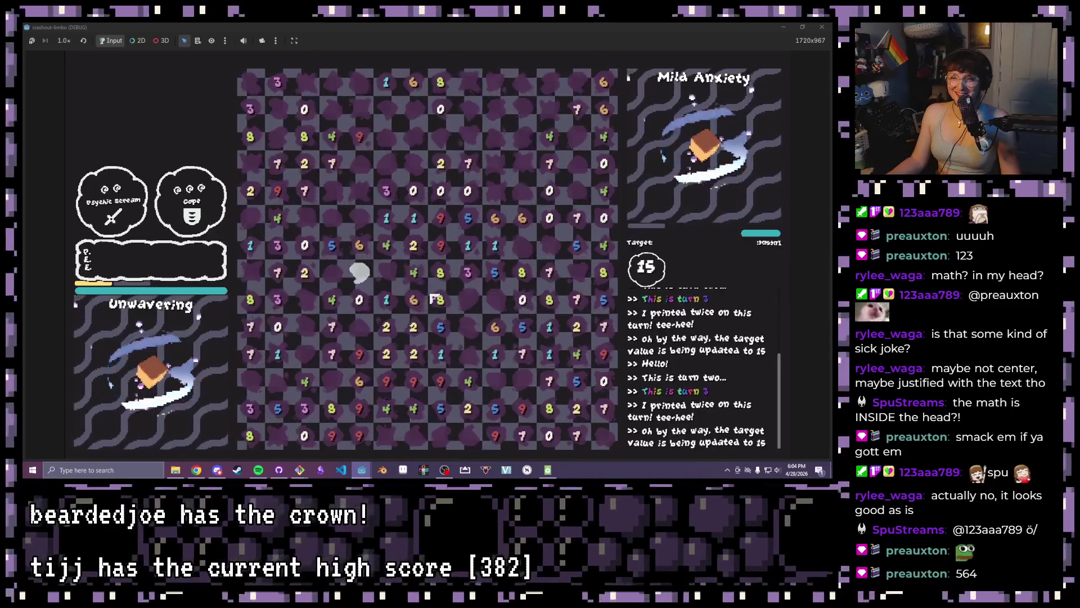
pyautogui.moveTo(407, 274); pyautogui.dragTo(468, 273)
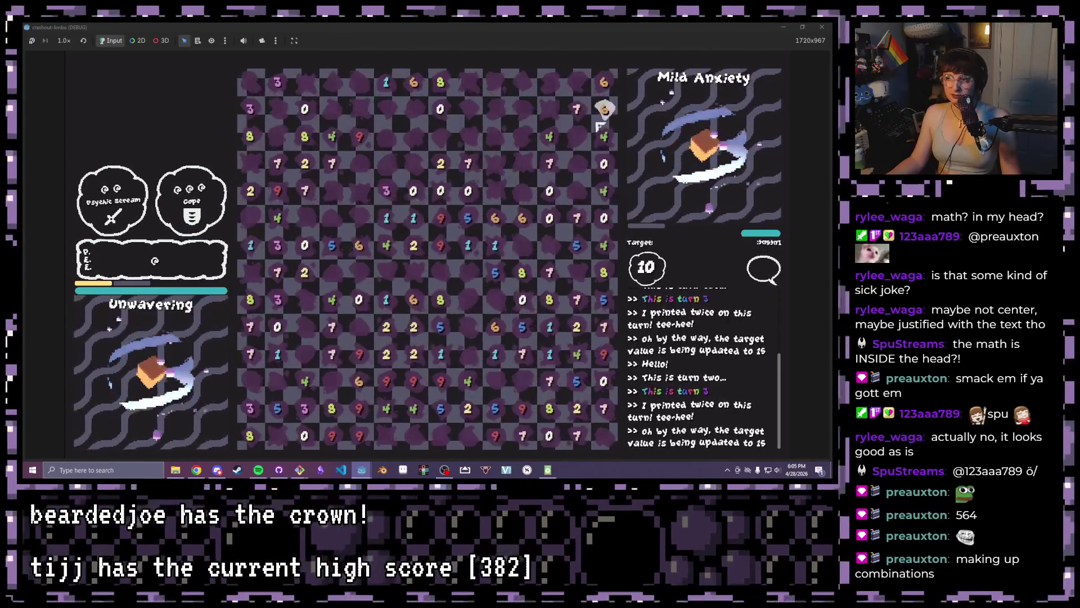
pyautogui.click(387, 82)
pyautogui.click(359, 137)
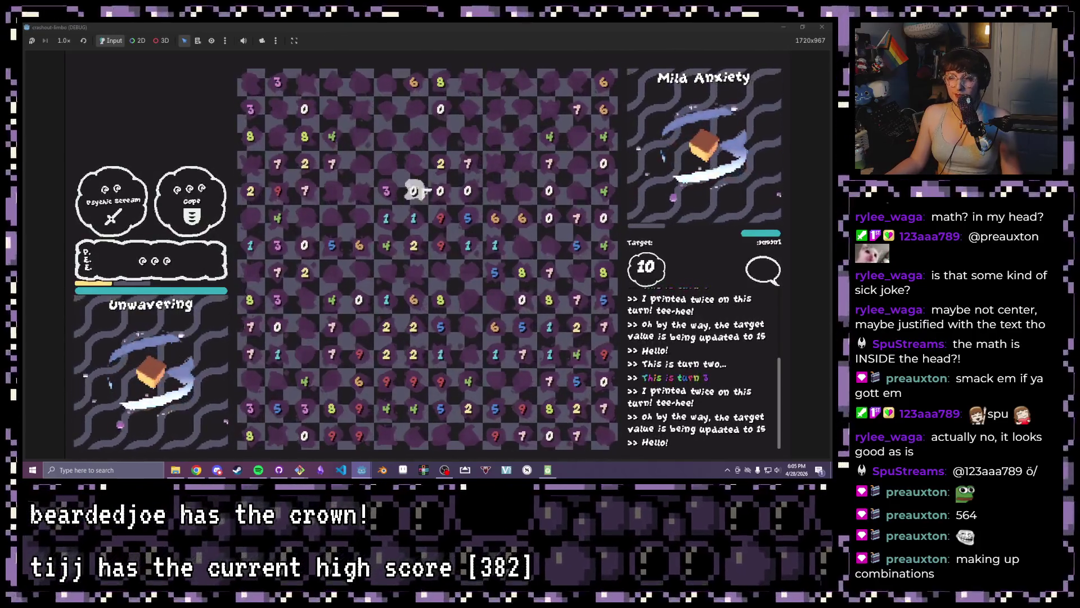
pyautogui.moveTo(332, 163); pyautogui.dragTo(414, 188)
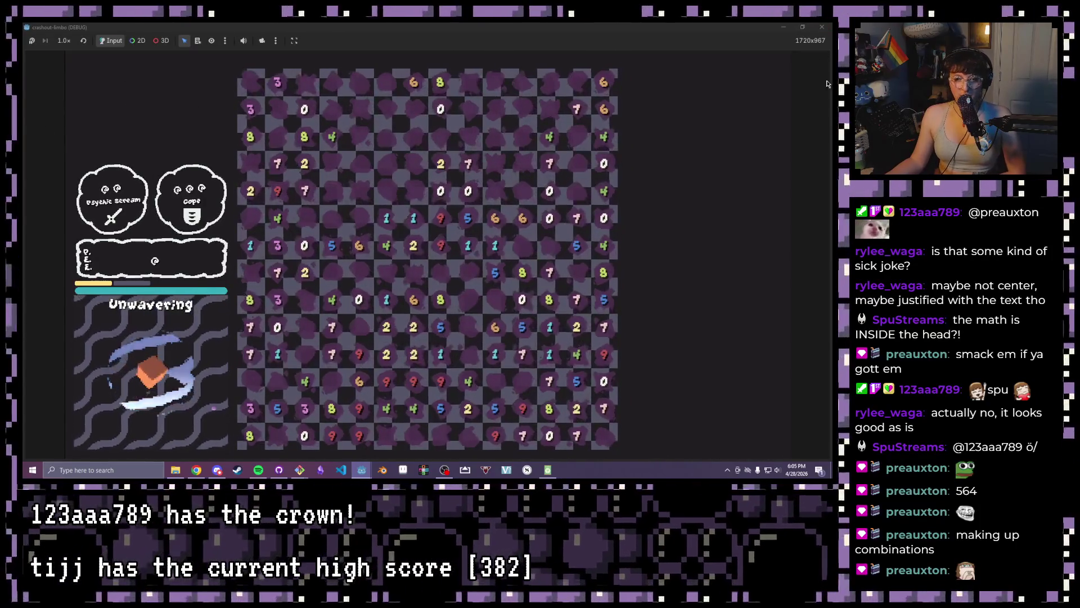
pyautogui.press('F8')
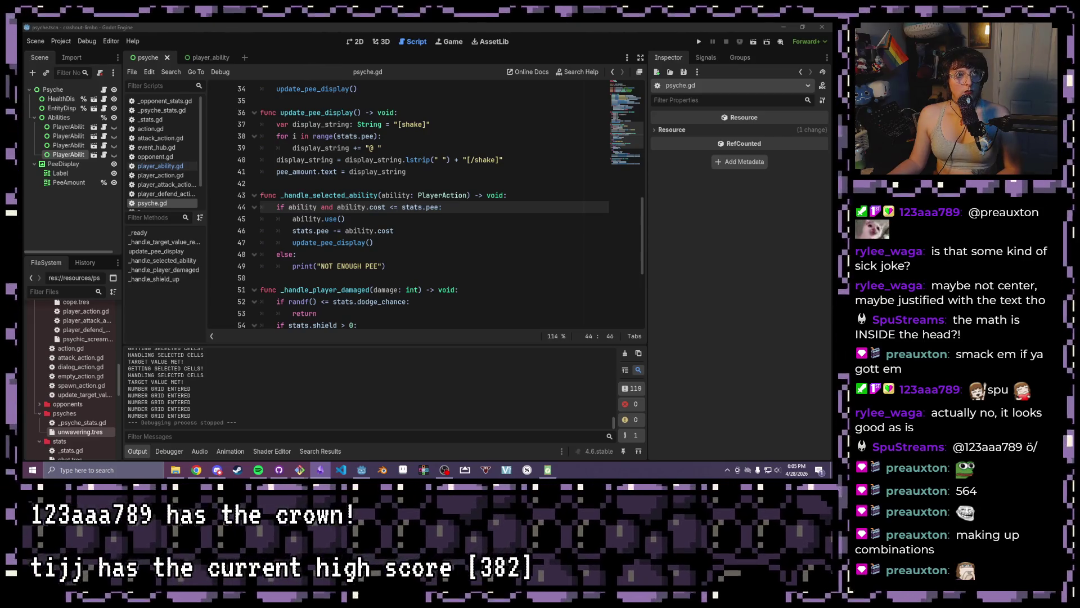
# Glance at the stream manager window, then switch over to the Obsidian TASKS board
pyautogui.click(197, 470)
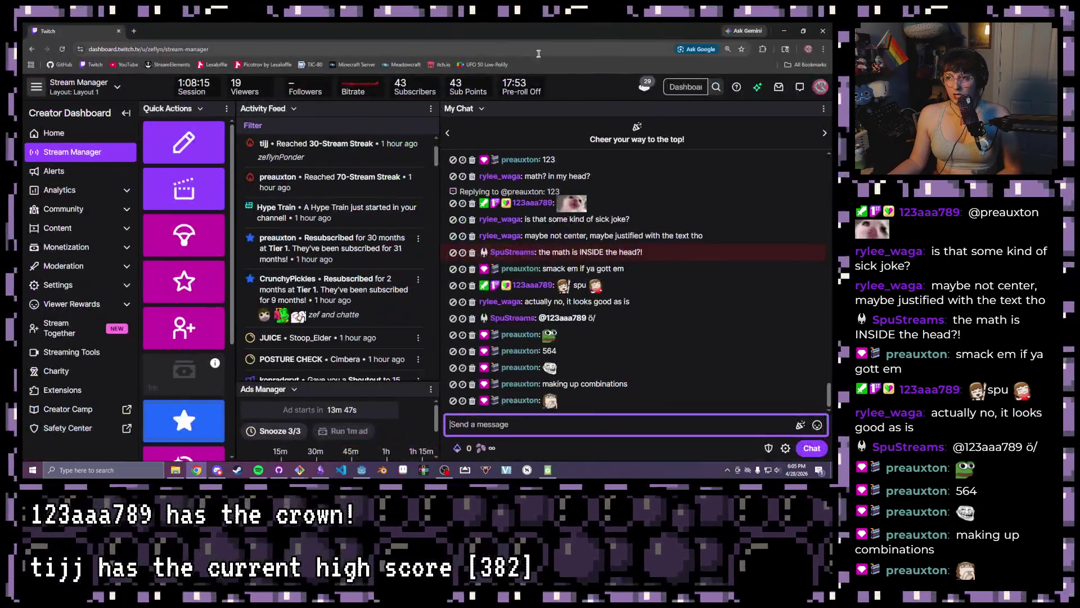
pyautogui.moveTo(492, 27)
pyautogui.mouseDown()
pyautogui.moveTo(492, 85)
pyautogui.moveTo(831, 85)
pyautogui.mouseUp()
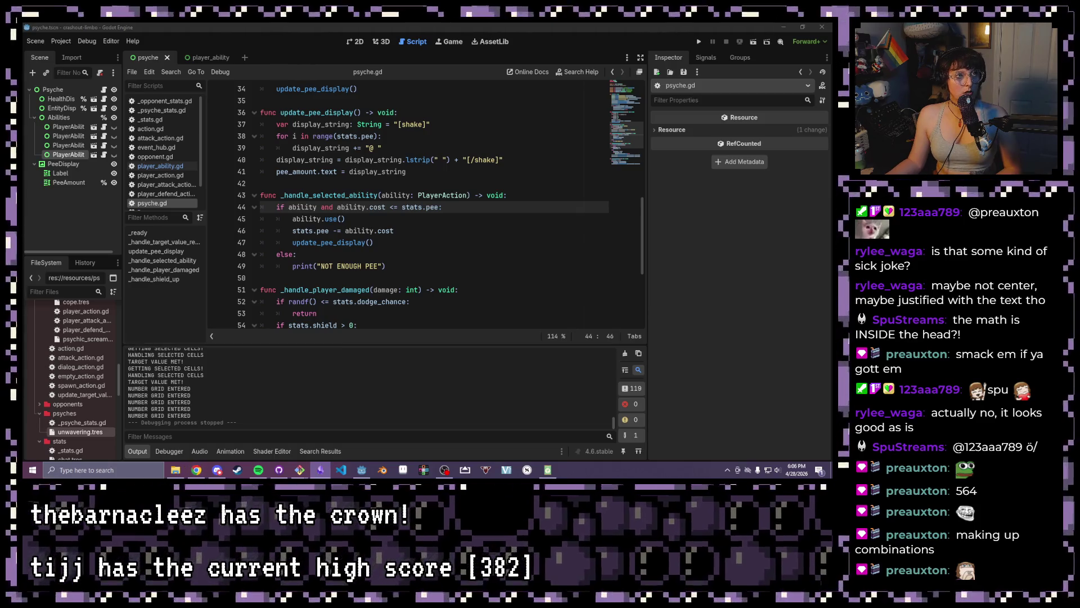
pyautogui.hotkey('alt', 'Tab')
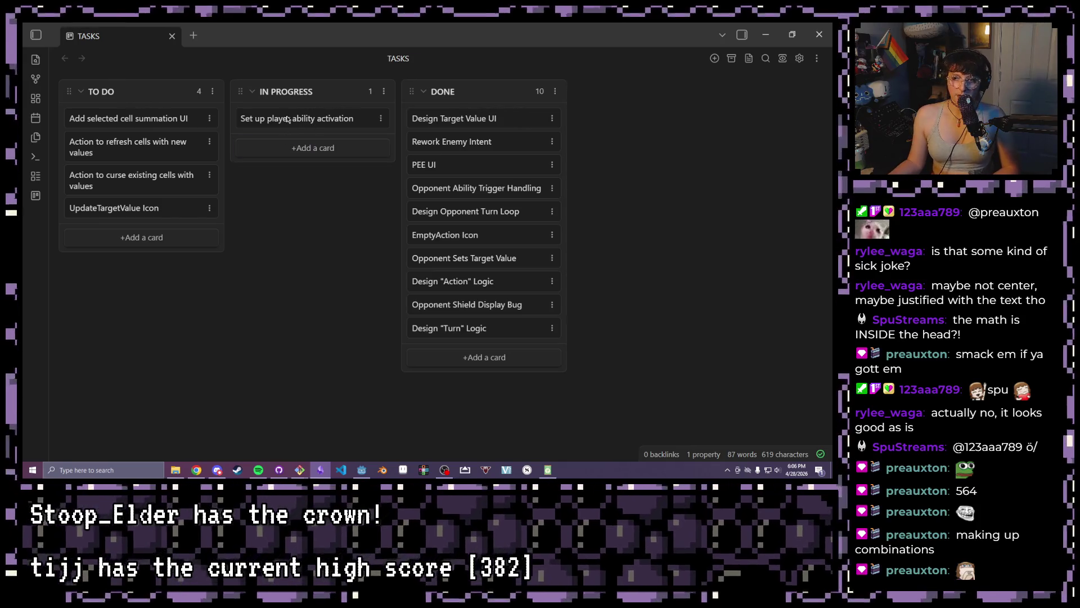
# Move 'Set up player ability activation' to DONE and 'Update Healthbar Visual' to IN PROGRESS, then return to Godot
pyautogui.moveTo(508, 142); pyautogui.dragTo(525, 142)
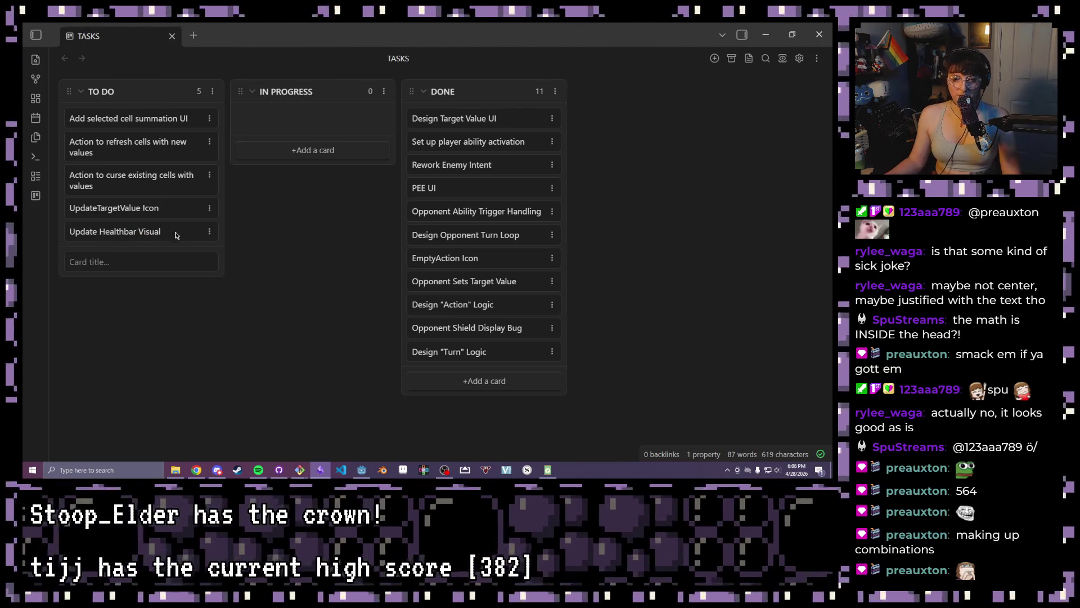
pyautogui.moveTo(222, 227); pyautogui.dragTo(320, 110)
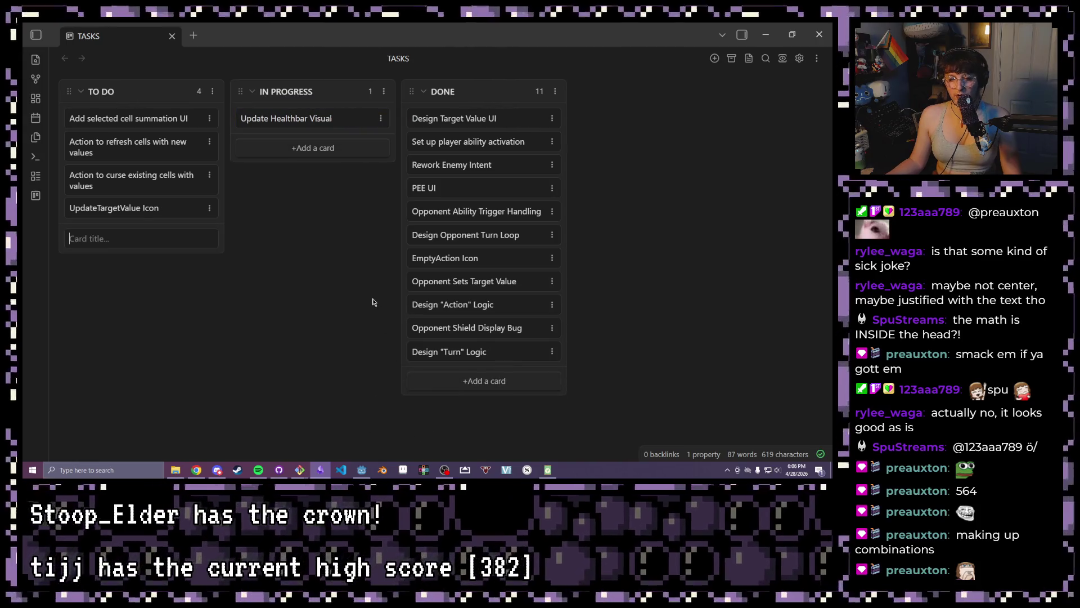
pyautogui.click(362, 467)
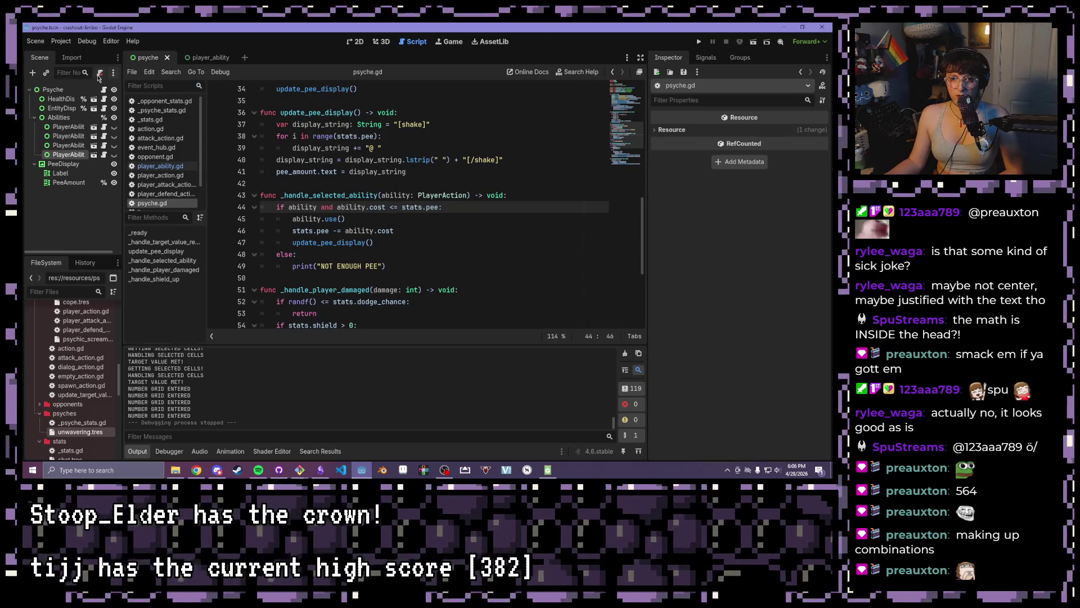
# Open the HealthDisplay scene in its own editor tab and zoom the 2D view around the health bar frame
pyautogui.rightClick(65, 103)
pyautogui.click(96, 121)
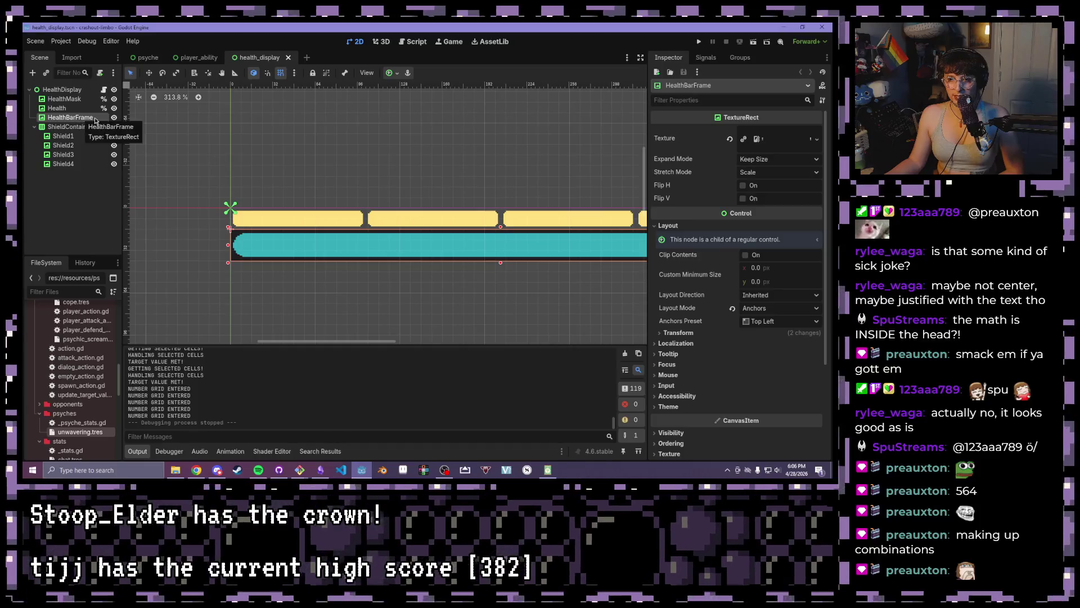
pyautogui.scroll(1, 572, 209)
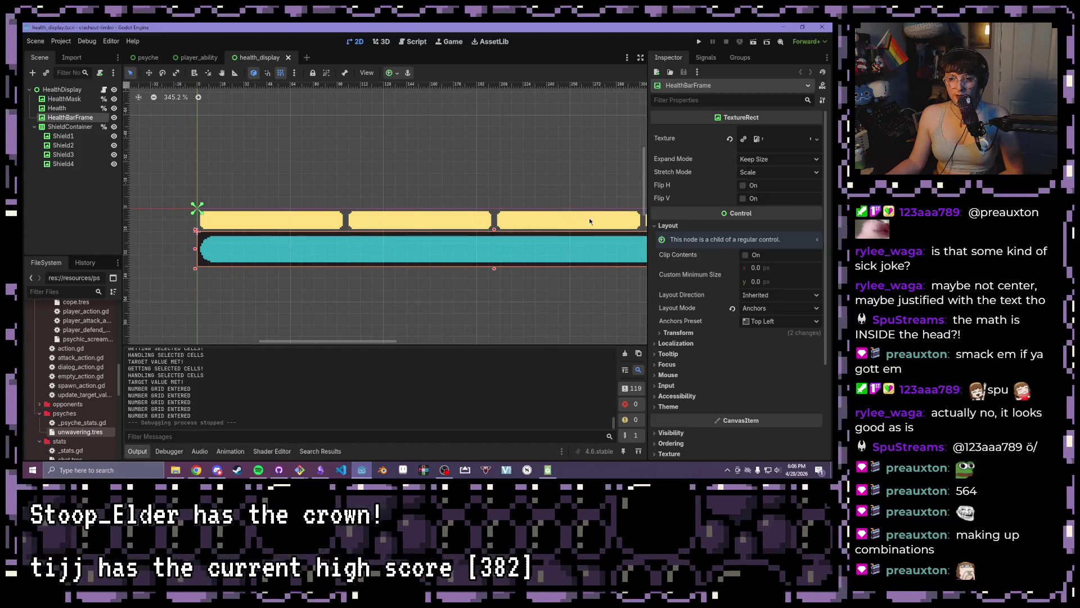
pyautogui.scroll(-2, 589, 221)
pyautogui.hscroll(5, 337, 186)
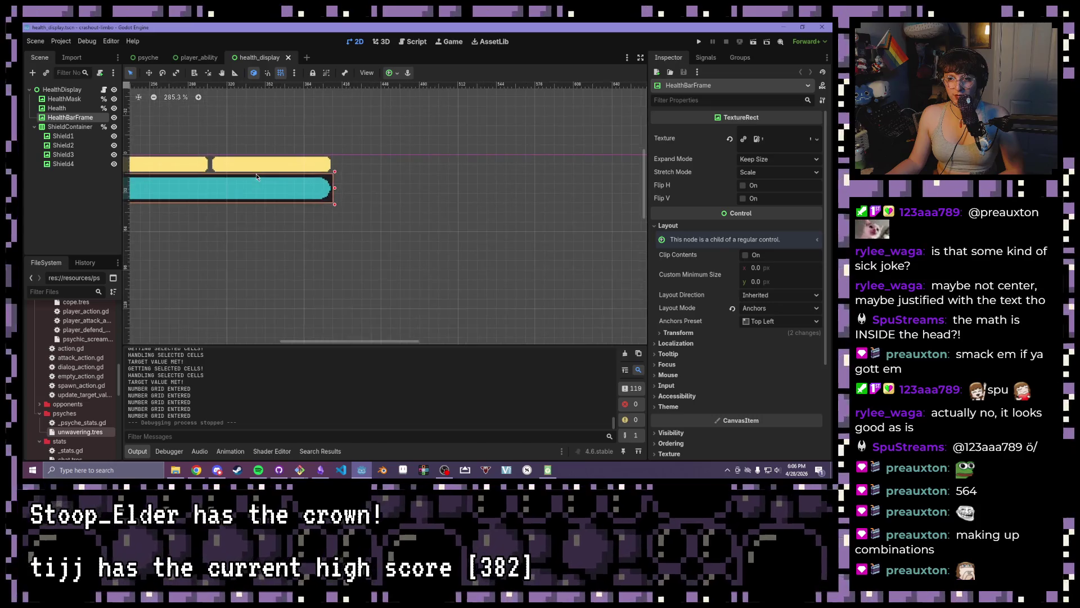
pyautogui.scroll(4, 256, 177)
pyautogui.scroll(10, 394, 208)
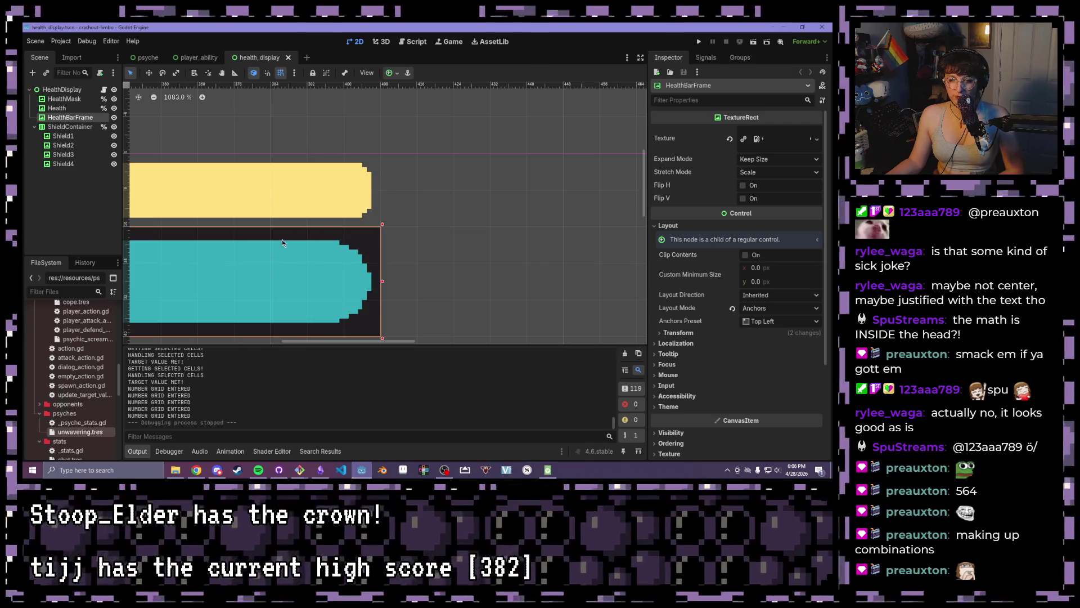
pyautogui.scroll(-11, 283, 243)
pyautogui.scroll(-3, 198, 233)
pyautogui.hscroll(-5, 280, 175)
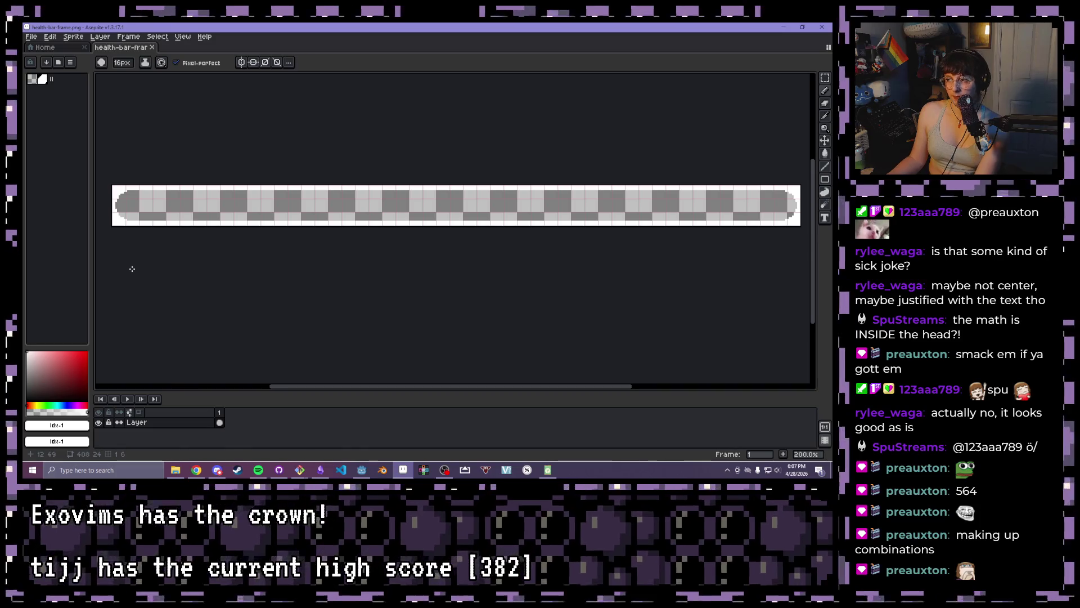
# Flood-fill the health bar frame's checkered interior solid white with the Paint Bucket
pyautogui.scroll(5, 123, 252)
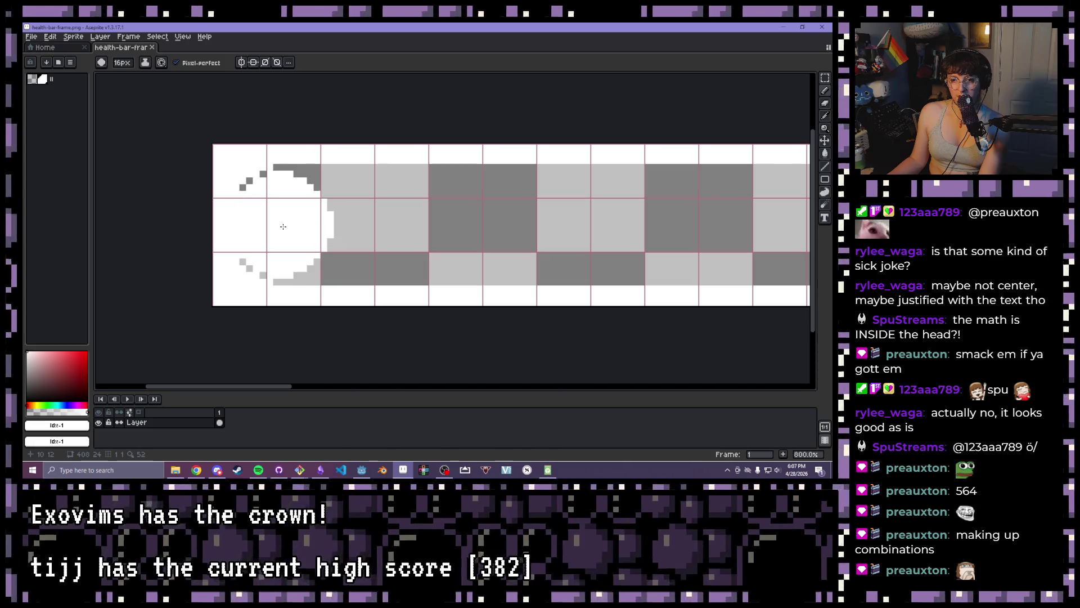
pyautogui.scroll(-3, 426, 221)
pyautogui.scroll(-2, 426, 221)
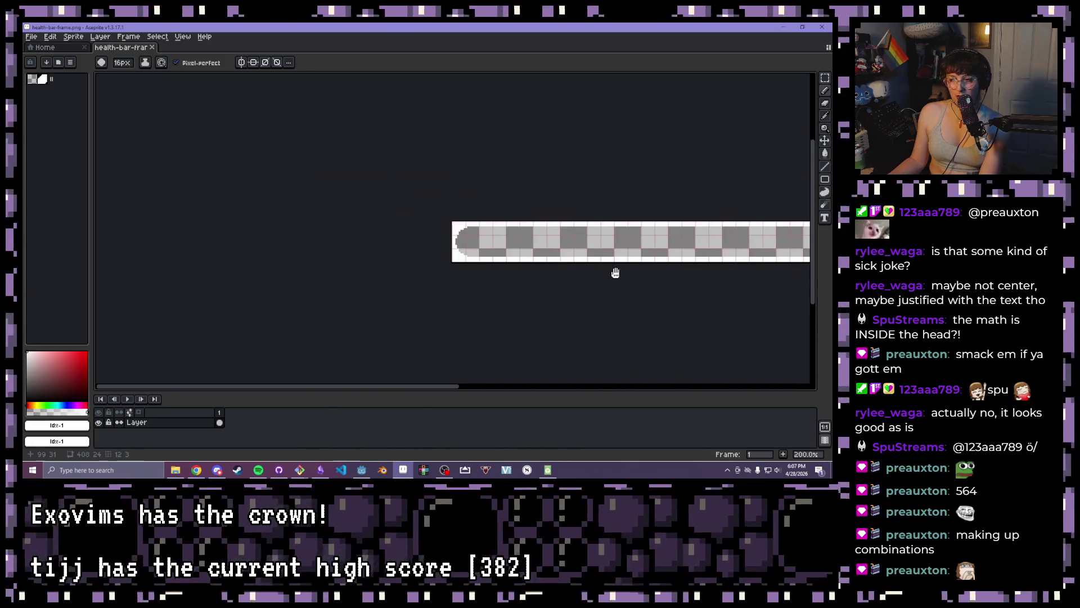
pyautogui.moveTo(615, 272); pyautogui.dragTo(330, 256)
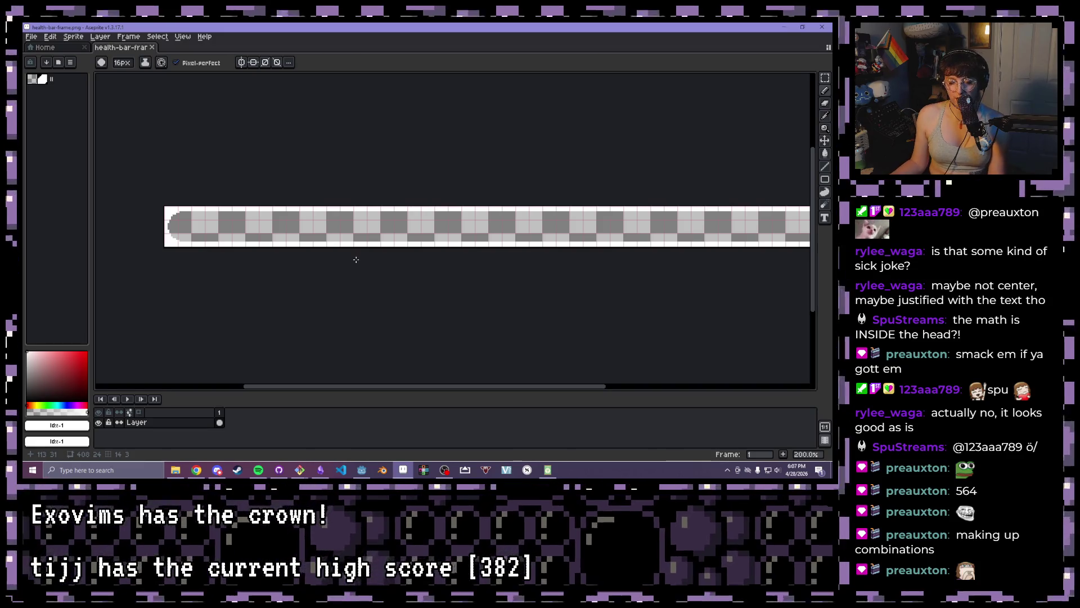
pyautogui.press('g')
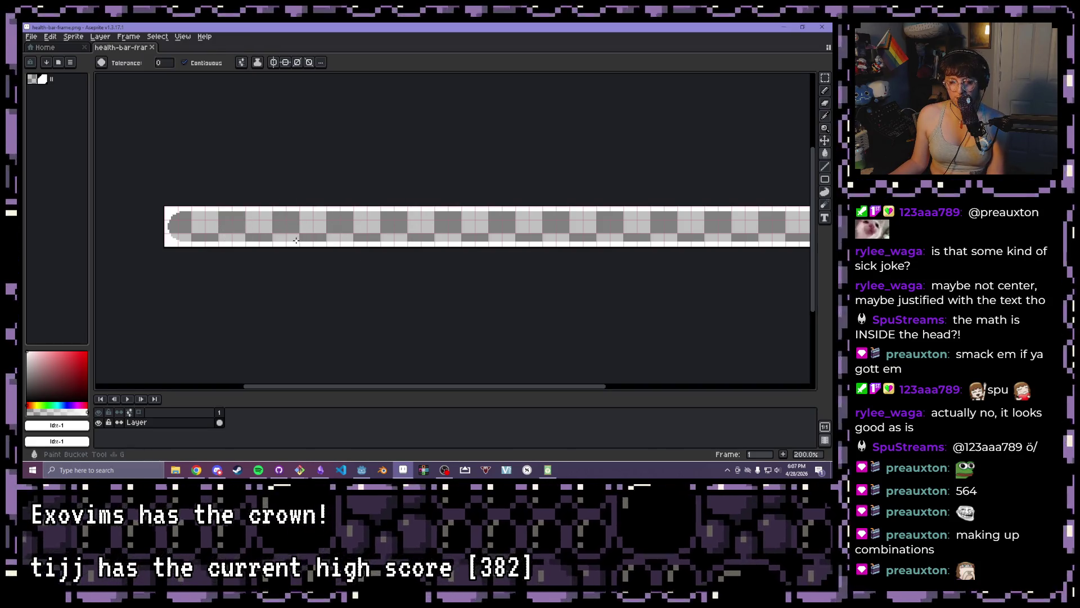
pyautogui.click(285, 244)
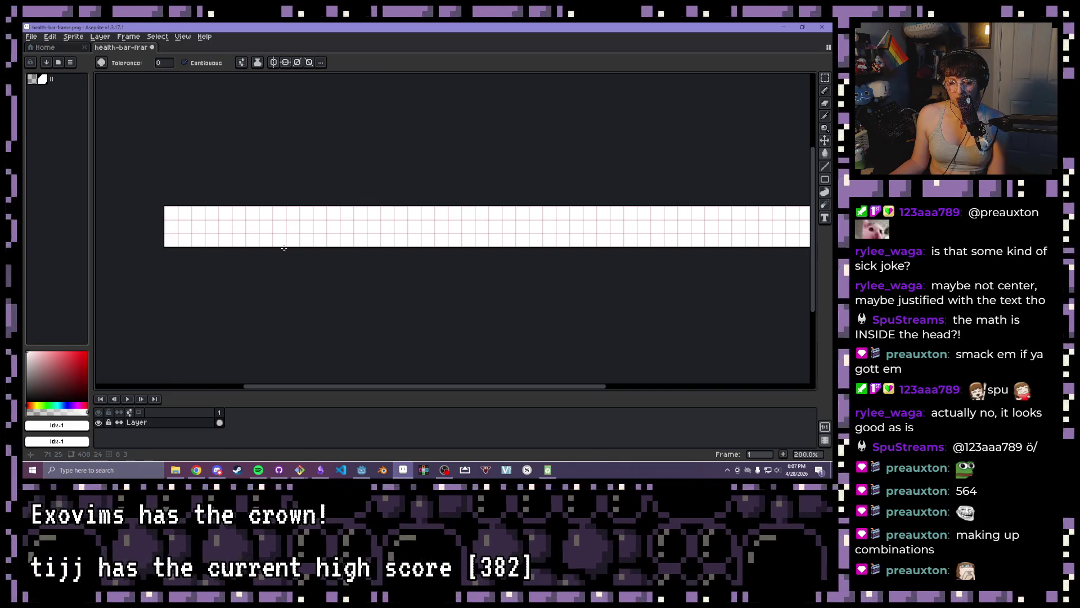
pyautogui.press('b')
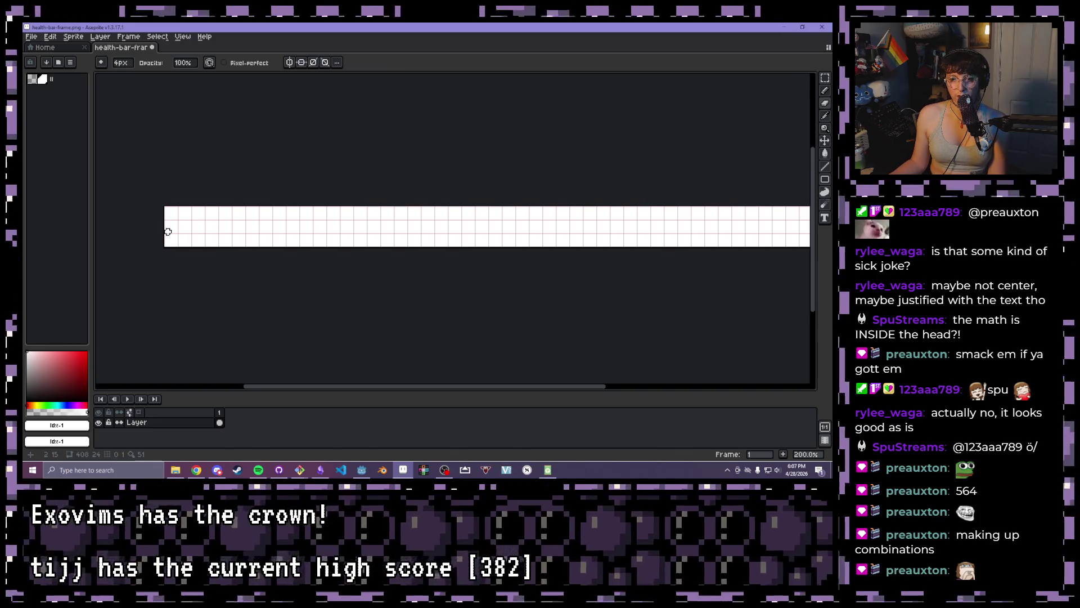
# Turn on symmetry mirroring across the frame's horizontal centre
pyautogui.scroll(1, 167, 231)
pyautogui.moveTo(174, 233); pyautogui.dragTo(239, 229)
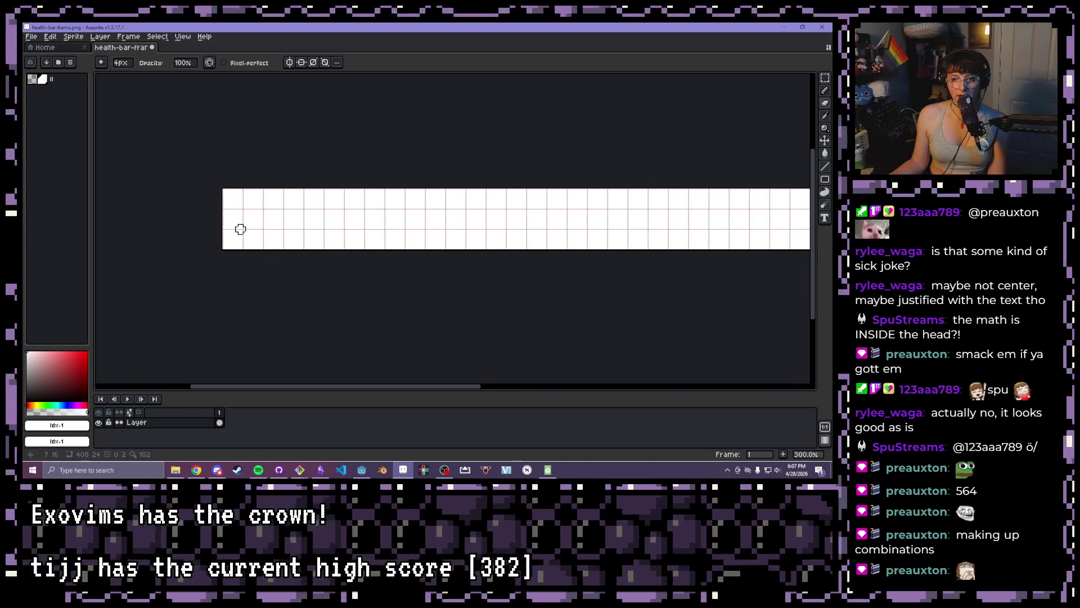
pyautogui.scroll(1, 240, 227)
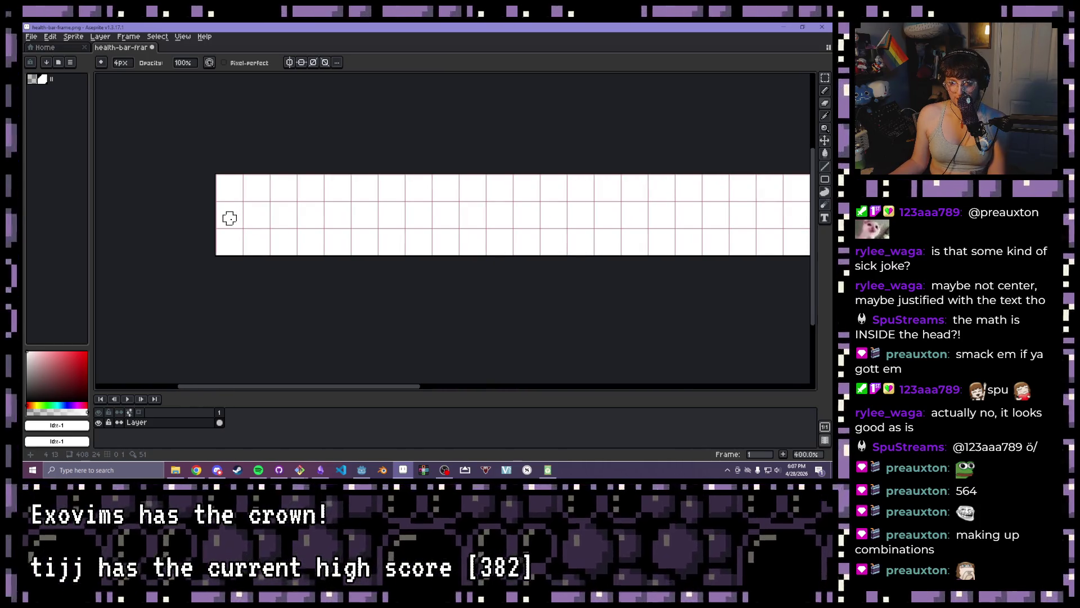
pyautogui.scroll(3, 229, 214)
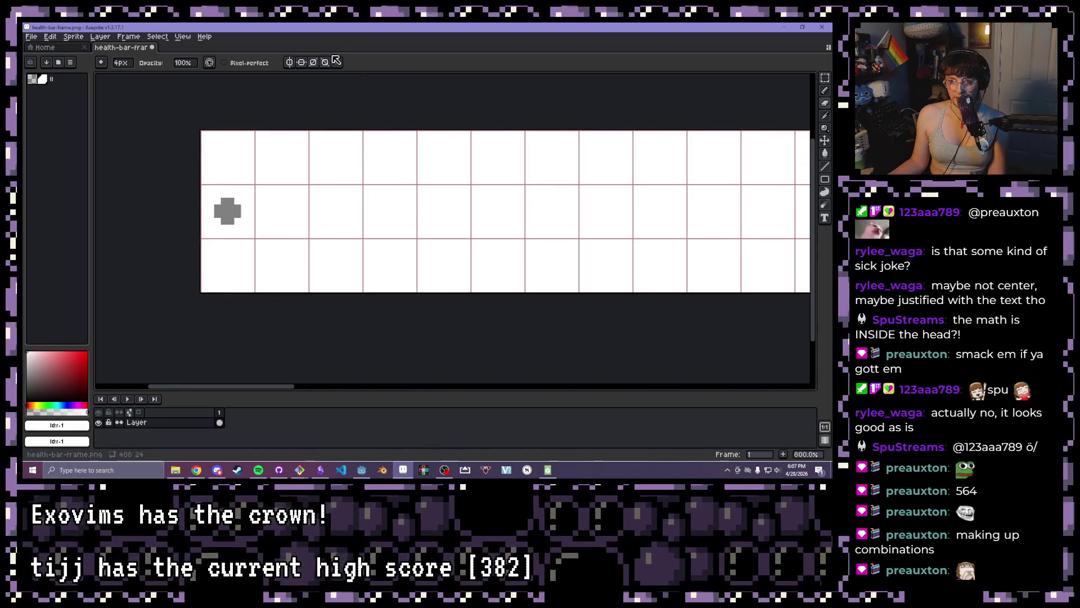
pyautogui.click(302, 62)
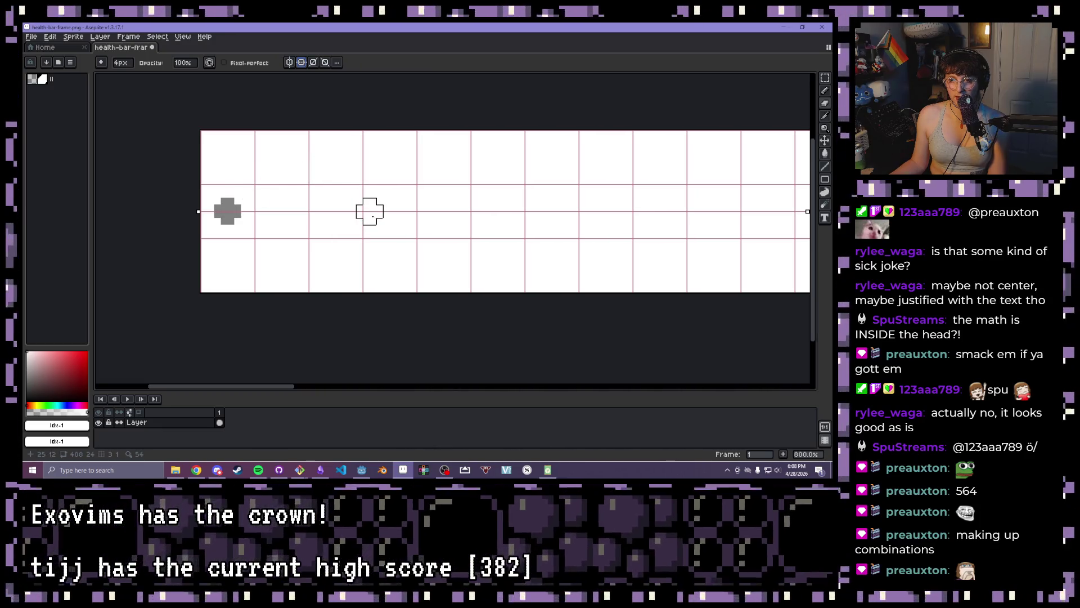
# Undo the grey eraser mark, enlarge the brush to 16px and select the Curve tool
pyautogui.scroll(-2, 370, 212)
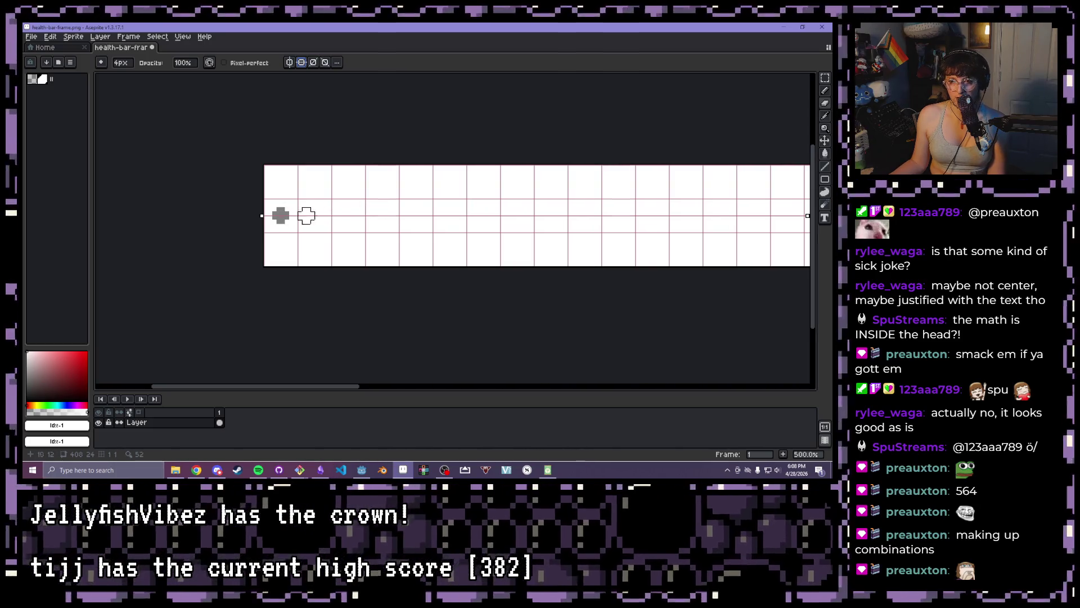
pyautogui.hotkey('ctrl', 'z')
pyautogui.press('+')
pyautogui.press('+')
pyautogui.press('+')
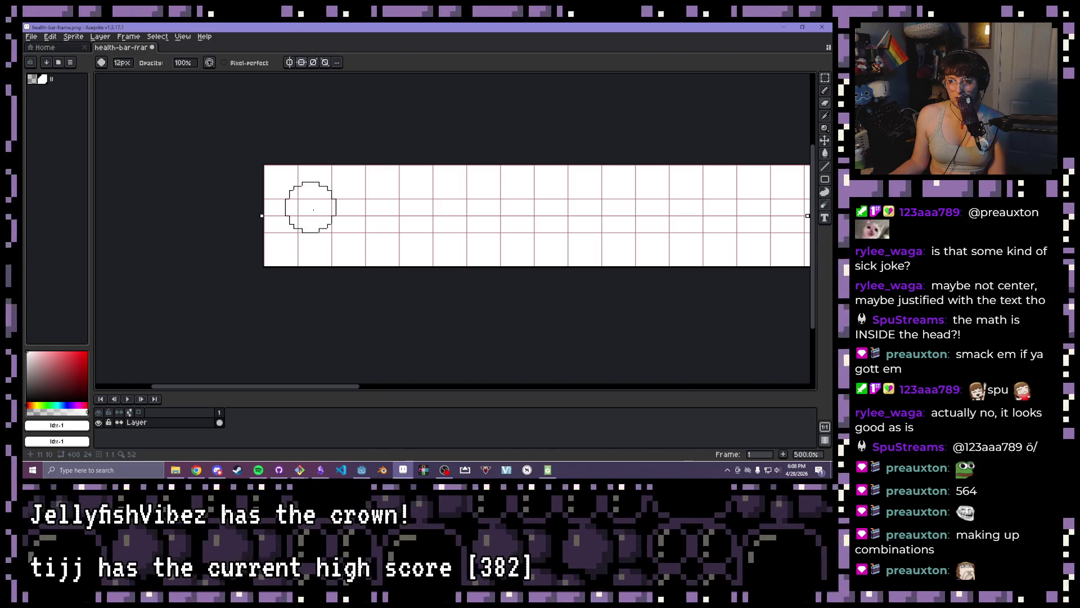
pyautogui.press('+')
pyautogui.press('+')
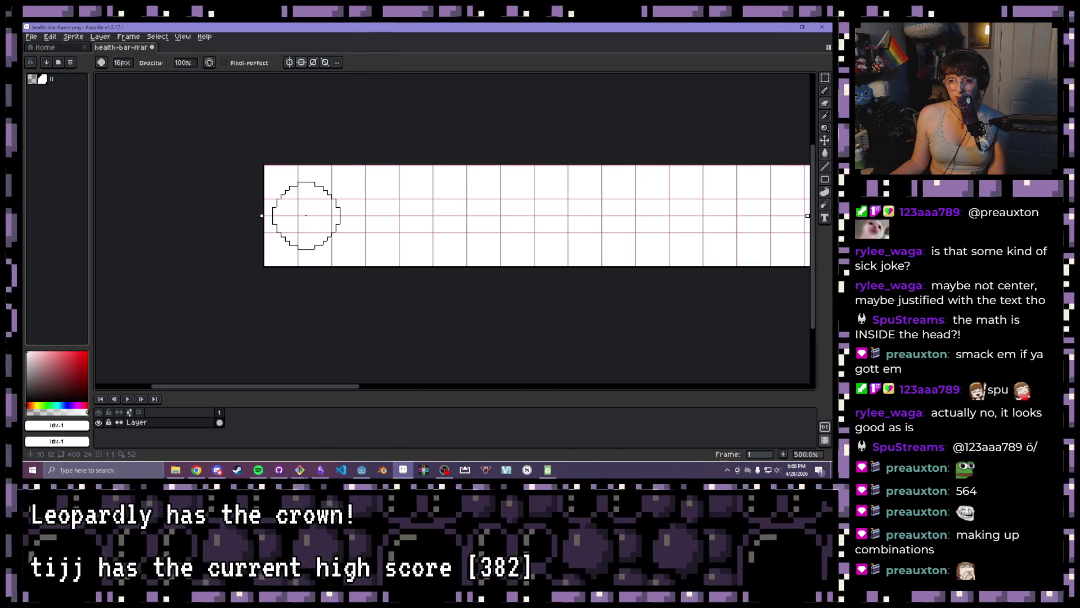
pyautogui.press('l')
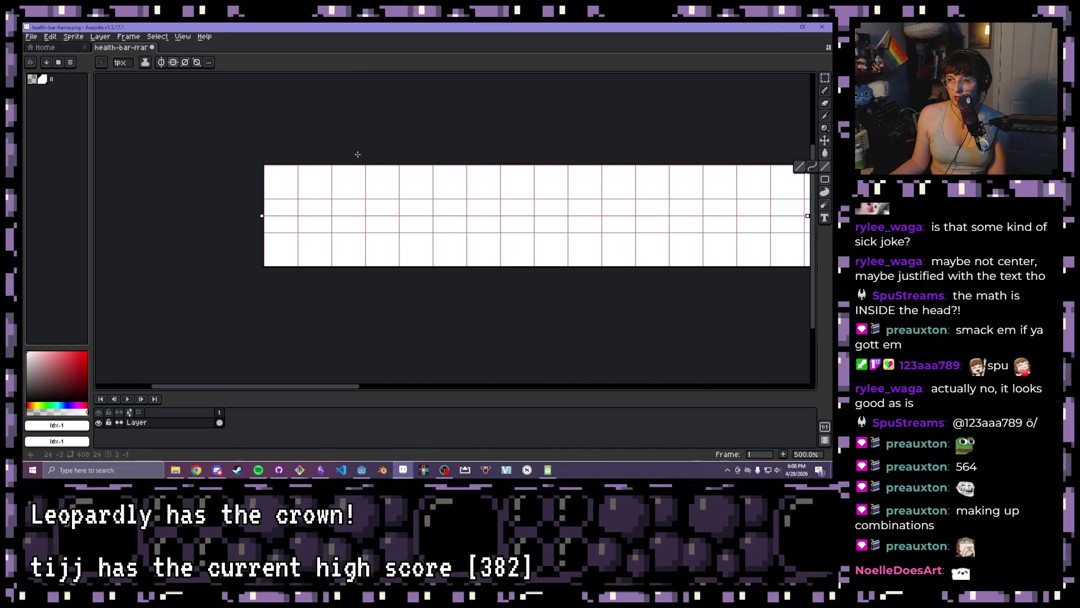
pyautogui.click(812, 166)
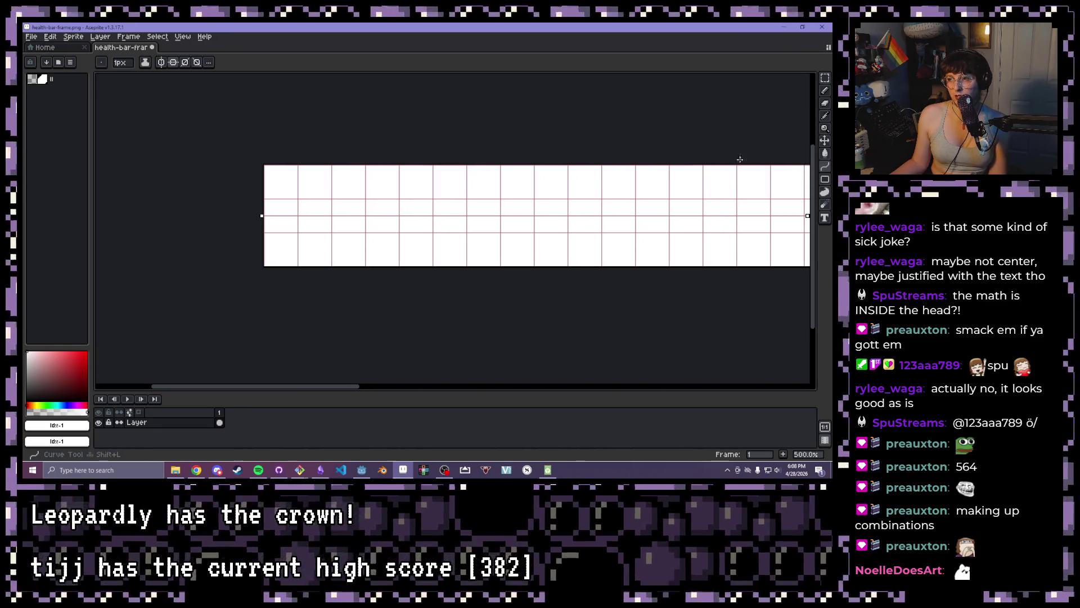
# Load the 2bit-demichrome palette preset
pyautogui.click(42, 79)
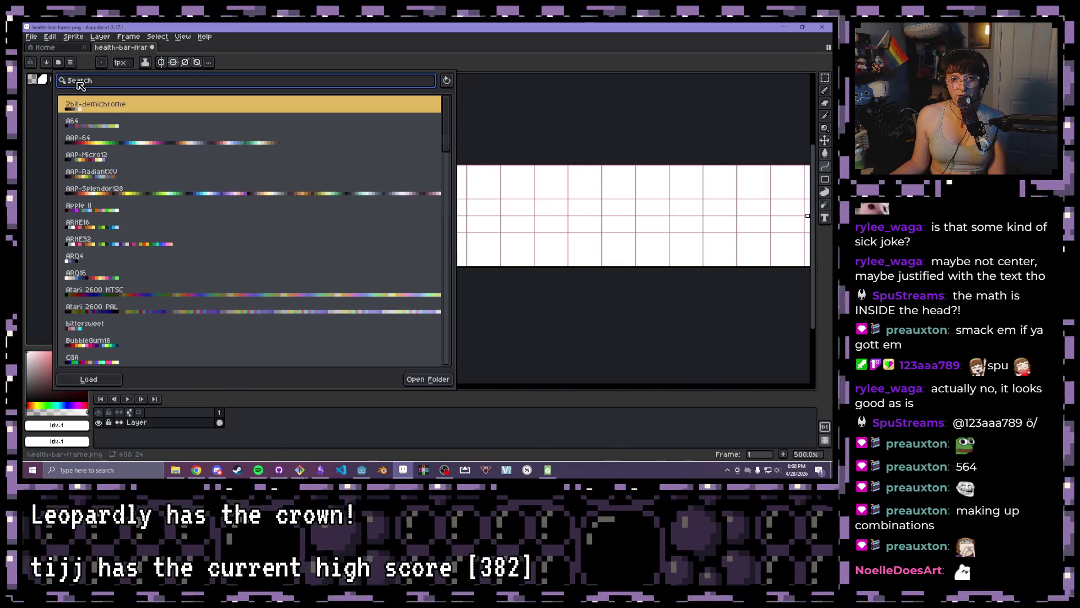
pyautogui.click(63, 102)
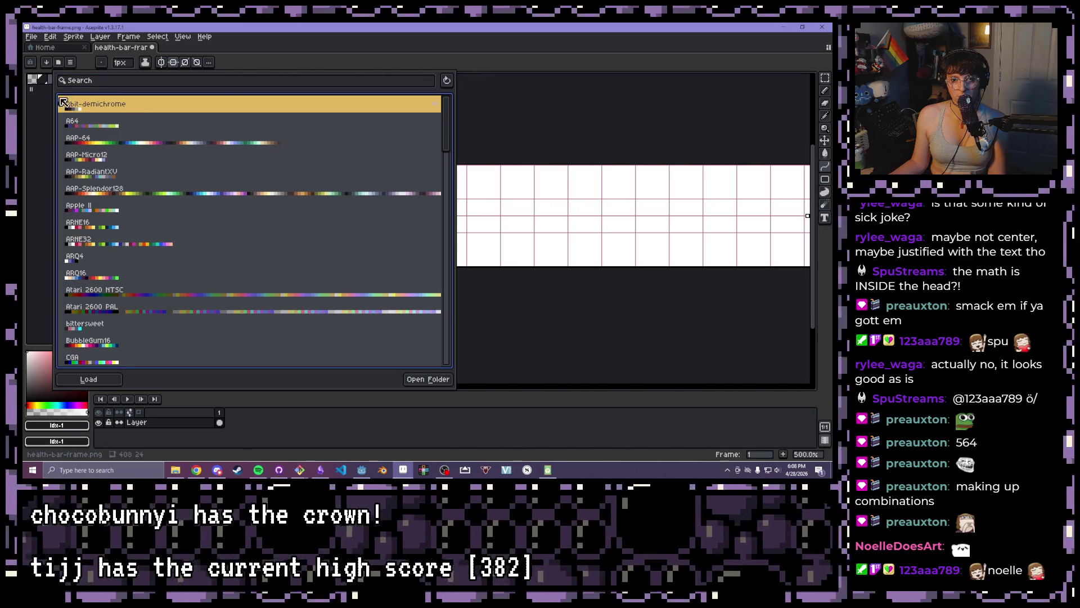
pyautogui.doubleClick(63, 103)
pyautogui.scroll(2, 369, 169)
# Paint a dark pencil test blob on the frame, then undo it
pyautogui.press('b')
pyautogui.moveTo(369, 169); pyautogui.dragTo(348, 177)
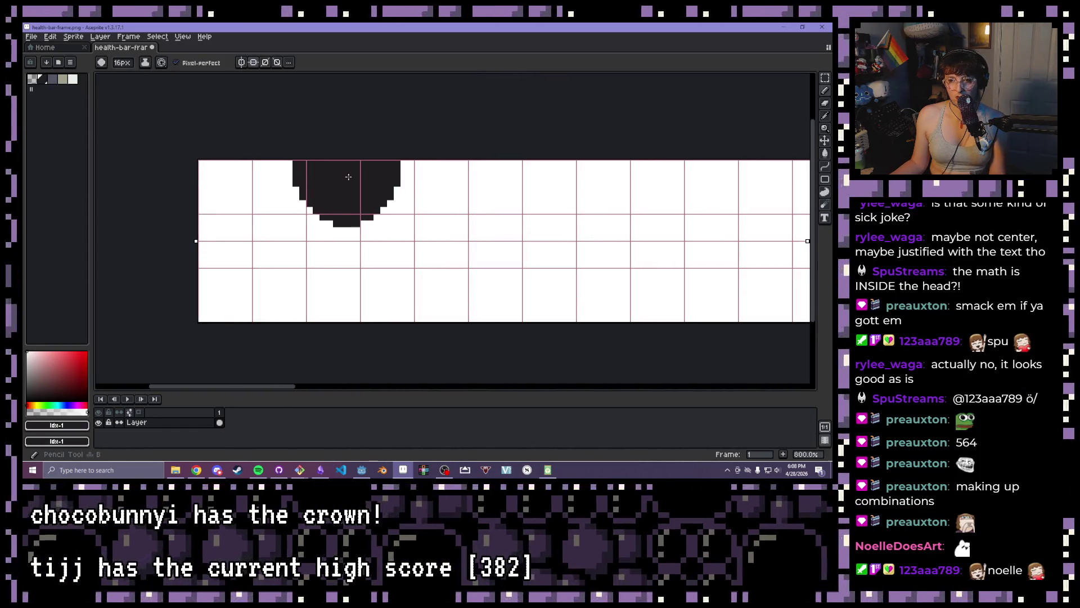
pyautogui.scroll(-3, 348, 177)
pyautogui.hotkey('ctrl', 'z')
# Draw a 4px dark test line across the frame, undo it, and turn off horizontal mirroring
pyautogui.press('l')
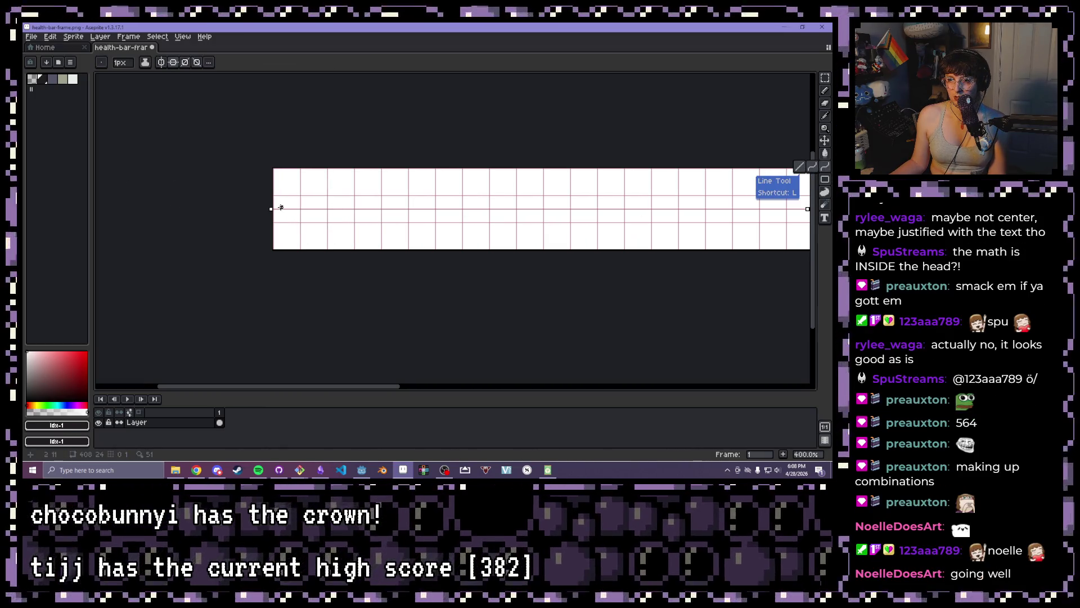
pyautogui.scroll(1, 280, 208)
pyautogui.press('+')
pyautogui.press('+')
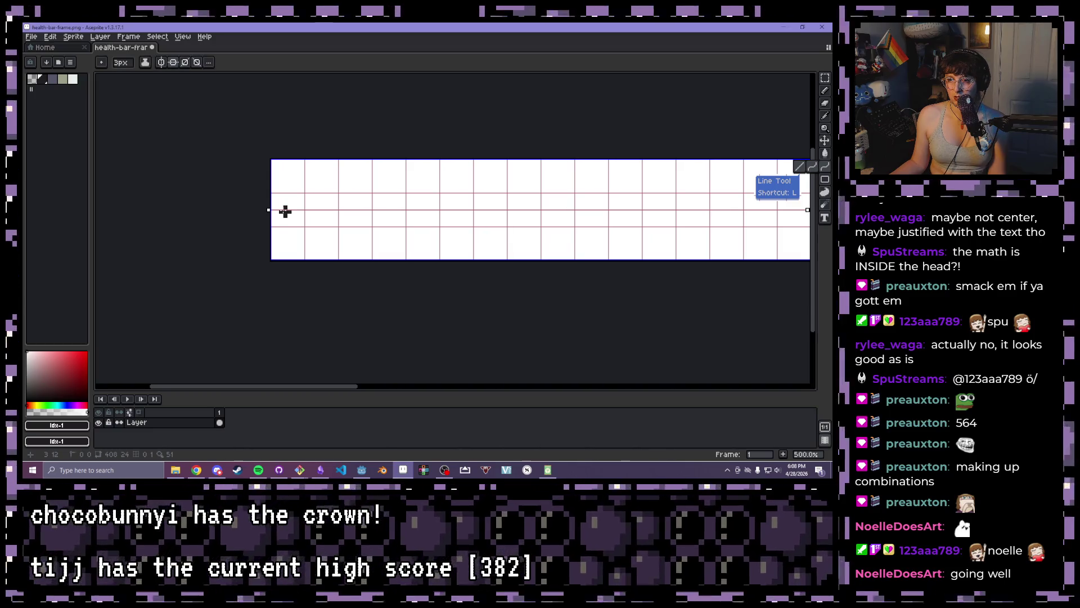
pyautogui.press('+')
pyautogui.moveTo(287, 210); pyautogui.dragTo(602, 213)
pyautogui.scroll(-2, 698, 222)
pyautogui.scroll(1, 698, 222)
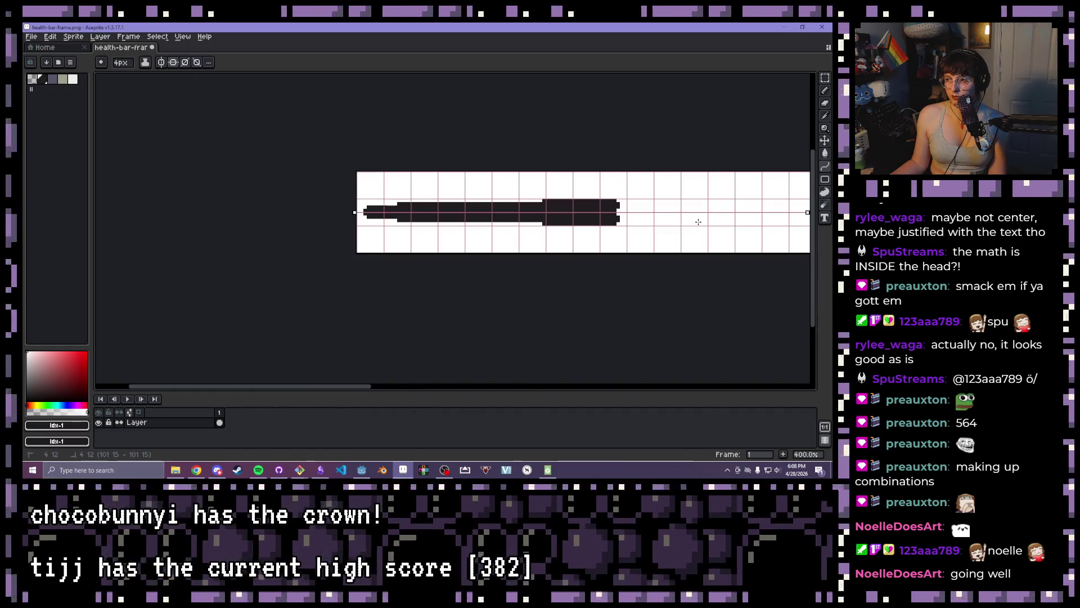
pyautogui.hotkey('ctrl', 'z')
pyautogui.hotkey('ctrl', 'z')
pyautogui.hotkey('ctrl', 'z')
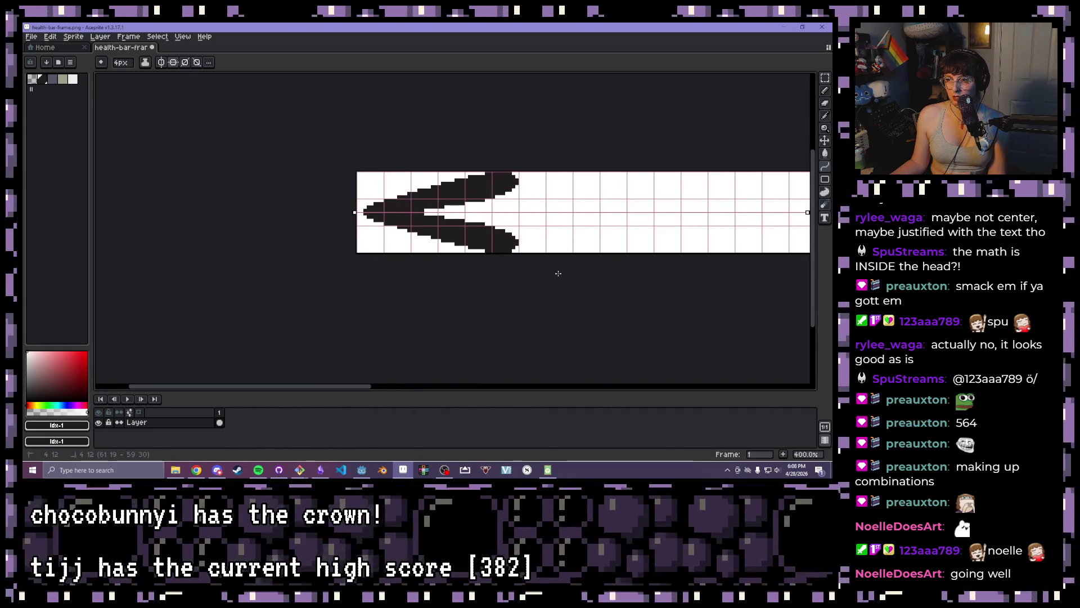
pyautogui.hotkey('ctrl', 'z')
pyautogui.hotkey('ctrl', 'z')
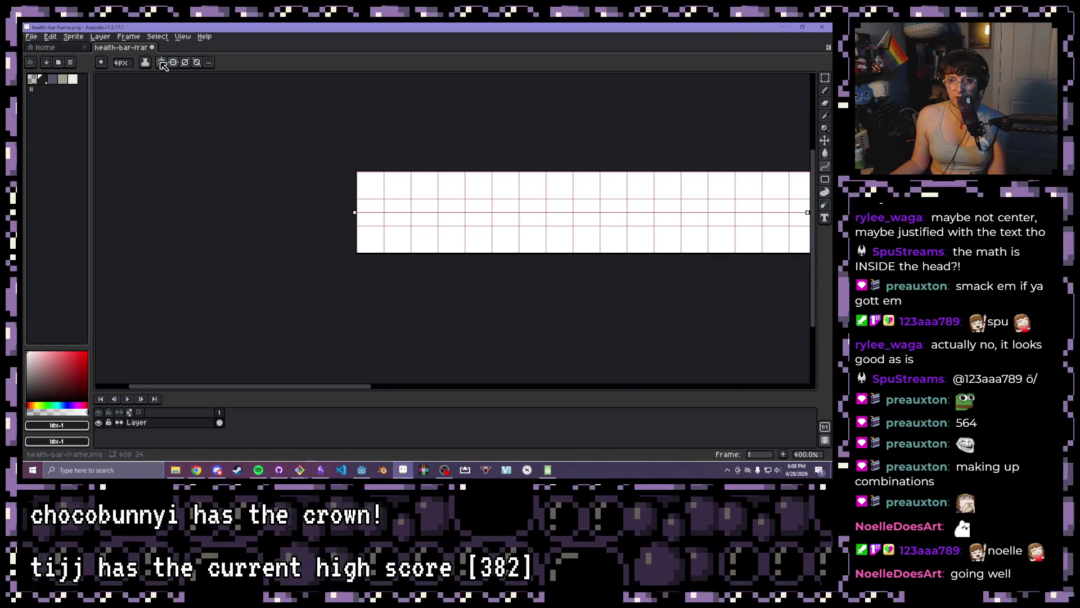
pyautogui.click(161, 62)
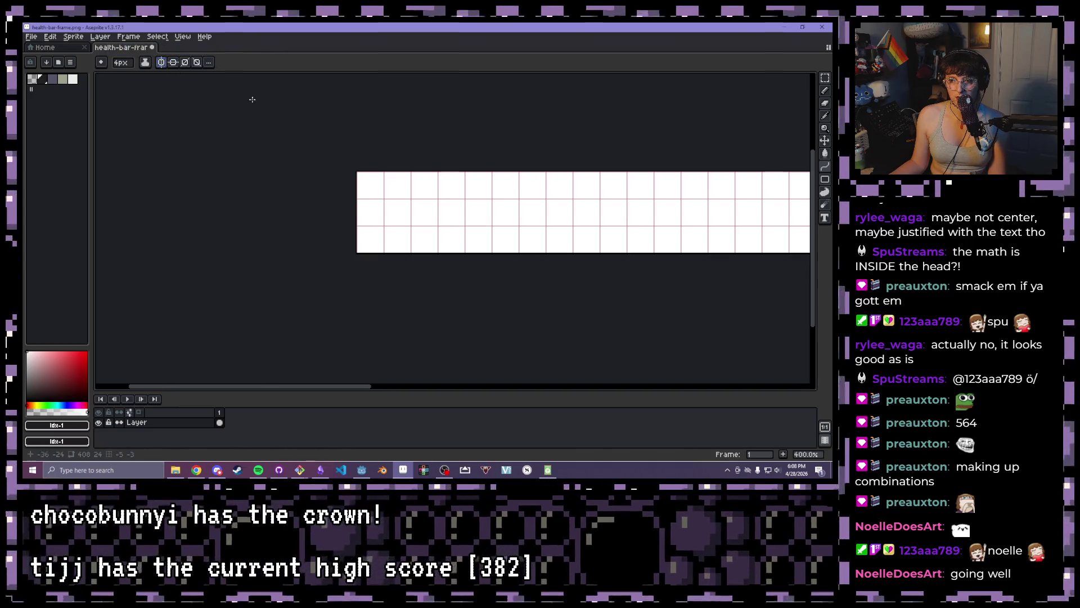
# After discarding trial strokes, draw a thick 4px black line along row 12 across the bar's left part
pyautogui.scroll(1, 420, 214)
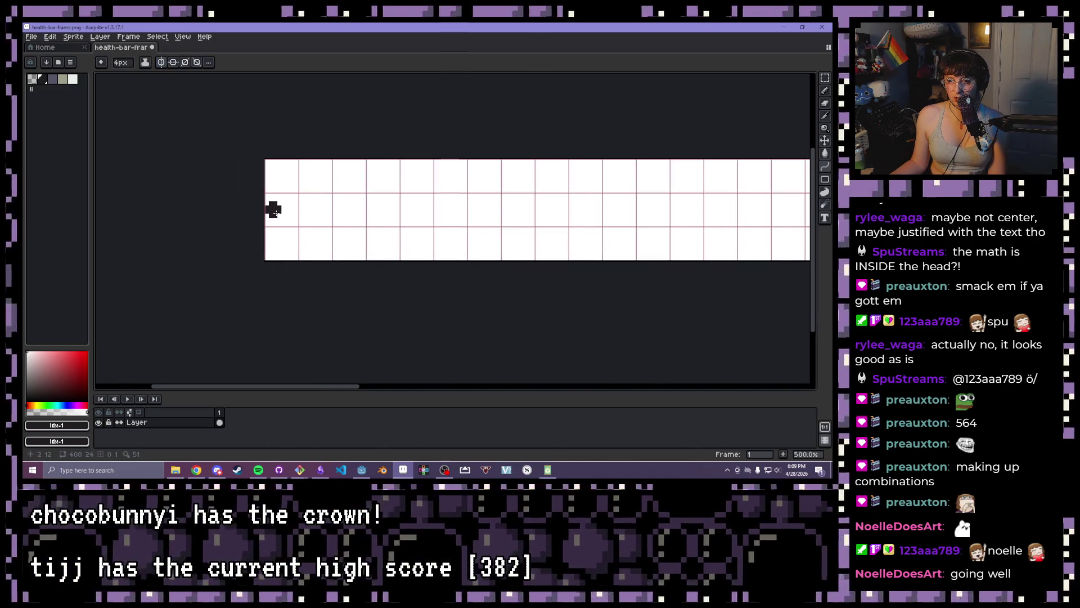
pyautogui.moveTo(274, 210)
pyautogui.mouseDown()
pyautogui.moveTo(537, 206)
pyautogui.moveTo(407, 209)
pyautogui.moveTo(436, 214)
pyautogui.moveTo(414, 194)
pyautogui.moveTo(433, 208)
pyautogui.mouseUp()
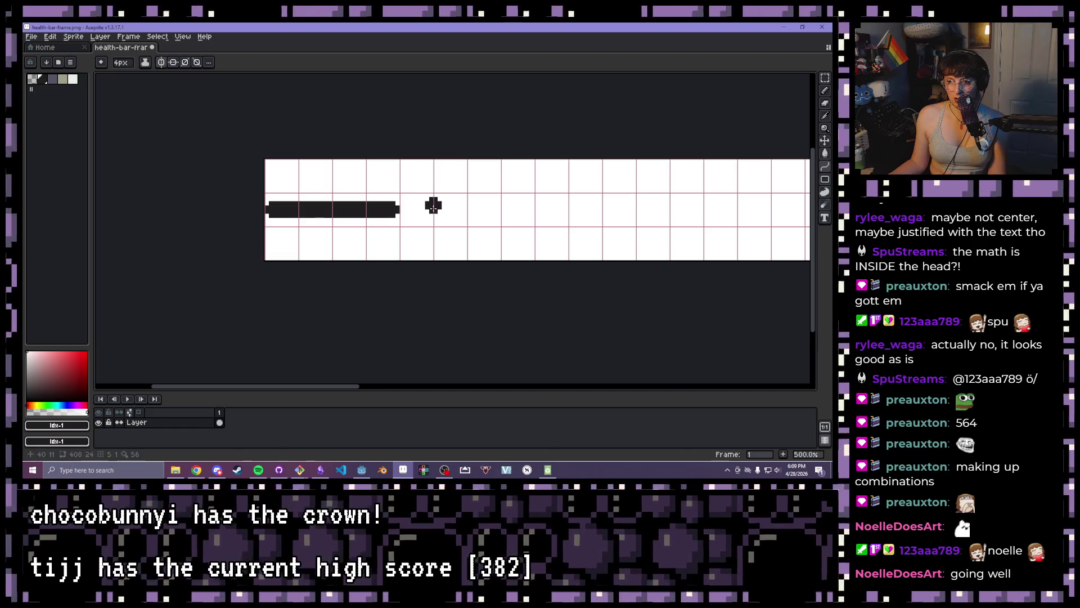
pyautogui.moveTo(353, 194); pyautogui.dragTo(362, 198)
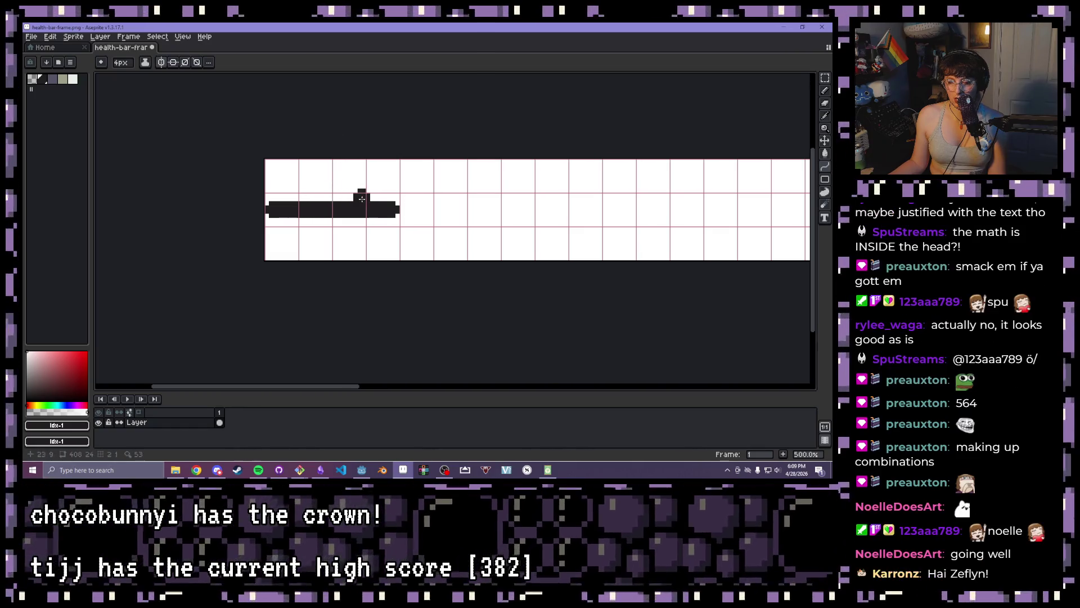
pyautogui.hotkey('ctrl', 'z')
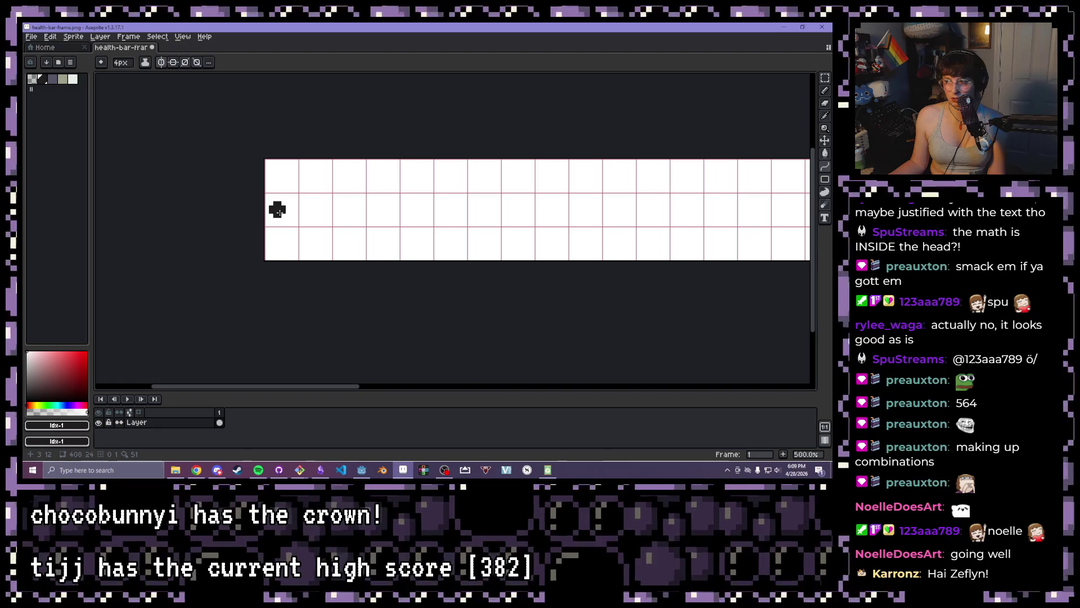
pyautogui.moveTo(273, 209)
pyautogui.mouseDown()
pyautogui.moveTo(438, 212)
pyautogui.moveTo(422, 167)
pyautogui.moveTo(434, 210)
pyautogui.moveTo(399, 183)
pyautogui.moveTo(366, 225)
pyautogui.moveTo(454, 349)
pyautogui.moveTo(482, 189)
pyautogui.moveTo(482, 205)
pyautogui.moveTo(543, 290)
pyautogui.moveTo(181, 220)
pyautogui.moveTo(193, 196)
pyautogui.moveTo(301, 182)
pyautogui.mouseUp()
pyautogui.press('Escape')
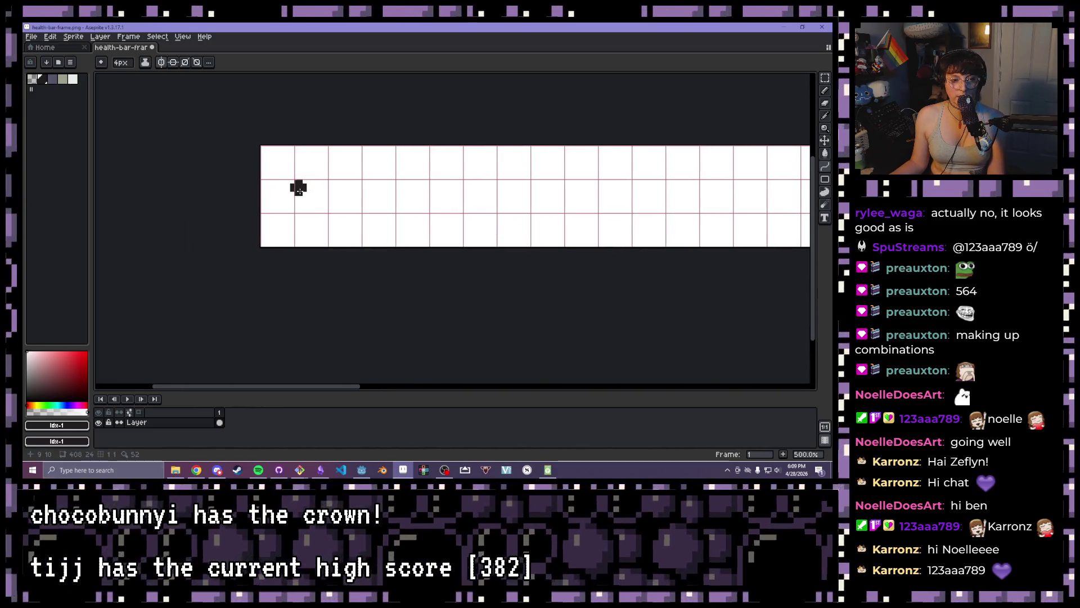
pyautogui.scroll(1, 297, 190)
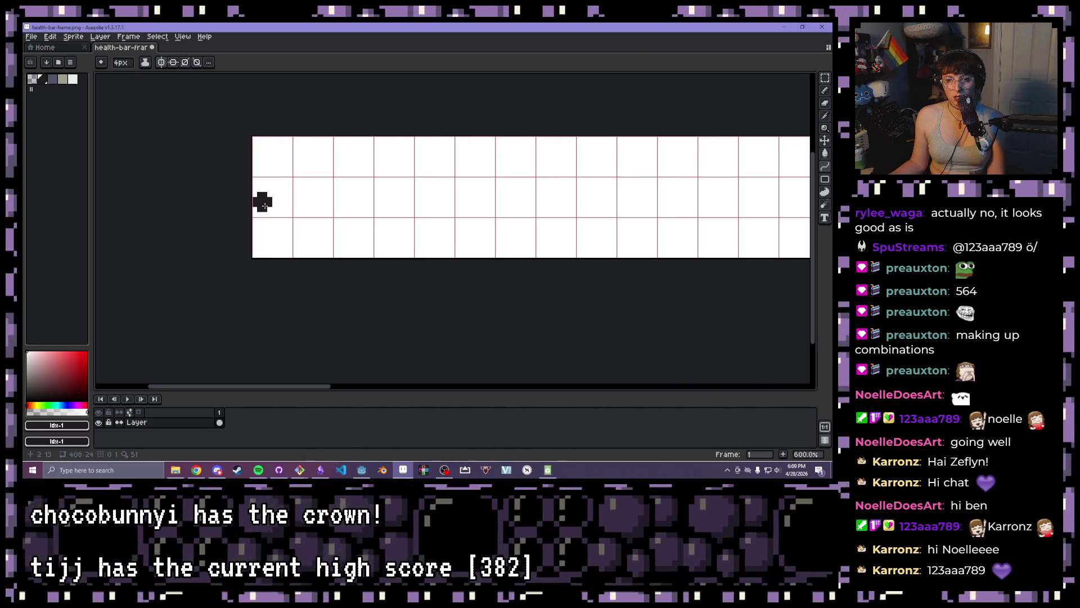
pyautogui.moveTo(263, 196)
pyautogui.mouseDown()
pyautogui.moveTo(419, 190)
pyautogui.moveTo(404, 200)
pyautogui.mouseUp()
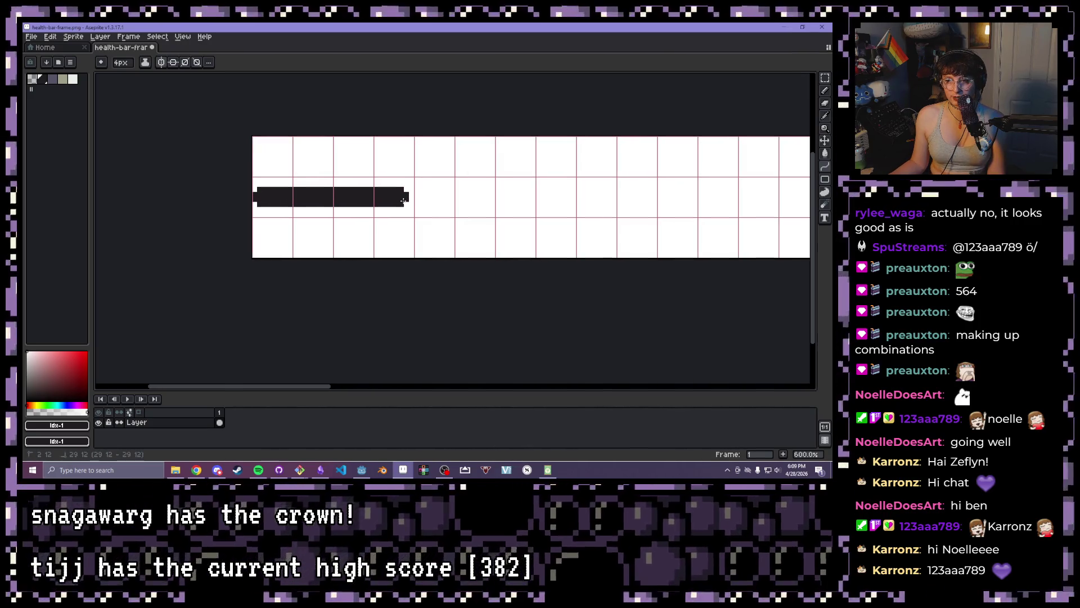
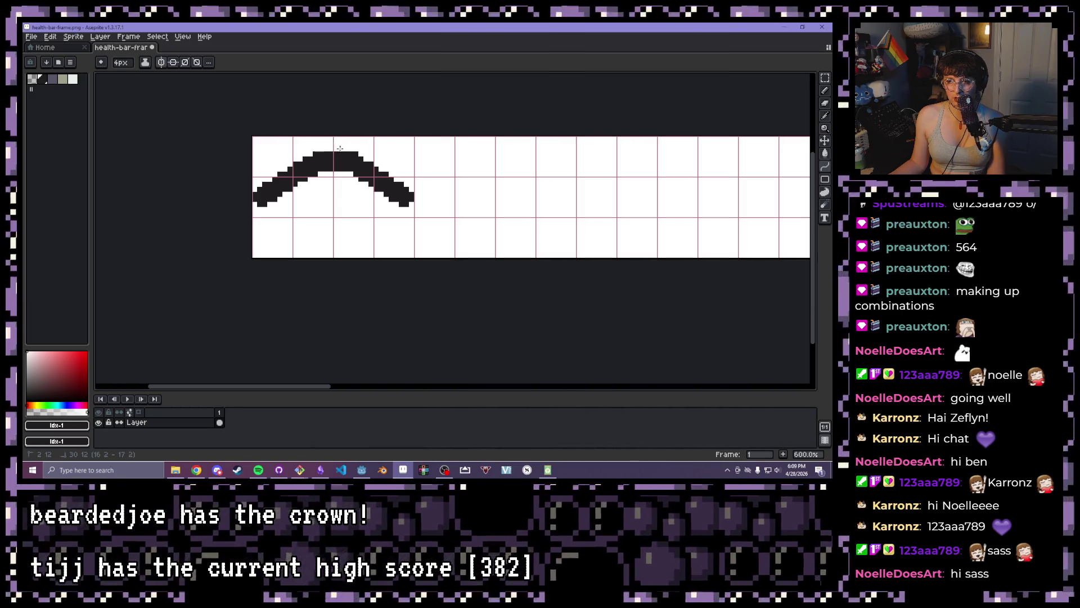
# Bend the curve into an S-shaped wave at the strip's left end and commit it
pyautogui.click(335, 144)
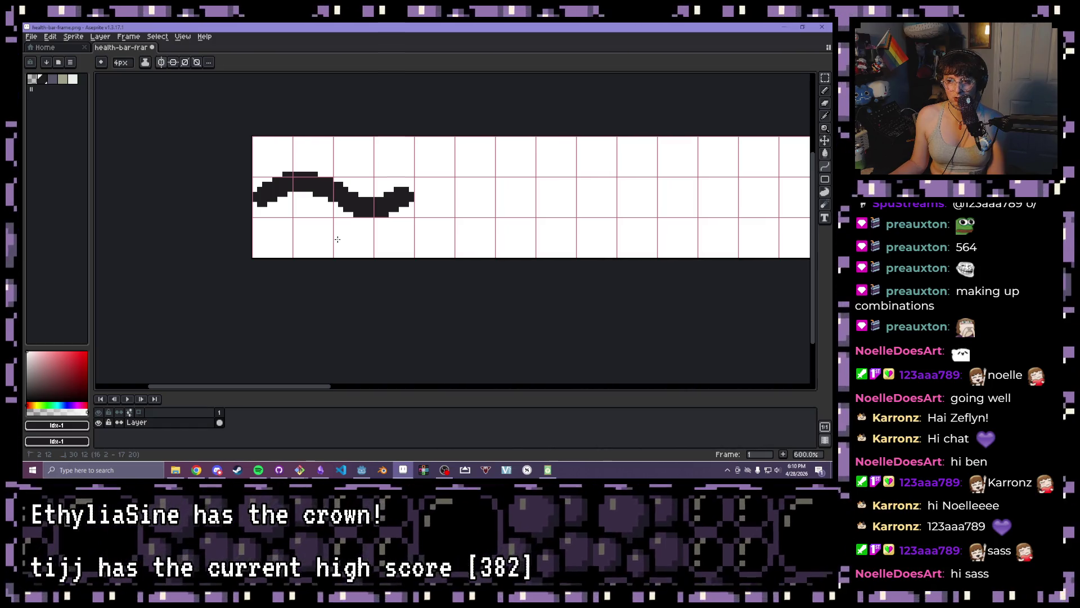
pyautogui.click(337, 239)
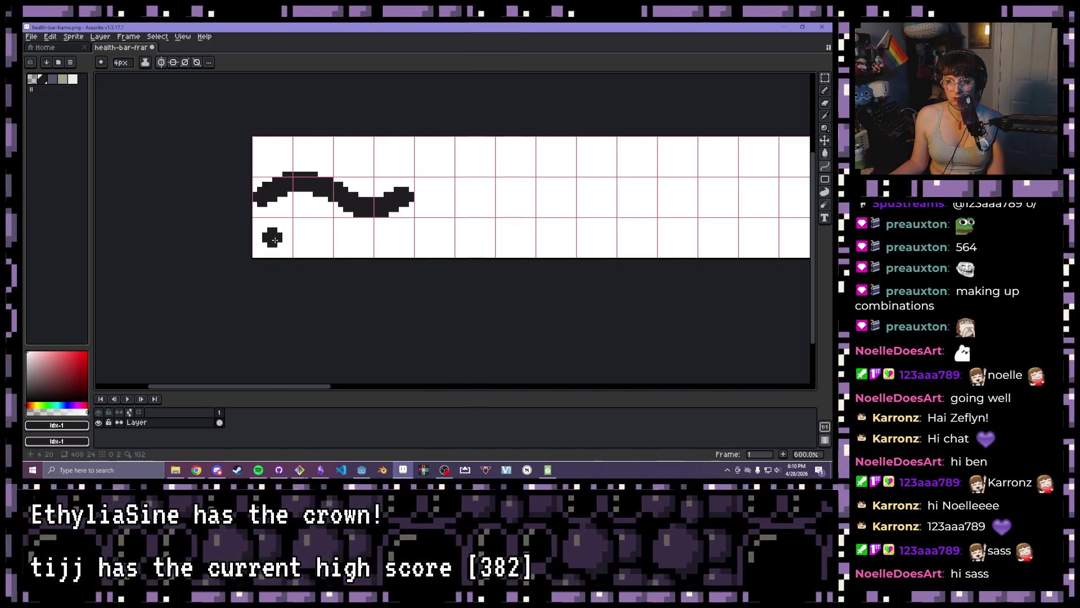
pyautogui.scroll(-4, 540, 260)
pyautogui.moveTo(582, 268)
pyautogui.mouseDown()
pyautogui.moveTo(259, 243)
pyautogui.moveTo(352, 248)
pyautogui.mouseUp()
pyautogui.moveTo(286, 237); pyautogui.dragTo(477, 237)
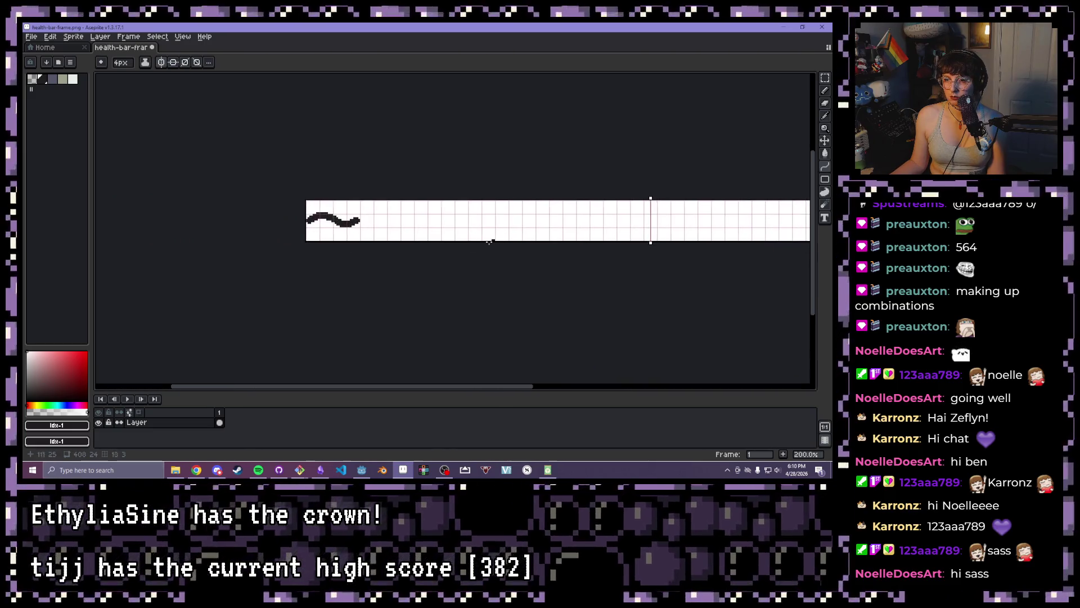
pyautogui.scroll(4, 355, 217)
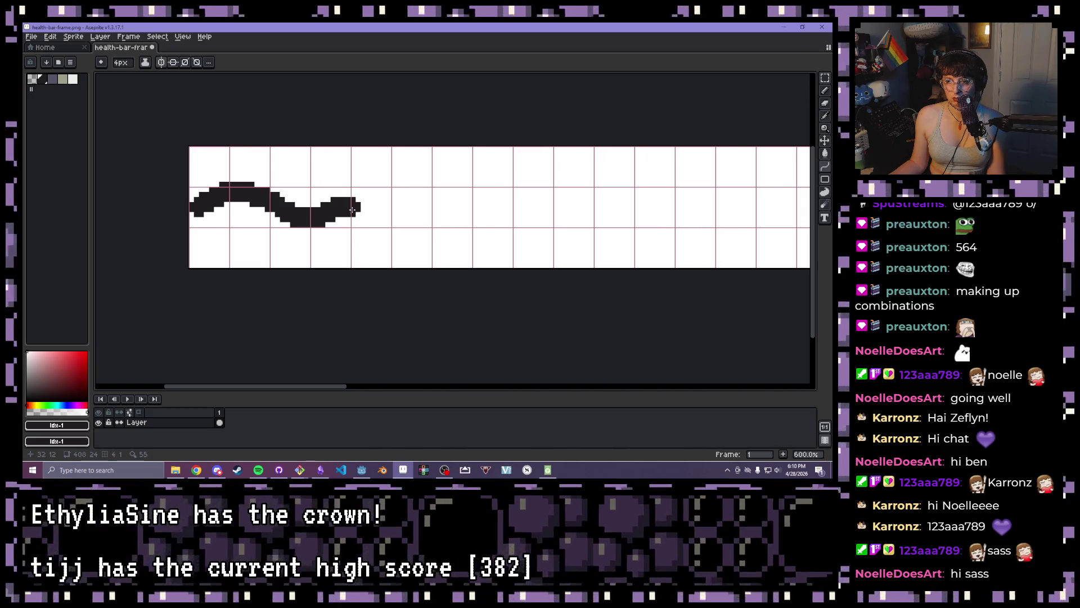
# Try extending the wave with a straight line and an end stroke, then undo both
pyautogui.moveTo(342, 210); pyautogui.dragTo(507, 208)
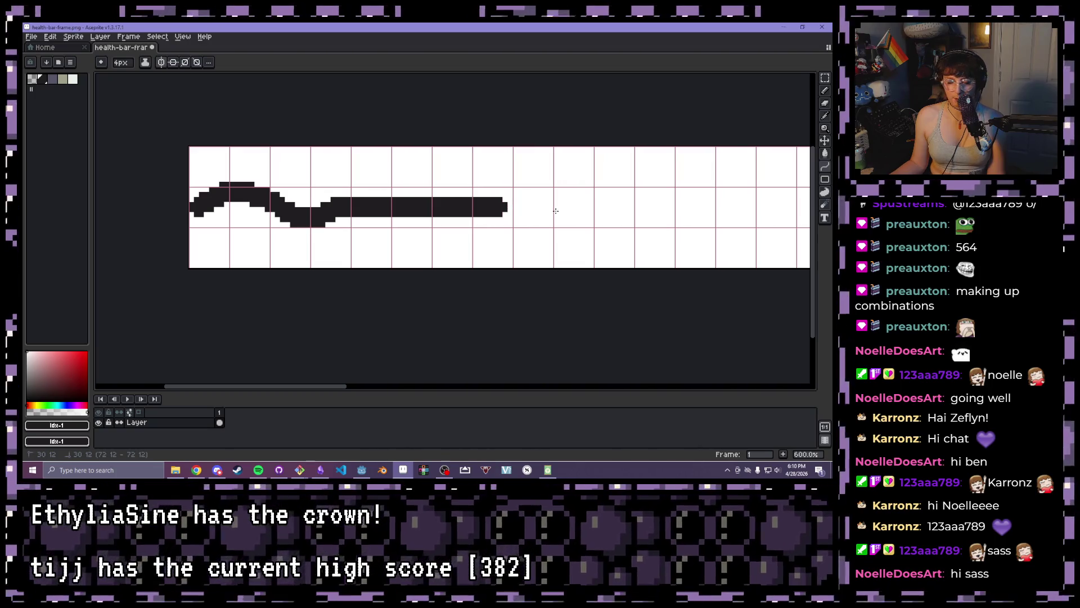
pyautogui.hotkey('ctrl', 'z')
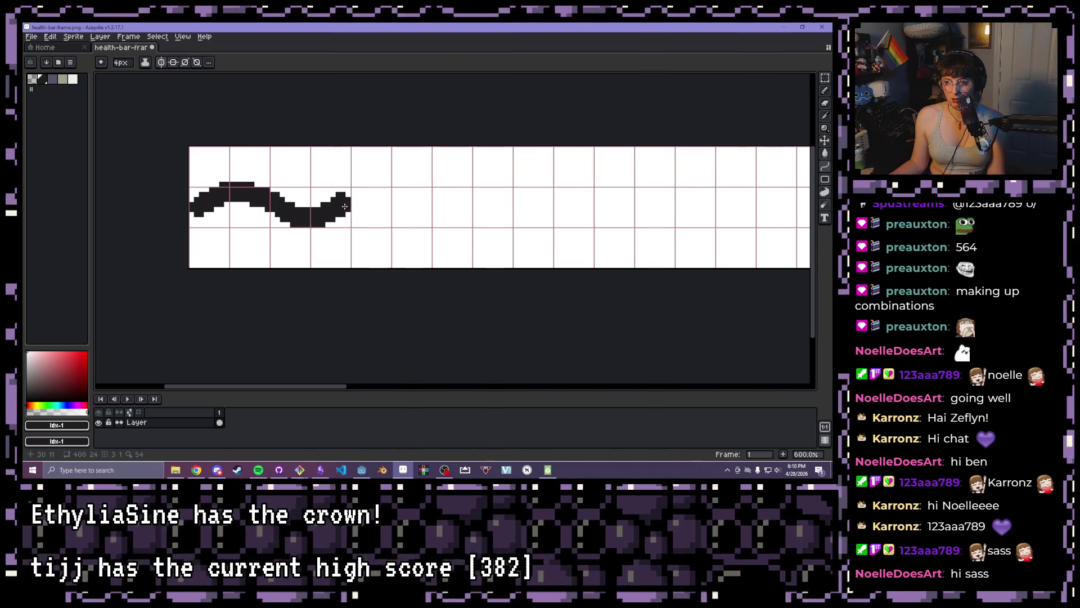
pyautogui.moveTo(356, 209)
pyautogui.mouseDown()
pyautogui.moveTo(507, 209)
pyautogui.moveTo(439, 194)
pyautogui.moveTo(445, 169)
pyautogui.moveTo(433, 189)
pyautogui.mouseUp()
pyautogui.hotkey('ctrl', 'z')
pyautogui.hotkey('ctrl', 'z')
pyautogui.hotkey('ctrl', 'z')
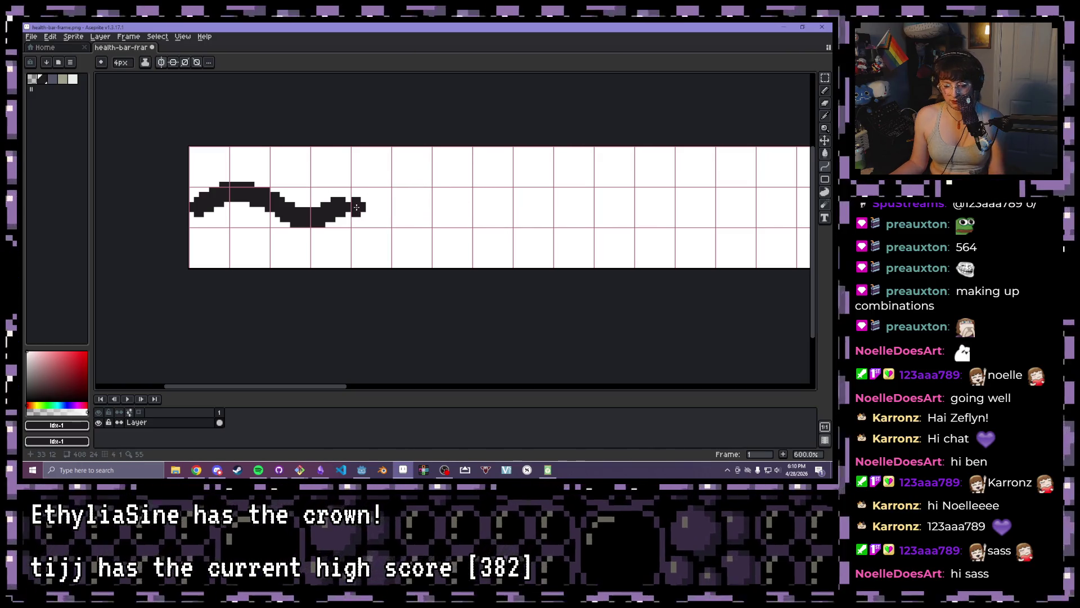
# Select the area around the wave with the Rectangular Marquee
pyautogui.press('m')
pyautogui.moveTo(190, 224); pyautogui.dragTo(318, 184)
pyautogui.click(252, 219)
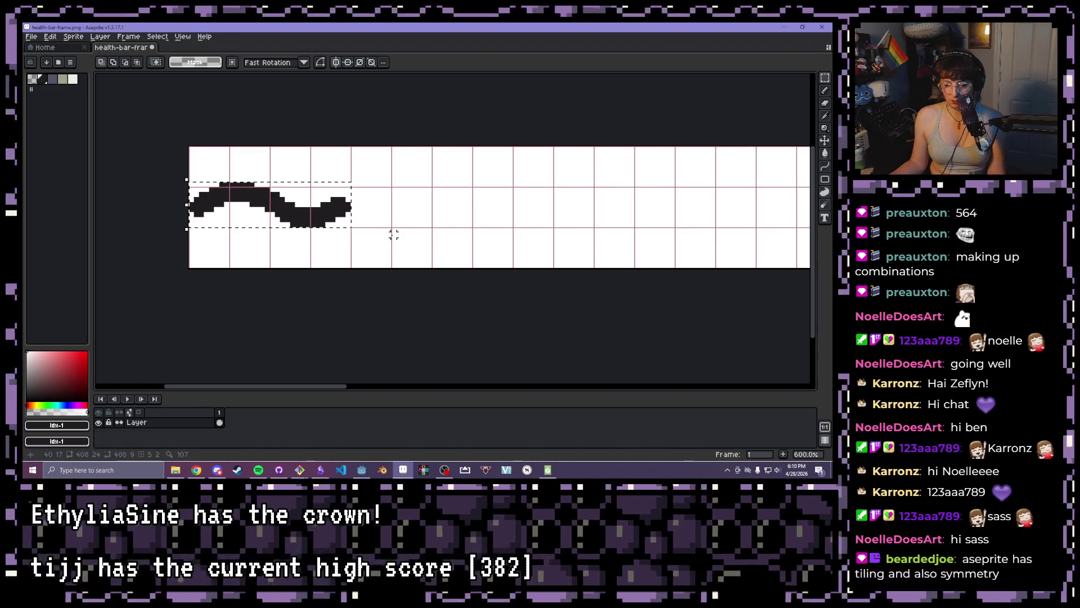
# Nudge a copy of the selected wave, cancel the move, and delete the wave from the base layer
pyautogui.press('Right')
pyautogui.press('Right')
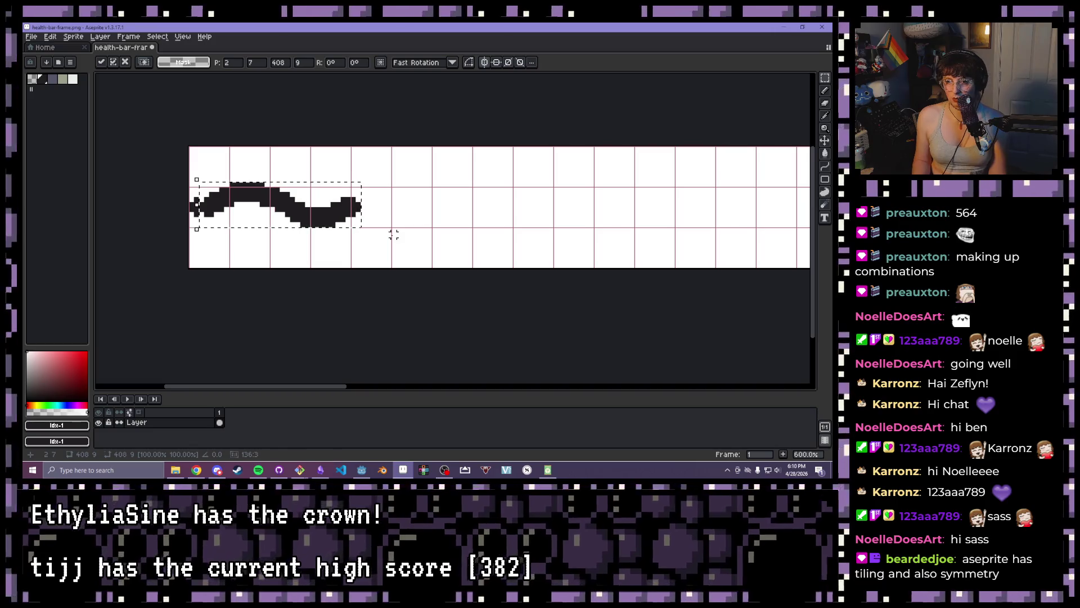
pyautogui.press('Right')
pyautogui.press('Right')
pyautogui.press('Right')
pyautogui.press('Left')
pyautogui.press('Left')
pyautogui.press('Left')
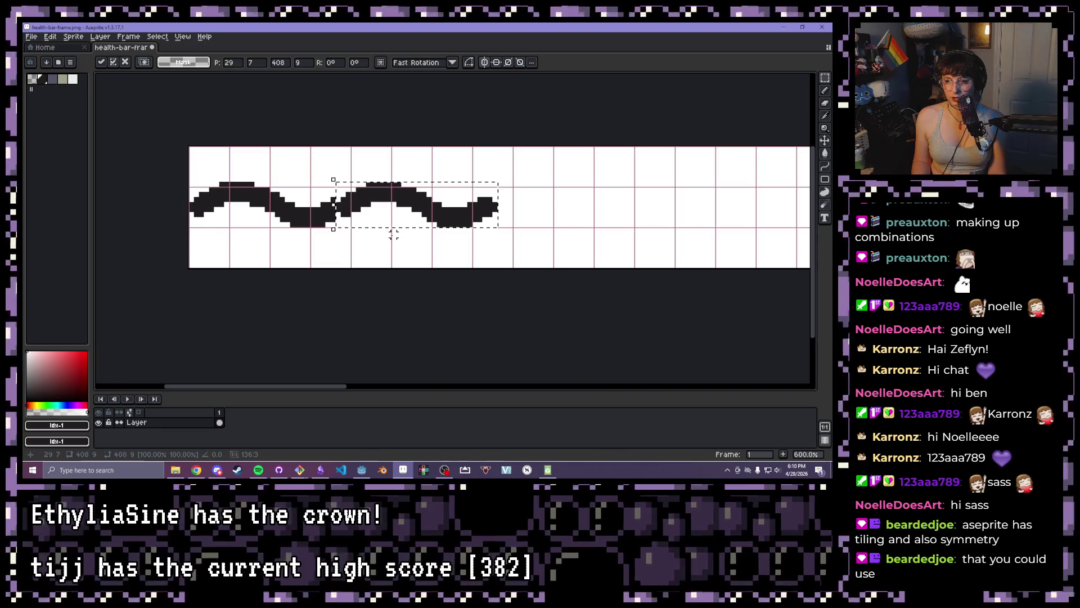
pyautogui.press('Escape')
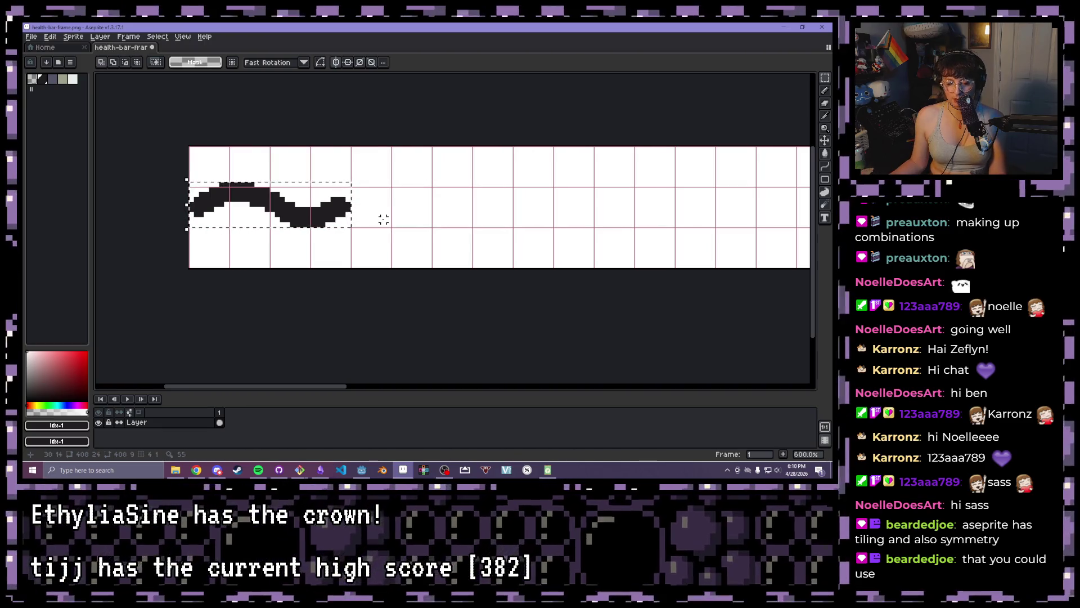
pyautogui.press('Delete')
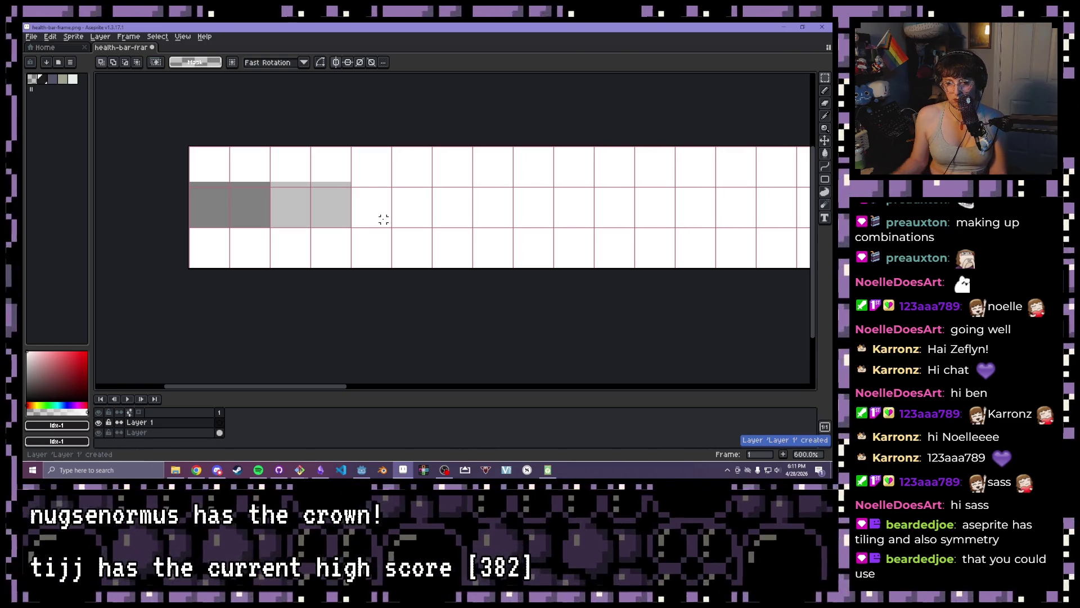
# Paste the wave back, then select it by colour and reposition it, restoring it after a trial delete
pyautogui.hotkey('ctrl', 'z')
pyautogui.hotkey('ctrl', 'd')
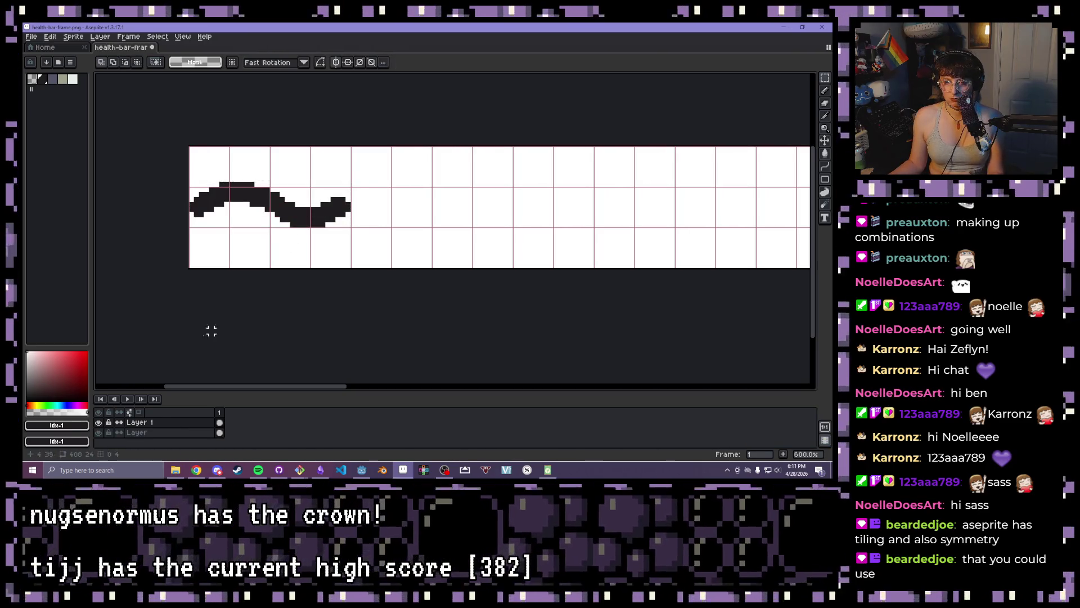
pyautogui.press('w')
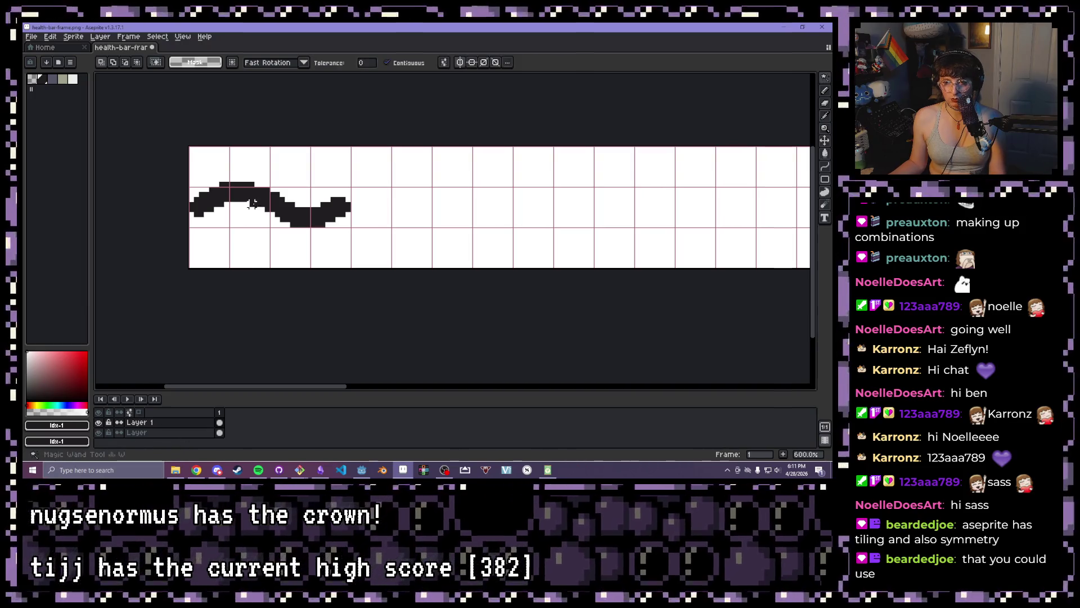
pyautogui.click(247, 229)
pyautogui.moveTo(246, 229); pyautogui.dragTo(309, 203)
pyautogui.hotkey('ctrl', 'd')
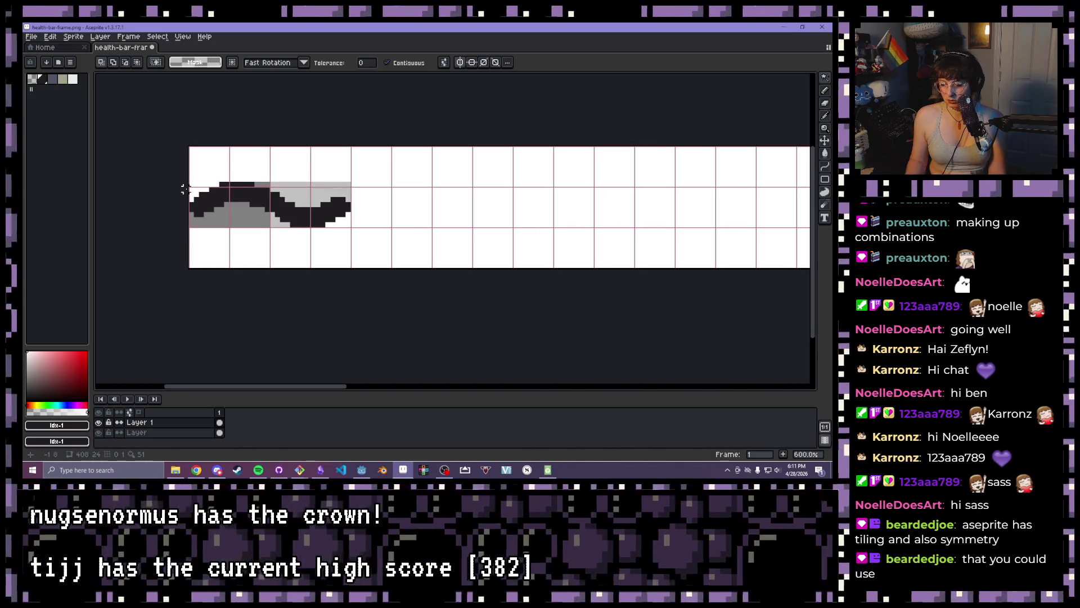
pyautogui.press('Delete')
pyautogui.hotkey('ctrl', 'z')
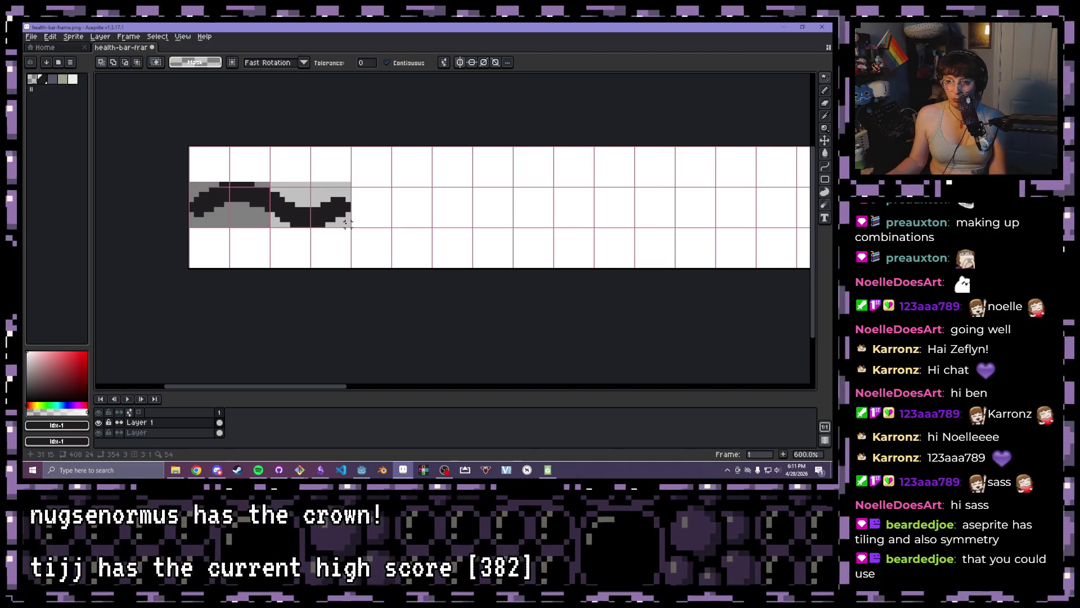
# On the background layer, Paint Bucket the grey gap behind the wave with a light colour
pyautogui.press('g')
pyautogui.click(136, 432)
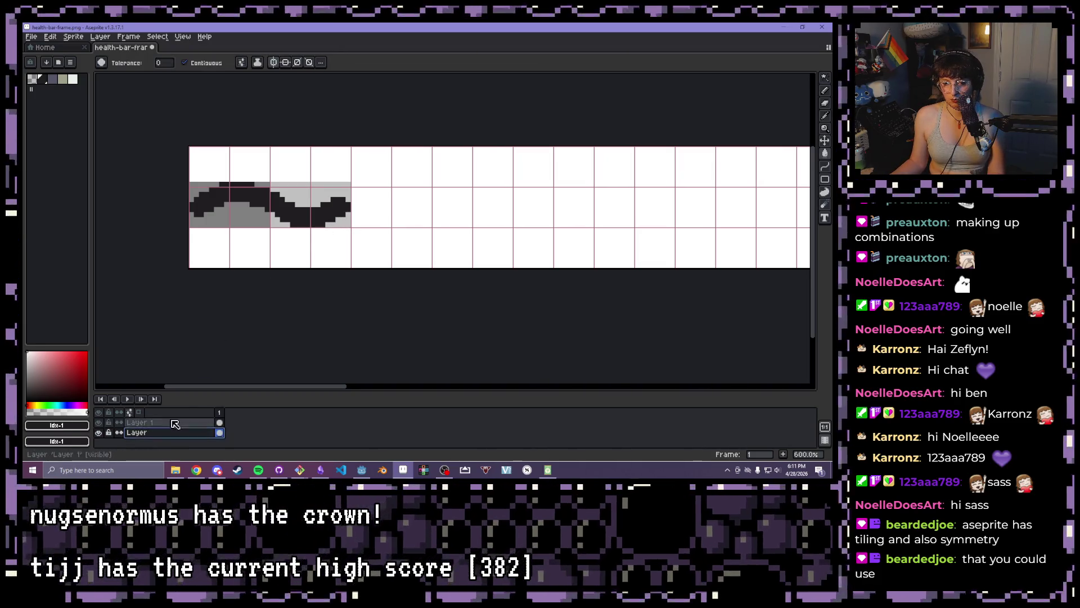
pyautogui.click(61, 79)
pyautogui.click(237, 207)
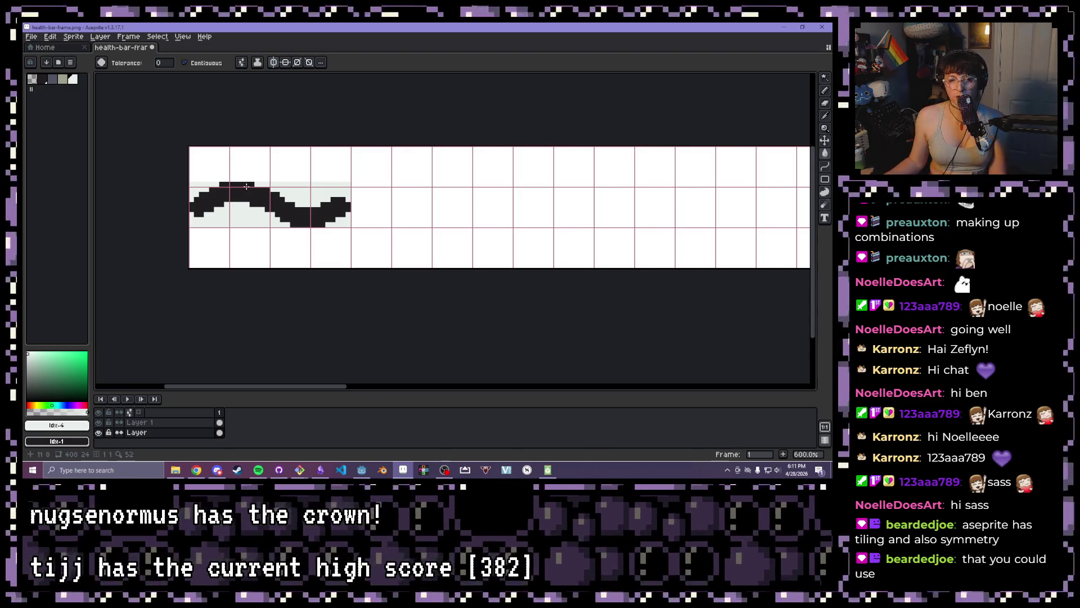
# Fill the remaining light-grey area behind the wave white, then pick the dark palette colour
pyautogui.scroll(-4, 246, 186)
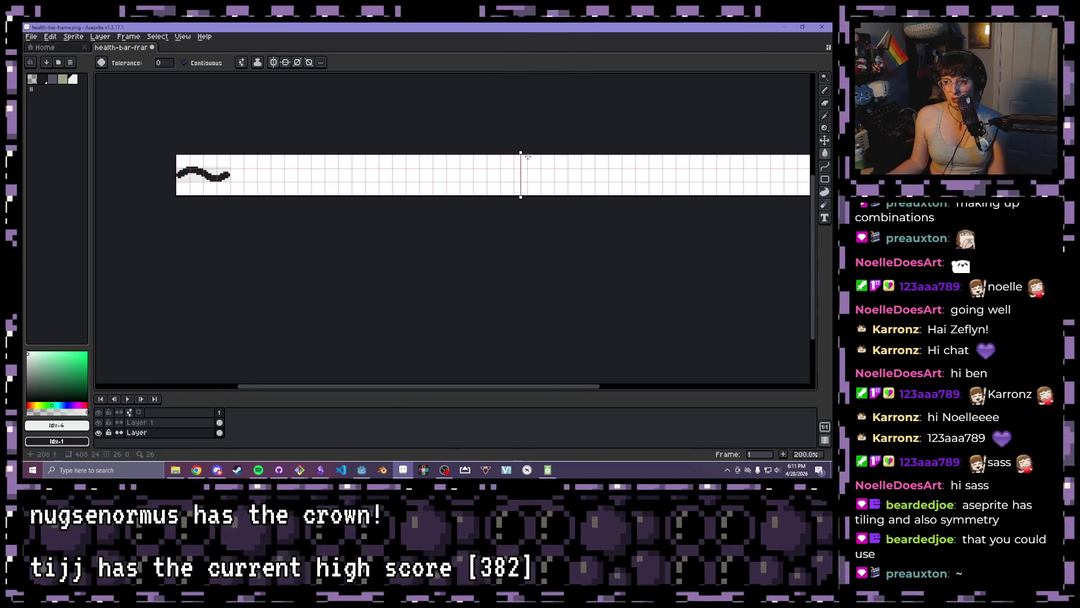
pyautogui.hotkey('shift', 'h')
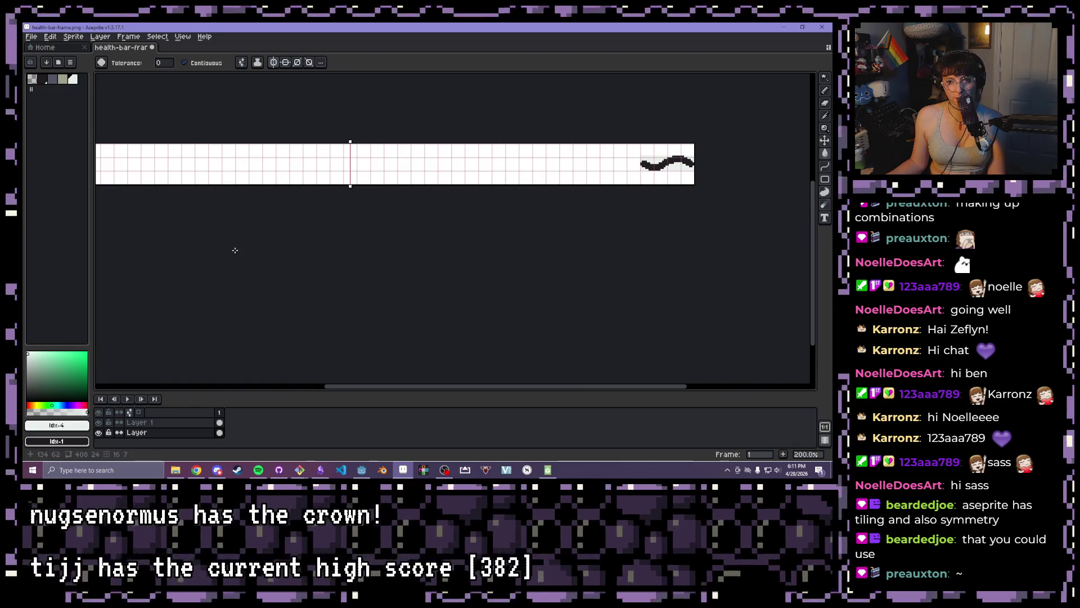
pyautogui.hotkey('shift', 'h')
pyautogui.scroll(2, 266, 195)
pyautogui.moveTo(266, 195); pyautogui.dragTo(410, 201)
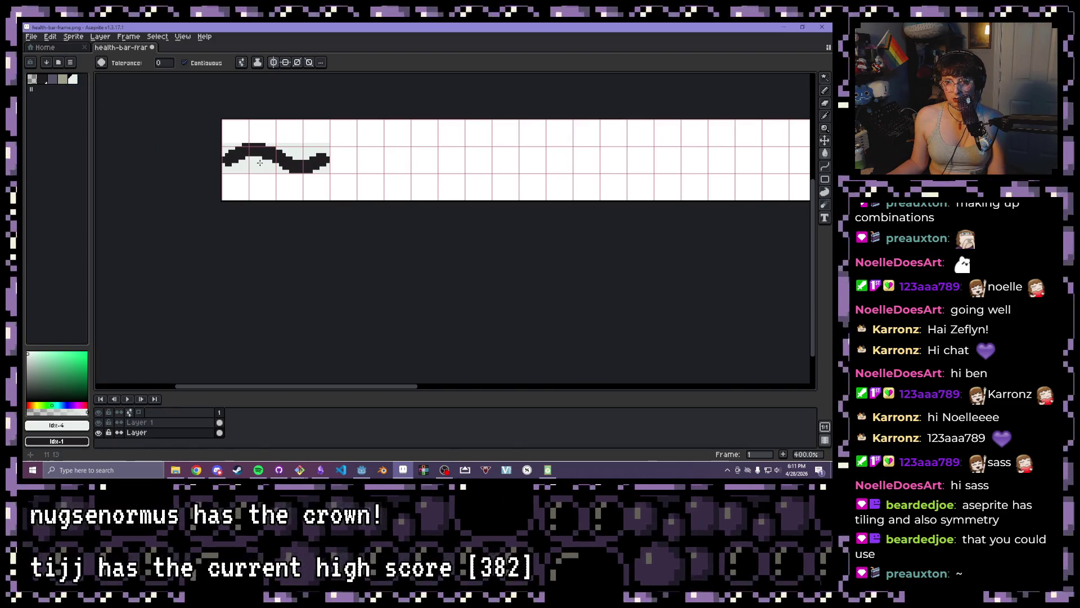
pyautogui.scroll(3, 266, 173)
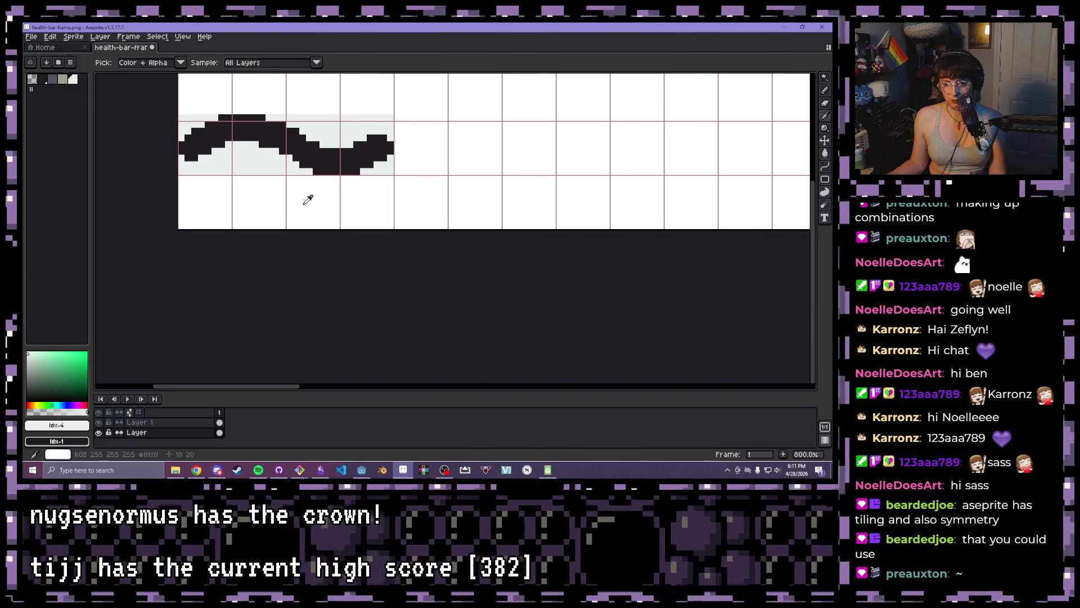
pyautogui.keyDown('alt'); pyautogui.click(304, 201); pyautogui.keyUp('alt')
pyautogui.click(253, 164)
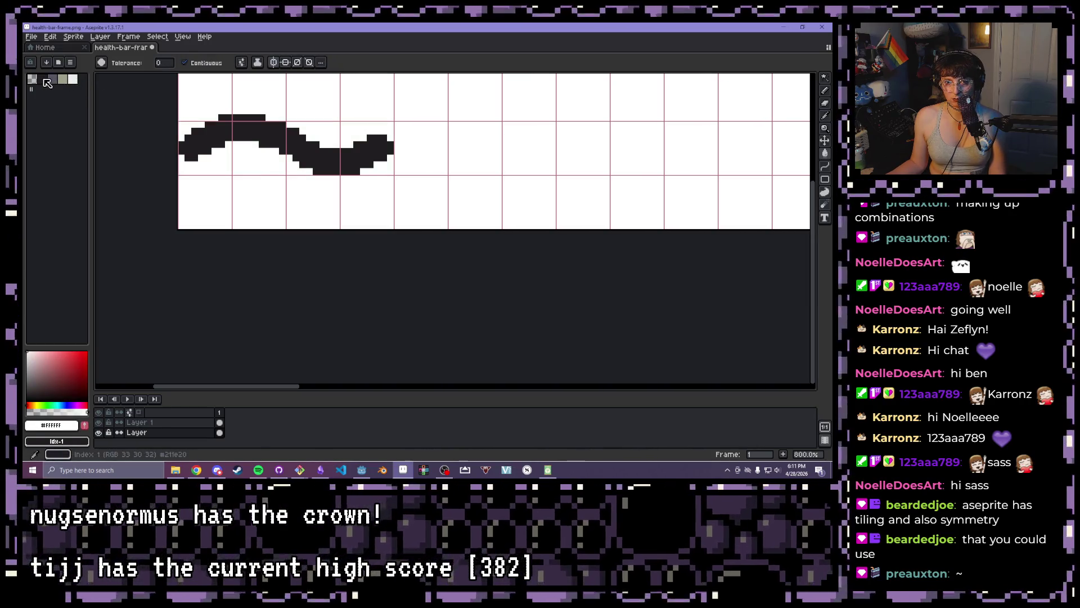
pyautogui.click(45, 80)
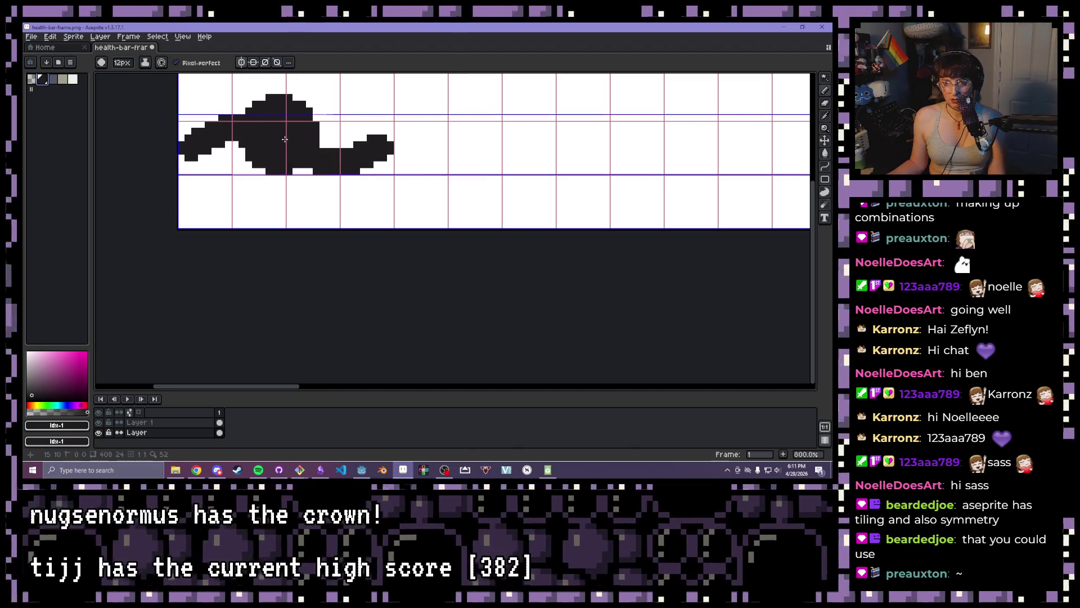
# Marquee-select the whole wave and shift it one pixel right
pyautogui.press('b')
pyautogui.press('m')
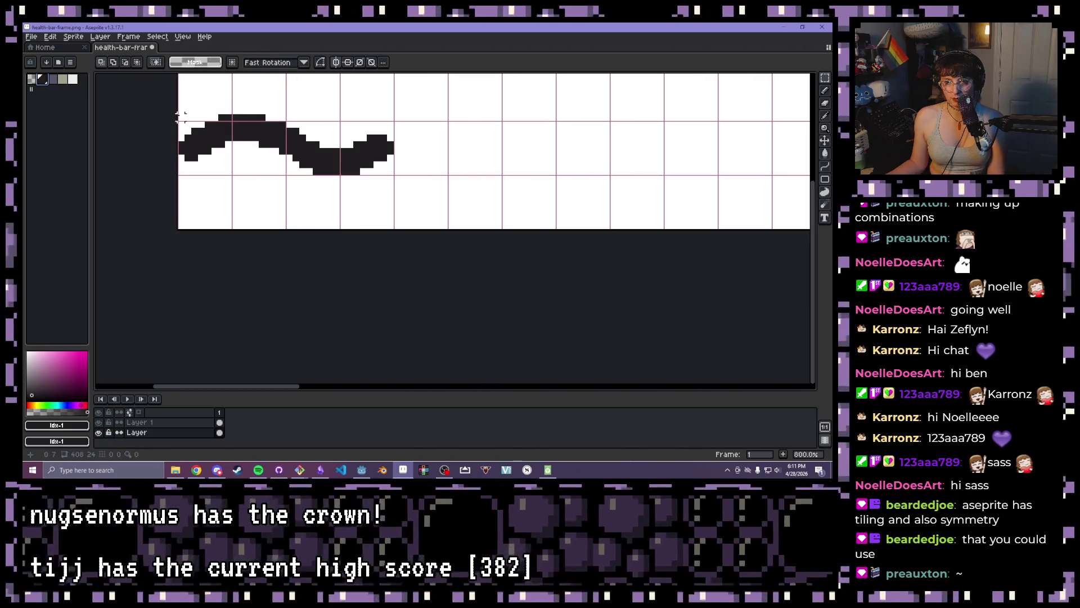
pyautogui.moveTo(180, 117); pyautogui.dragTo(394, 175)
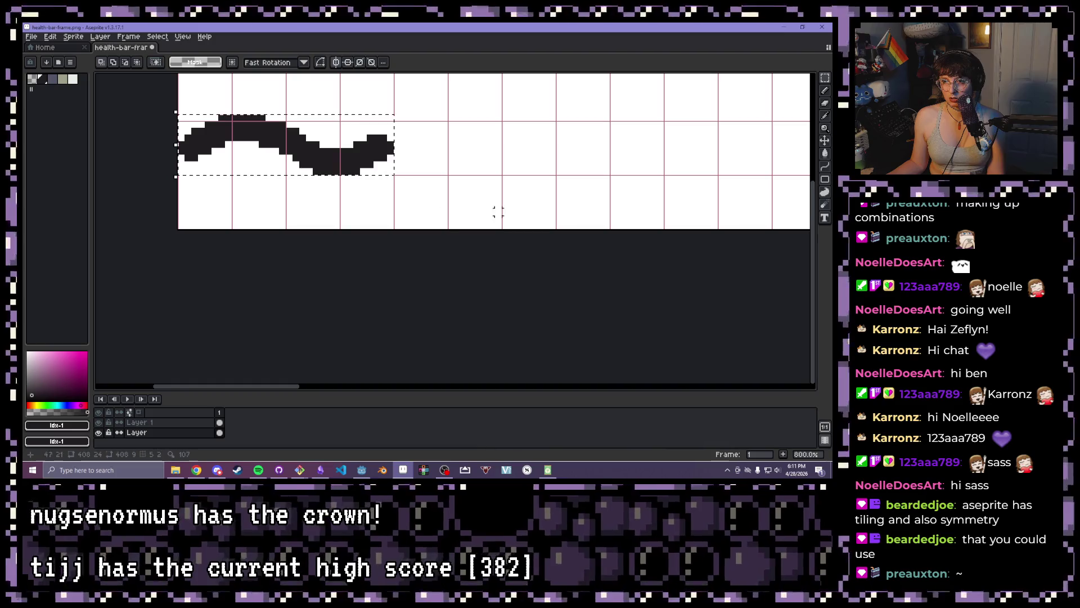
pyautogui.scroll(-1, 598, 218)
pyautogui.scroll(-1, 598, 218)
pyautogui.moveTo(598, 218)
pyautogui.mouseDown()
pyautogui.moveTo(315, 212)
pyautogui.moveTo(385, 217)
pyautogui.mouseUp()
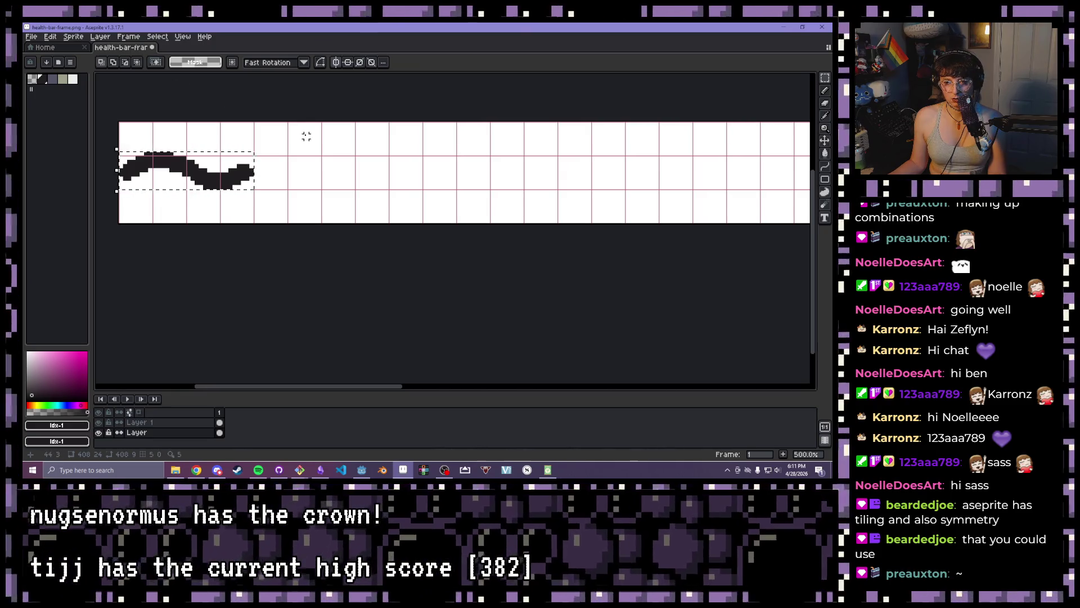
pyautogui.click(204, 183)
pyautogui.press('Right')
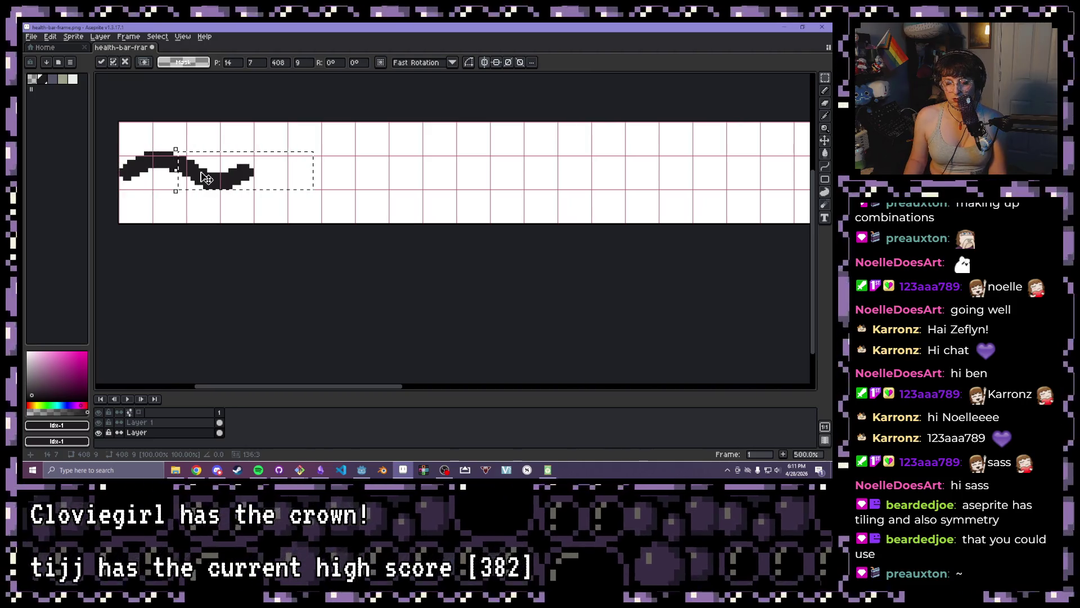
pyautogui.press('Return')
pyautogui.press('Up')
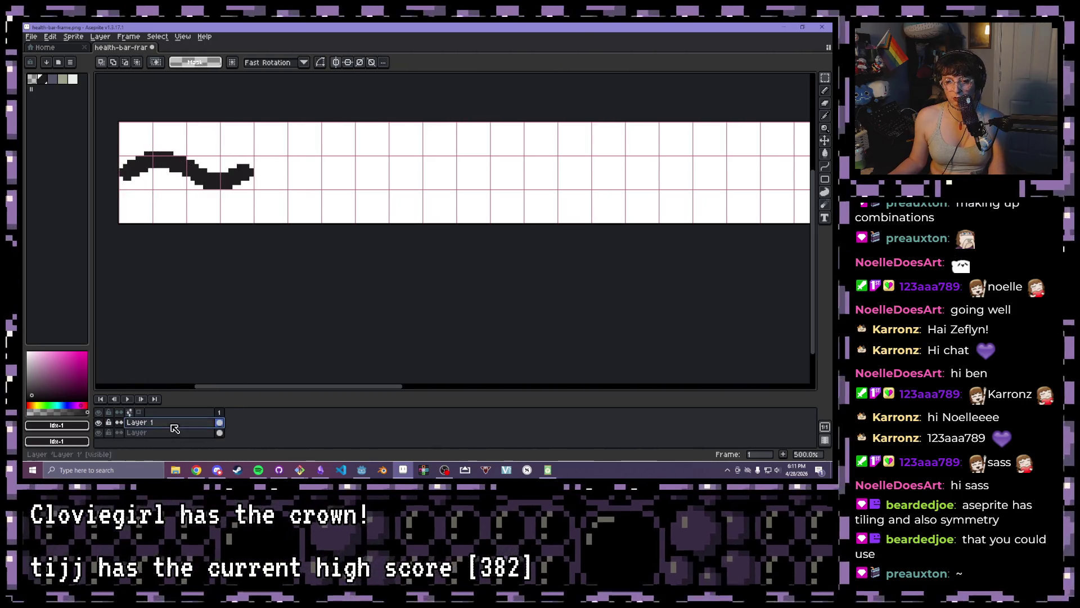
# Copy and paste the wave, nudging the duplicate right until it joins the original, then drop it
pyautogui.moveTo(120, 153); pyautogui.dragTo(254, 190)
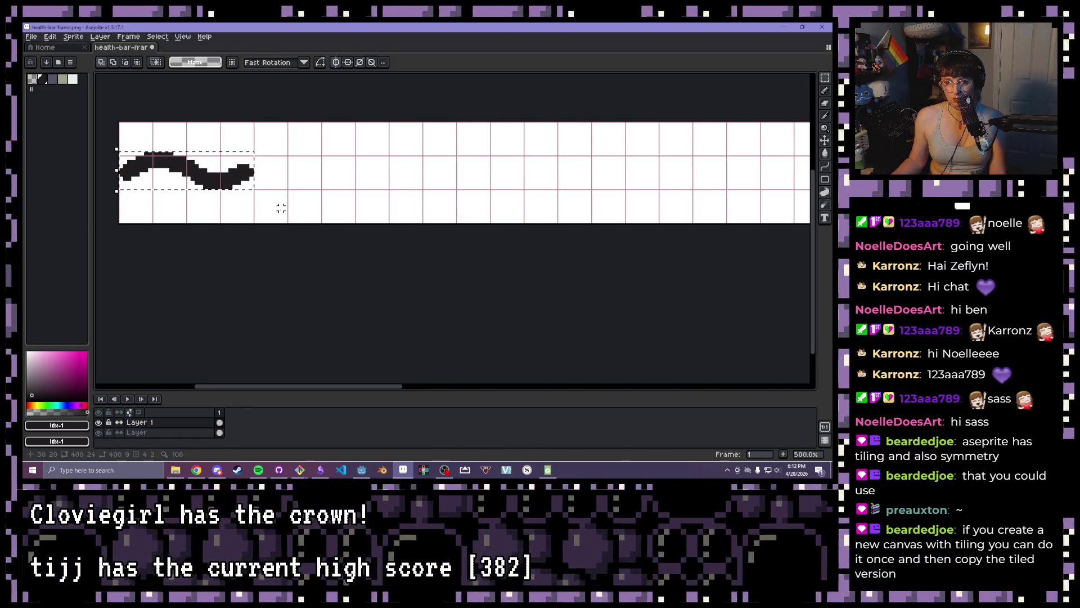
pyautogui.hotkey('ctrl', 'c')
pyautogui.hotkey('ctrl', 'v')
pyautogui.hotkey('shift', 'Right')
pyautogui.hotkey('shift', 'Right')
pyautogui.hotkey('shift', 'Right')
pyautogui.press('Right')
pyautogui.press('Right')
pyautogui.press('Right')
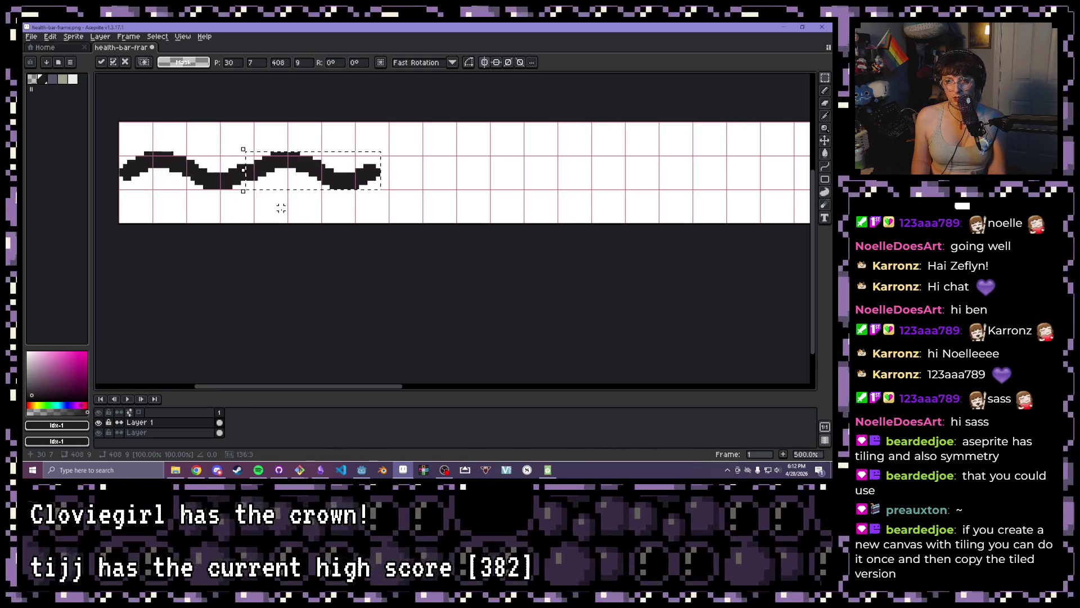
pyautogui.press('Right')
pyautogui.press('Right')
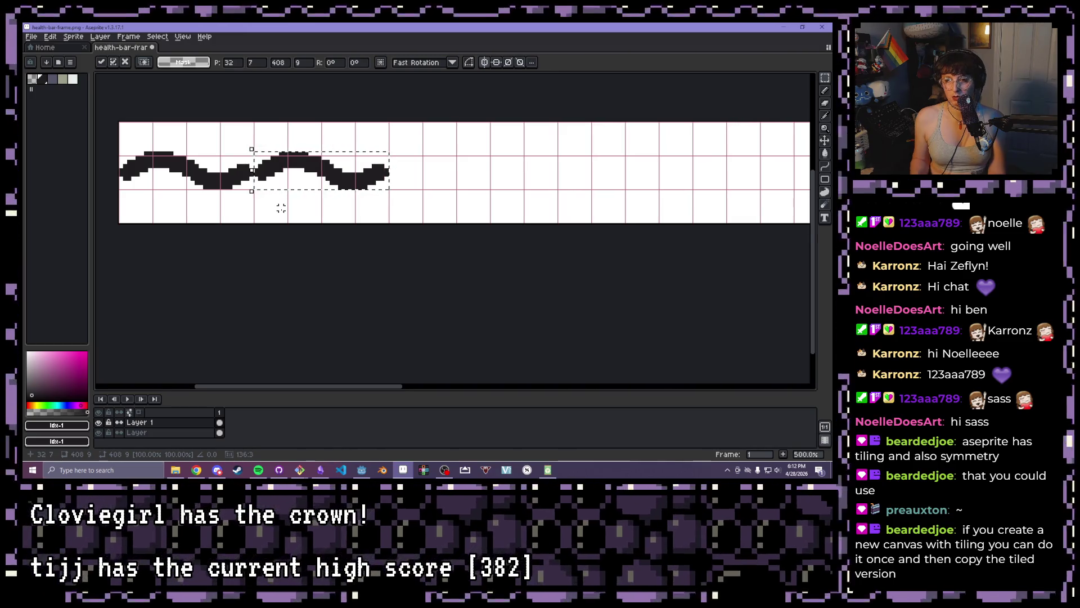
pyautogui.click(332, 242)
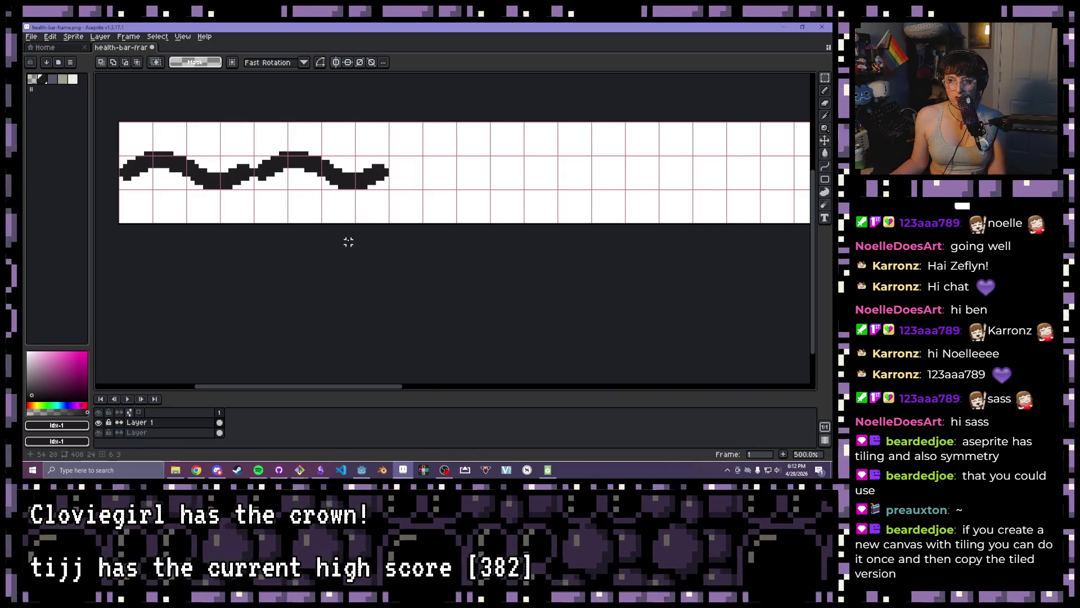
pyautogui.scroll(-3, 348, 242)
pyautogui.scroll(-2, 400, 241)
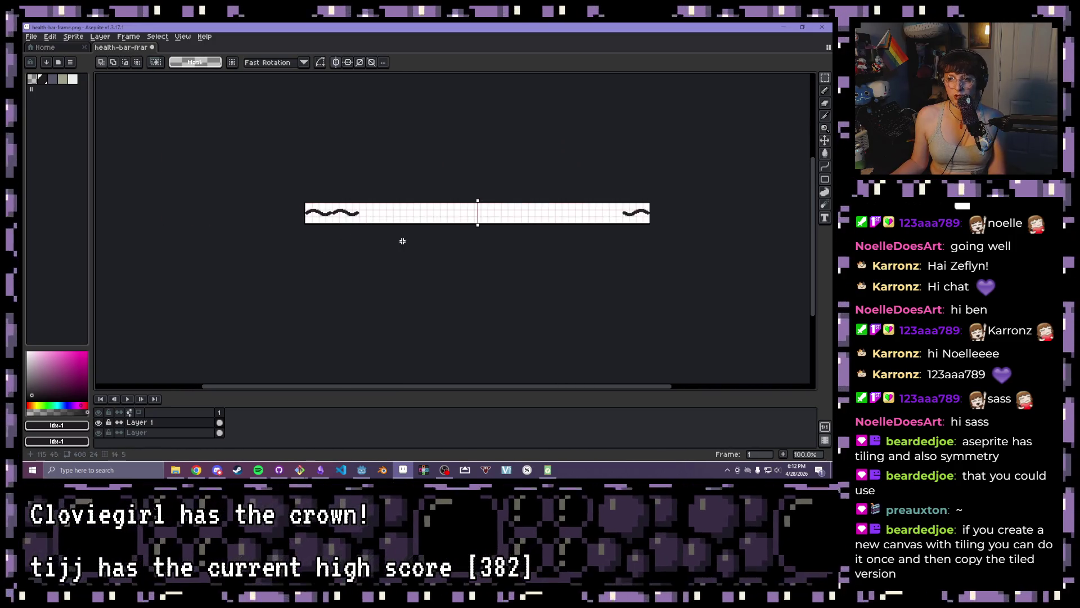
pyautogui.scroll(3, 400, 241)
pyautogui.moveTo(400, 242); pyautogui.dragTo(550, 256)
pyautogui.hotkey('ctrl', 'z')
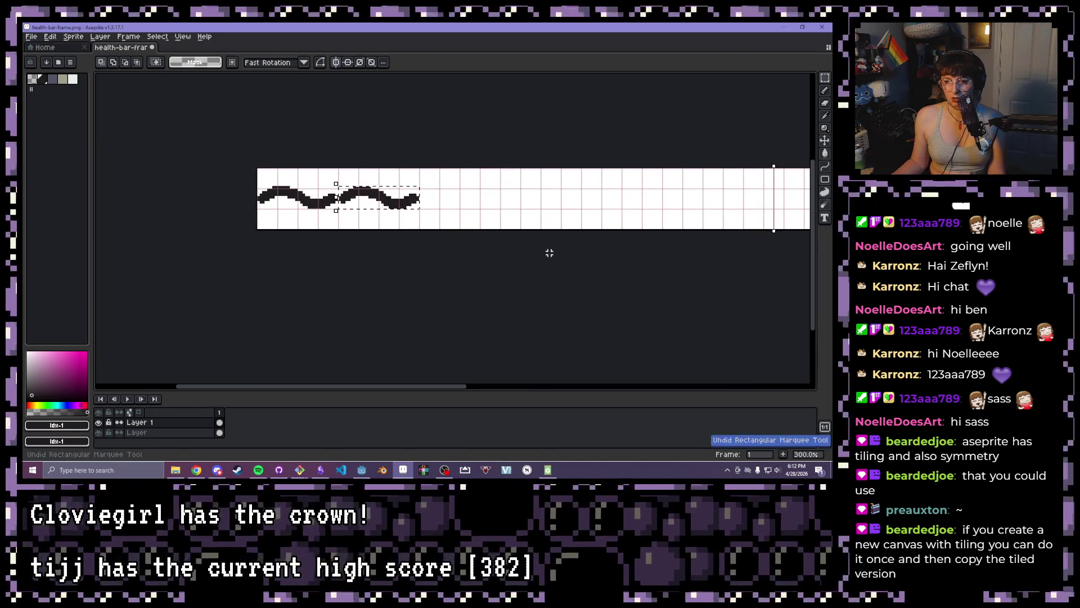
pyautogui.press('Left')
pyautogui.press('Left')
pyautogui.press('Left')
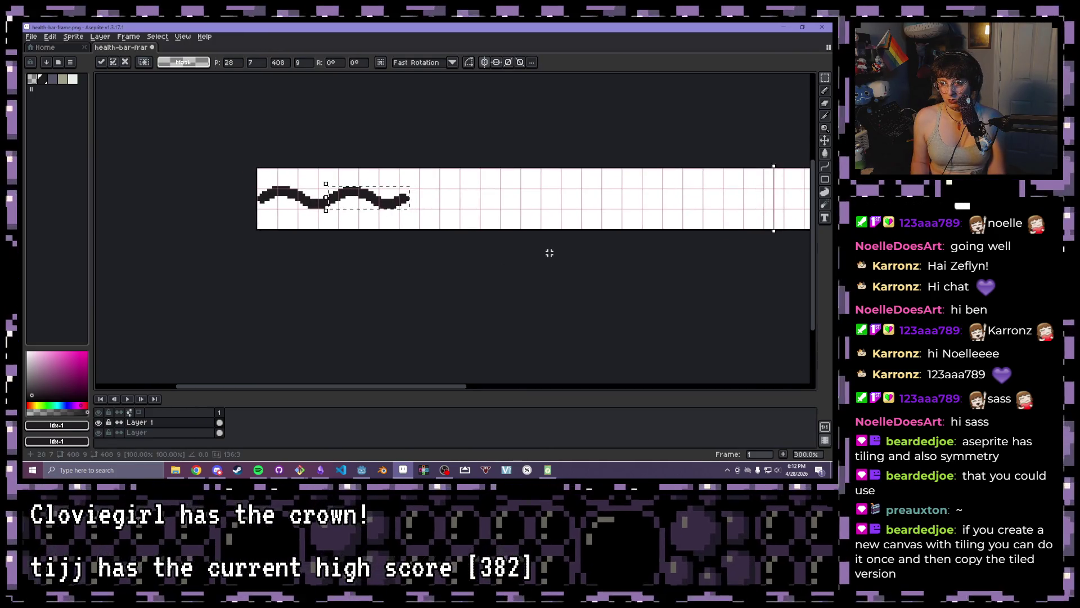
pyautogui.scroll(2, 549, 253)
pyautogui.scroll(2, 181, 270)
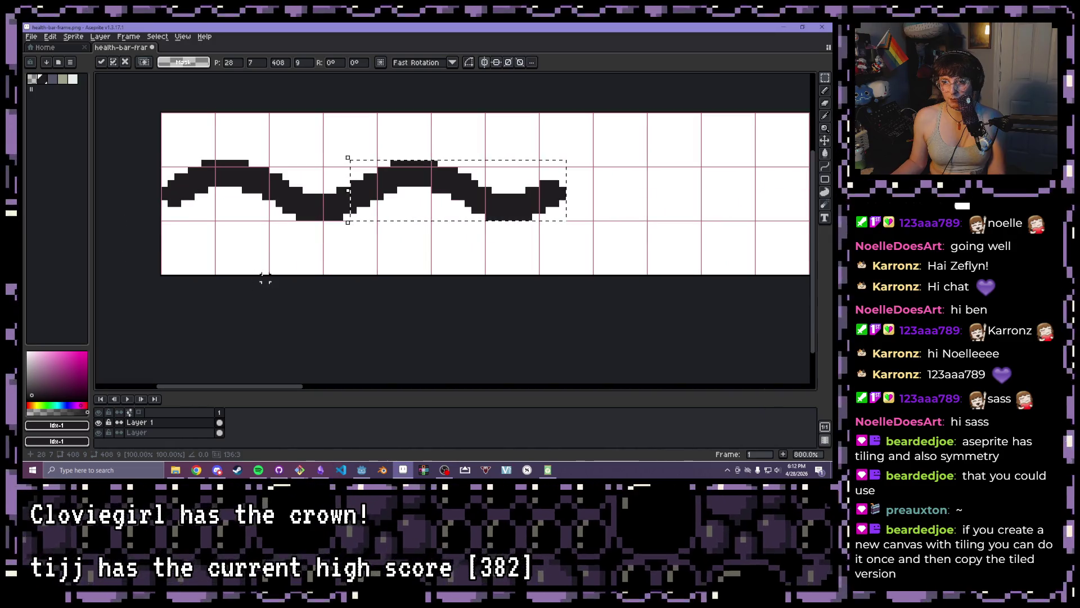
pyautogui.scroll(-1, 258, 271)
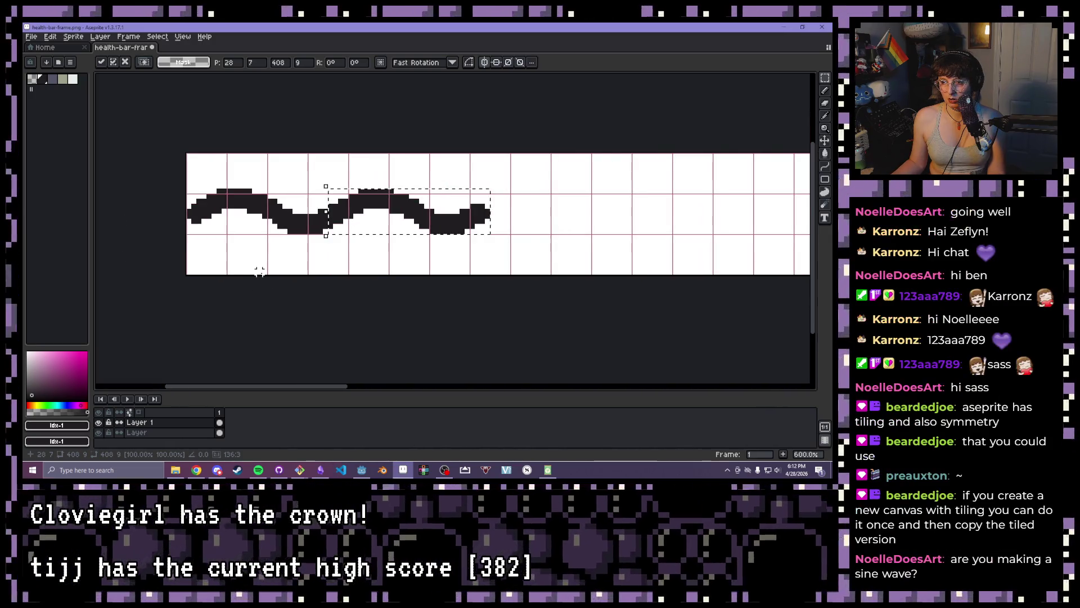
pyautogui.press('Left')
pyautogui.press('Left')
pyautogui.press('Left')
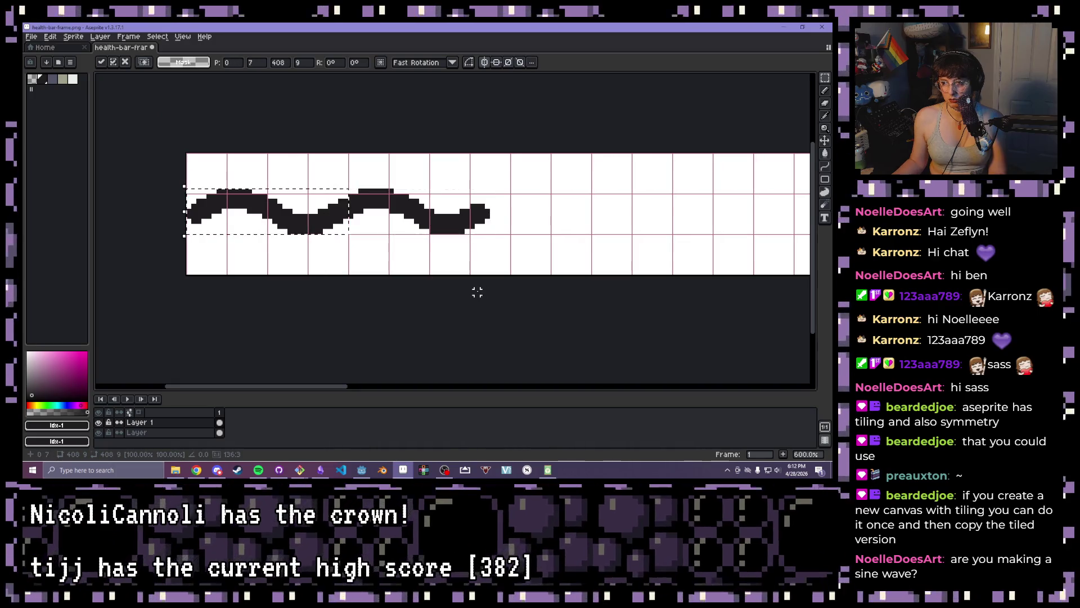
pyautogui.press('Right')
pyautogui.press('Right')
pyautogui.press('Right')
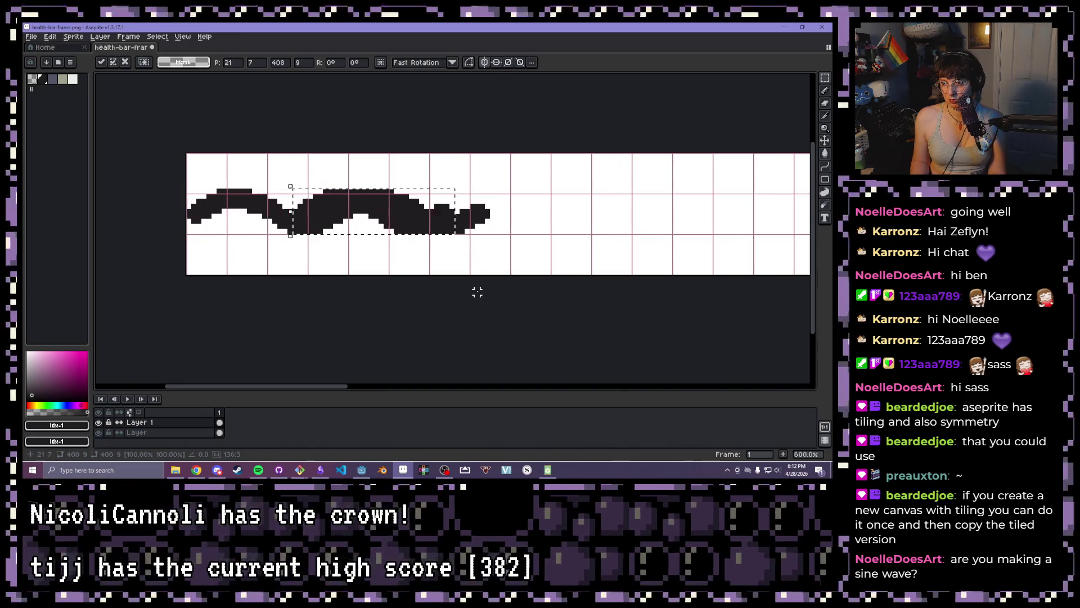
pyautogui.press('Right')
pyautogui.press('Right')
pyautogui.press('Right')
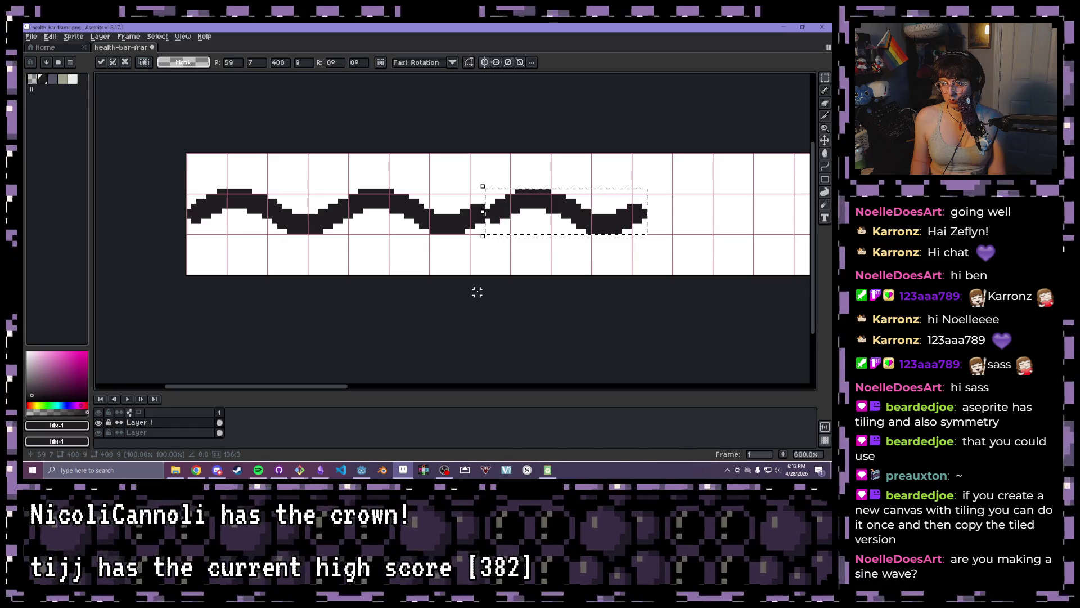
pyautogui.press('Left')
pyautogui.press('Left')
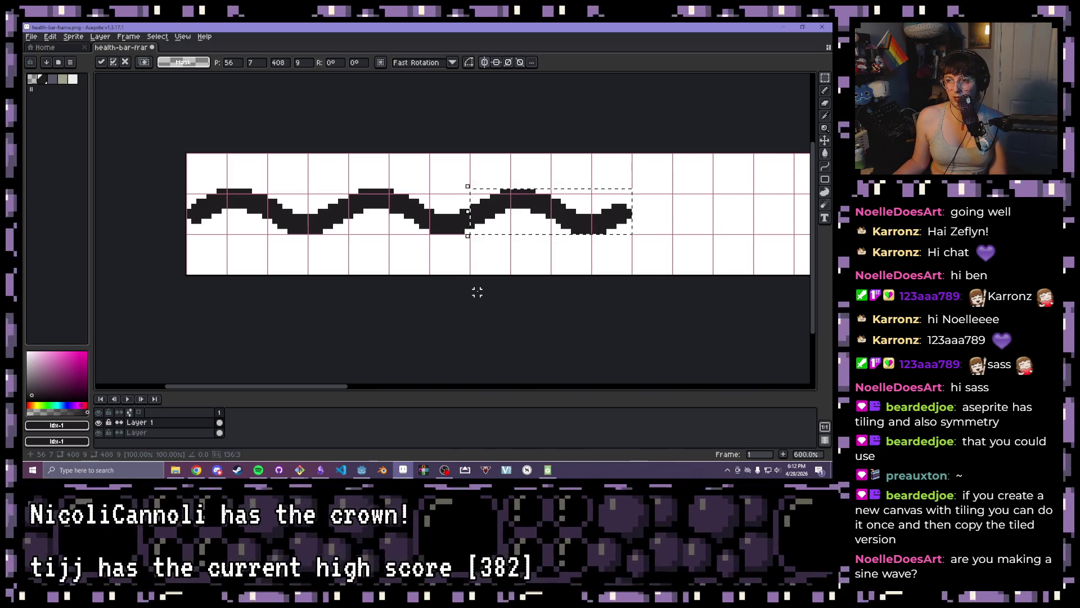
pyautogui.click(477, 290)
pyautogui.scroll(-1, 437, 262)
pyautogui.moveTo(725, 236)
pyautogui.mouseDown()
pyautogui.moveTo(430, 244)
pyautogui.moveTo(538, 227)
pyautogui.mouseUp()
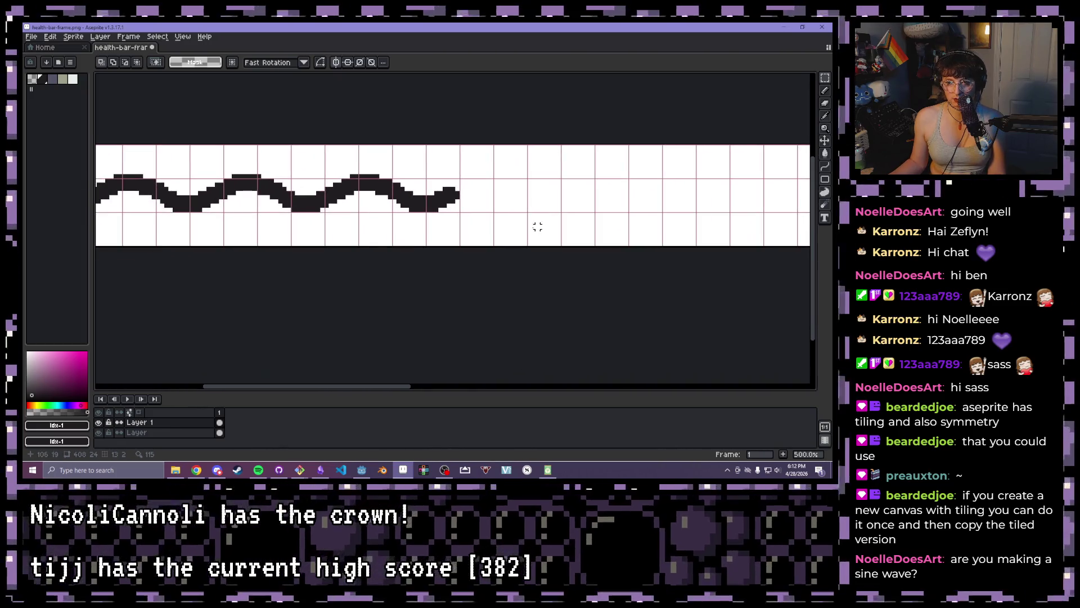
pyautogui.hotkey('ctrl', 'v')
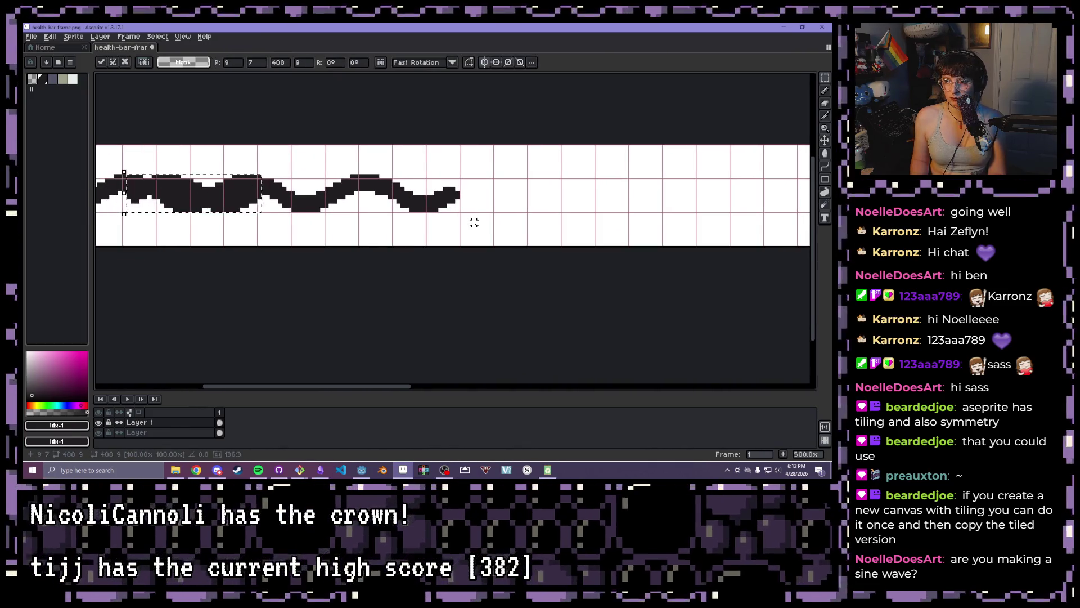
pyautogui.press('Right')
pyautogui.press('Right')
pyautogui.press('Right')
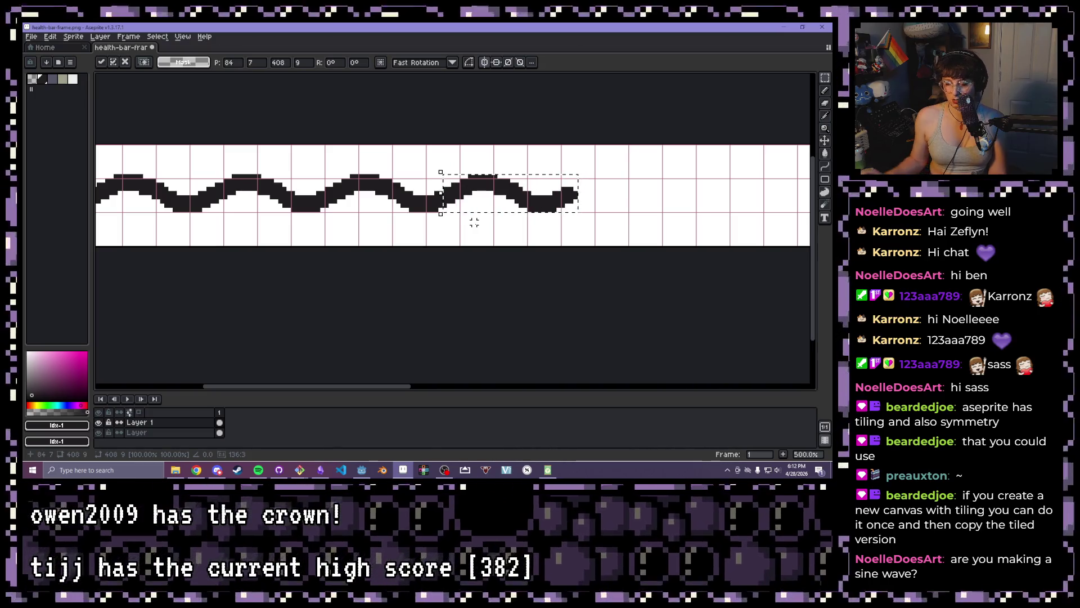
pyautogui.hotkey('ctrl', 'v')
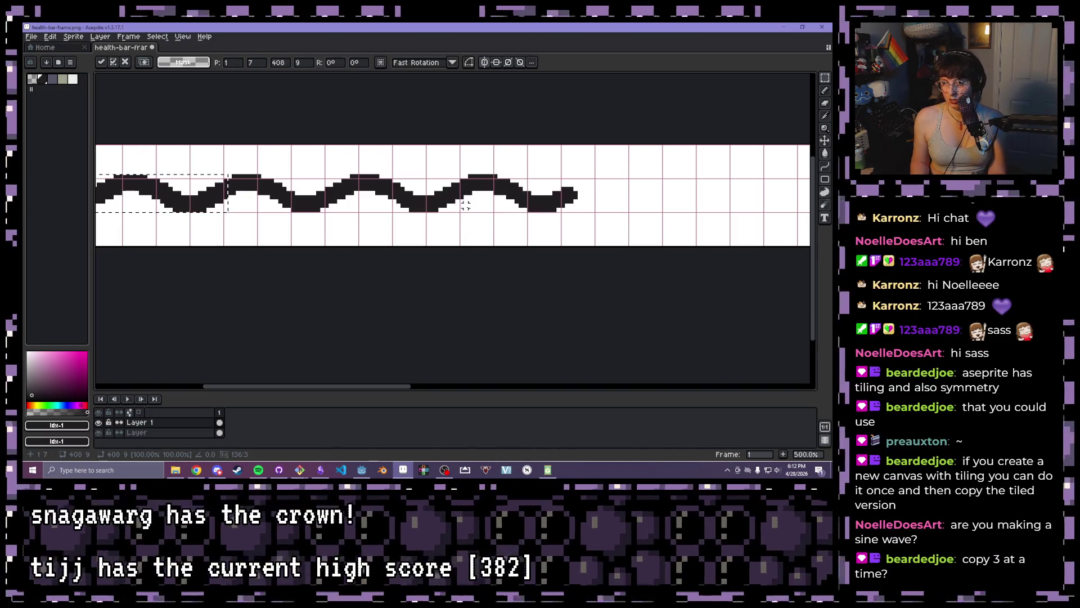
pyautogui.press('Right')
pyautogui.press('Right')
pyautogui.press('Right')
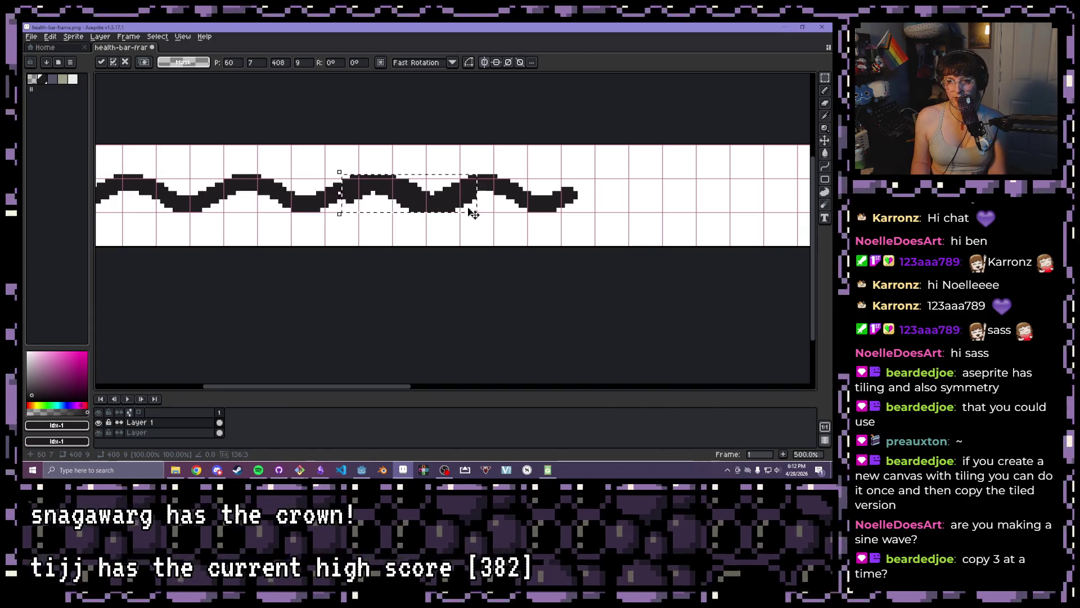
pyautogui.press('Right')
pyautogui.press('Right')
pyautogui.press('Right')
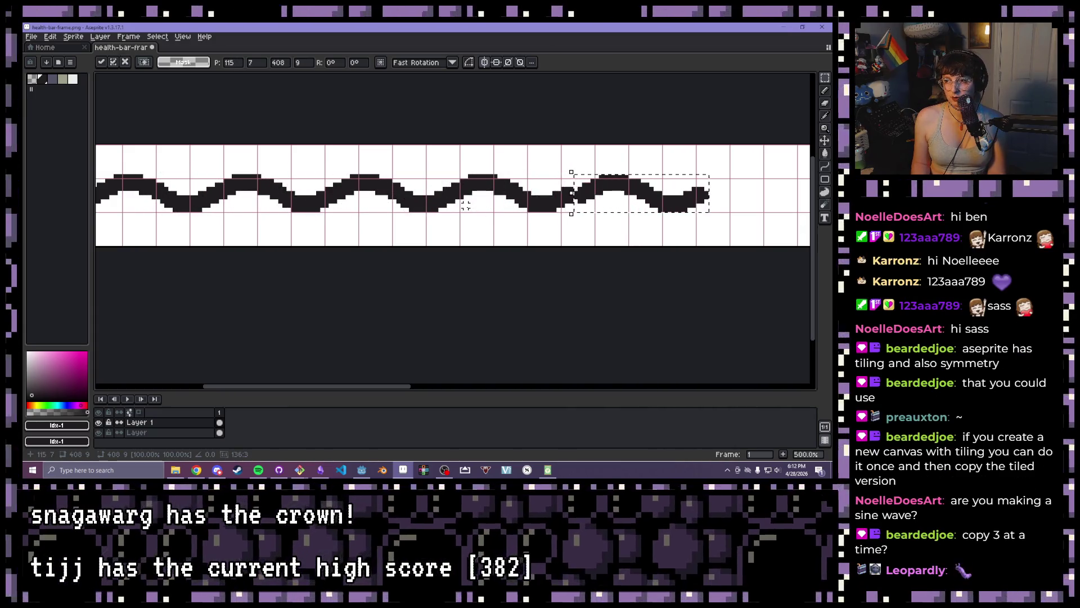
pyautogui.press('Left')
pyautogui.press('Left')
pyautogui.press('Left')
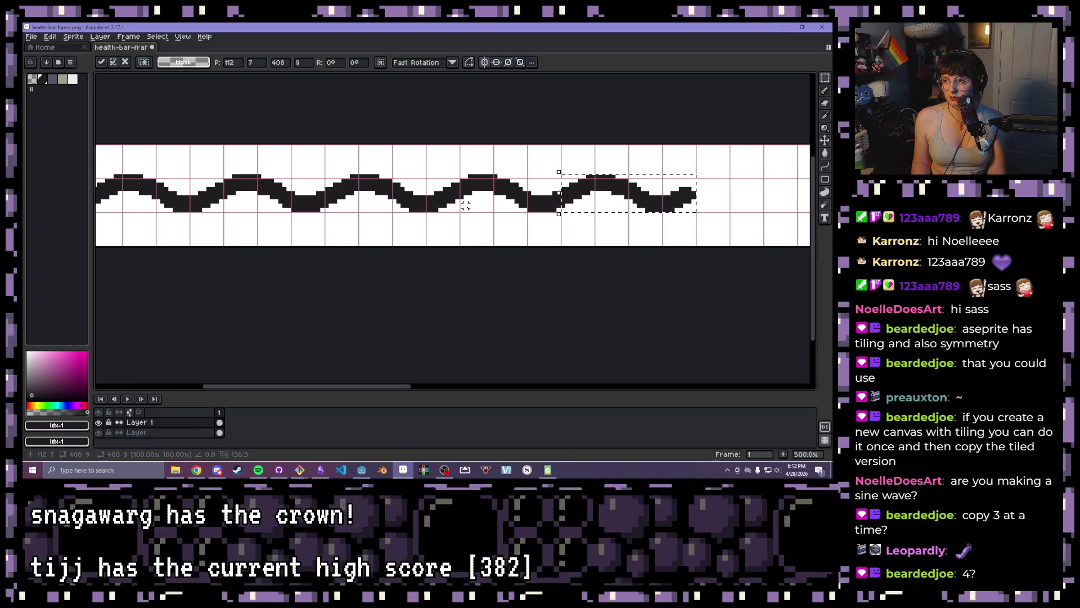
pyautogui.scroll(-2, 563, 123)
pyautogui.moveTo(646, 176)
pyautogui.mouseDown()
pyautogui.moveTo(440, 211)
pyautogui.moveTo(596, 234)
pyautogui.moveTo(527, 233)
pyautogui.mouseUp()
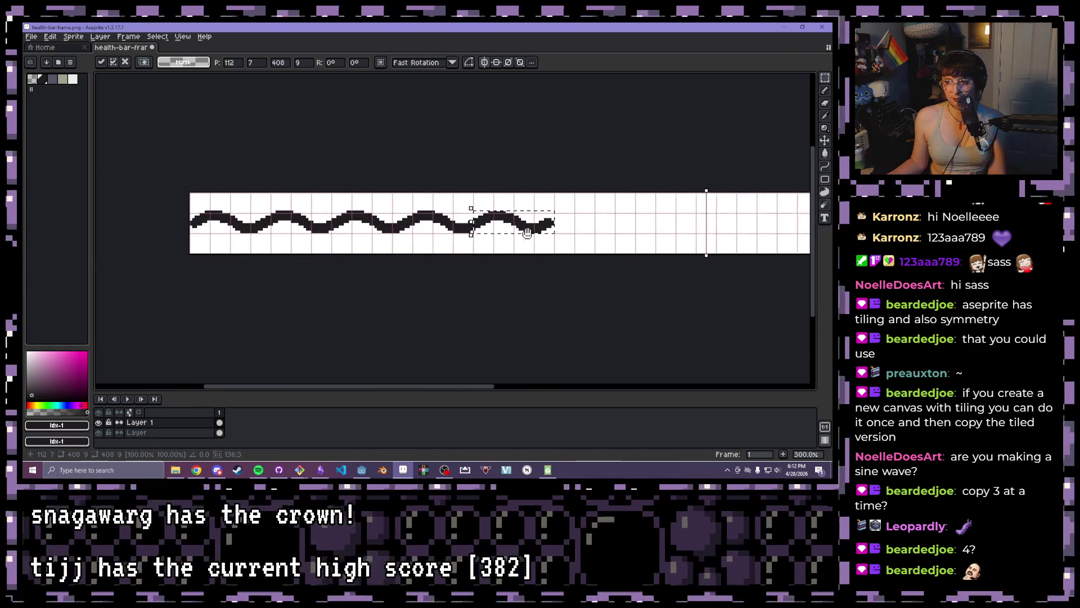
pyautogui.scroll(3, 527, 233)
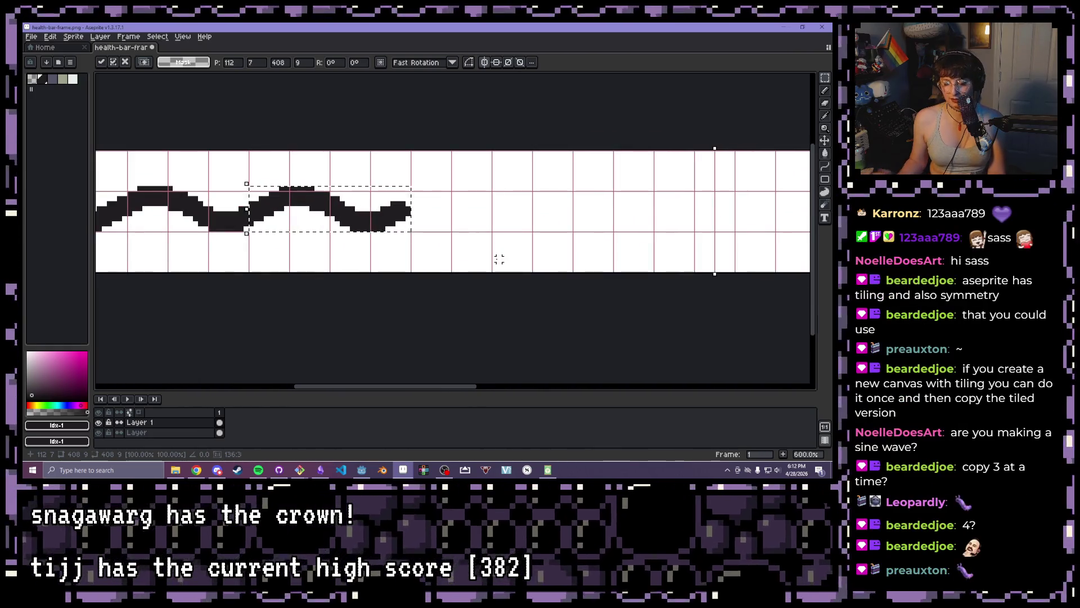
pyautogui.scroll(-5, 331, 218)
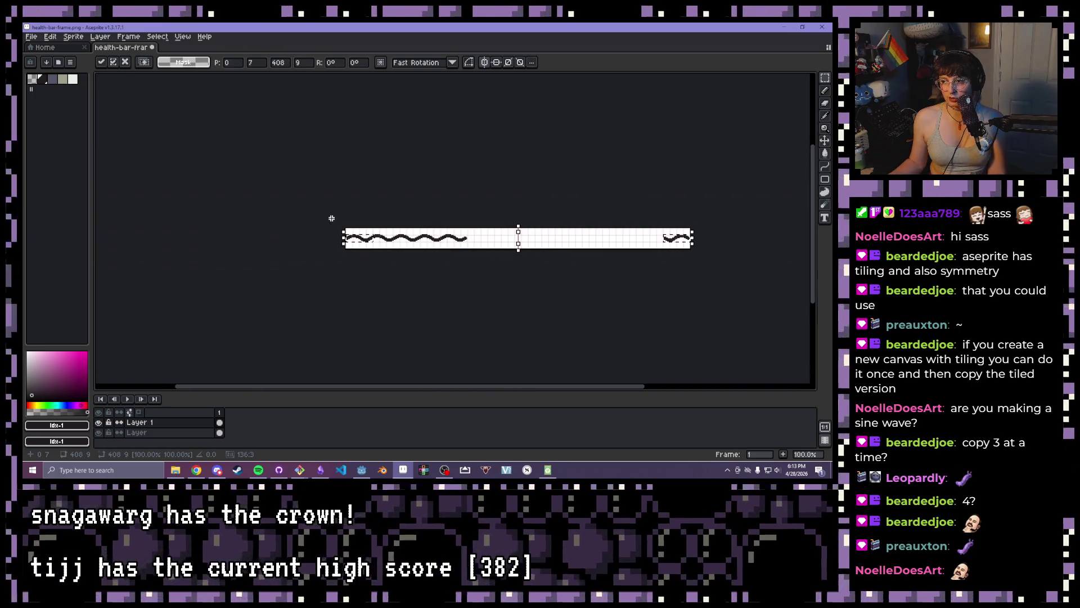
pyautogui.scroll(3, 332, 218)
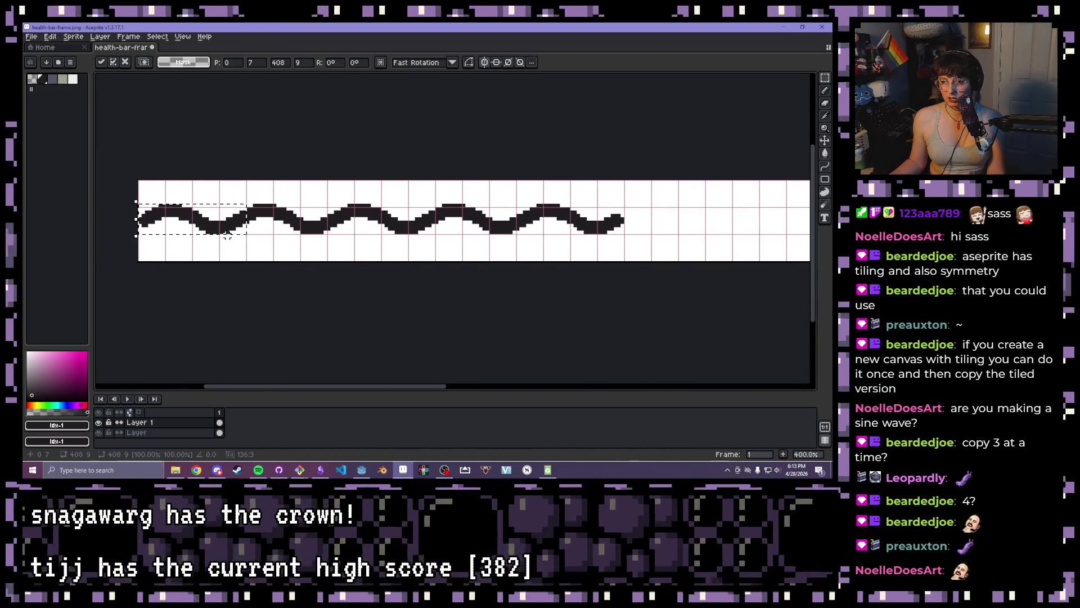
pyautogui.moveTo(227, 236)
pyautogui.mouseDown()
pyautogui.moveTo(687, 229)
pyautogui.moveTo(676, 230)
pyautogui.mouseUp()
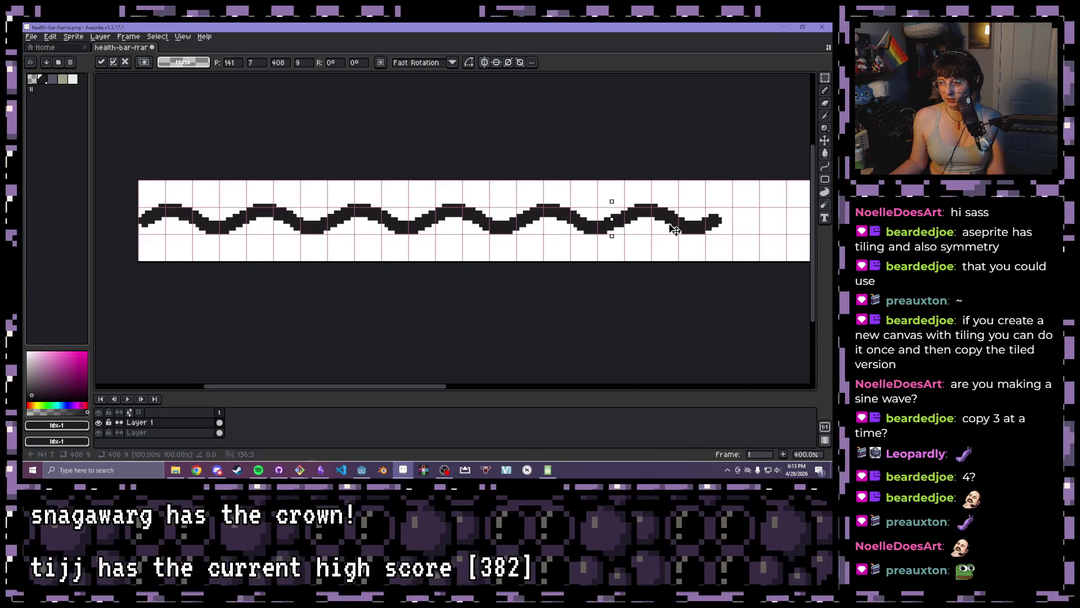
pyautogui.scroll(-4, 675, 301)
pyautogui.moveTo(675, 302); pyautogui.dragTo(499, 268)
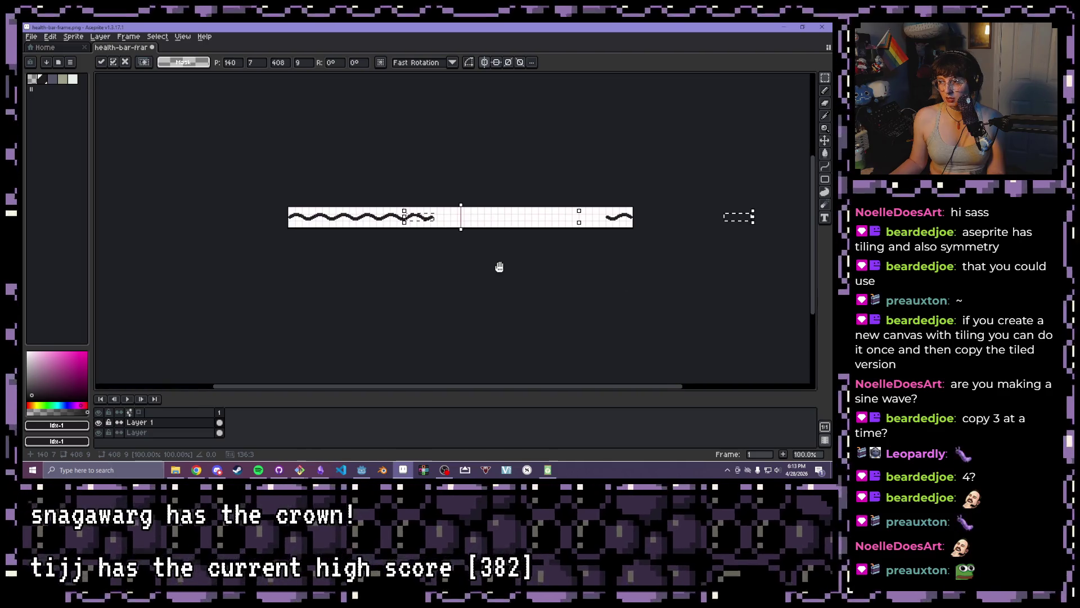
pyautogui.scroll(3, 665, 209)
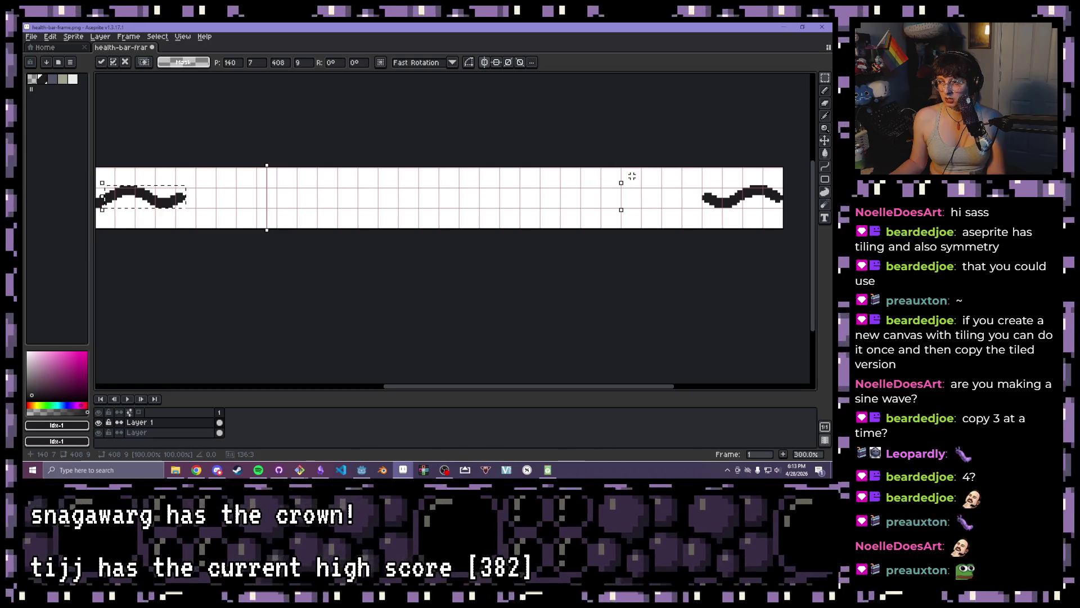
pyautogui.click(625, 120)
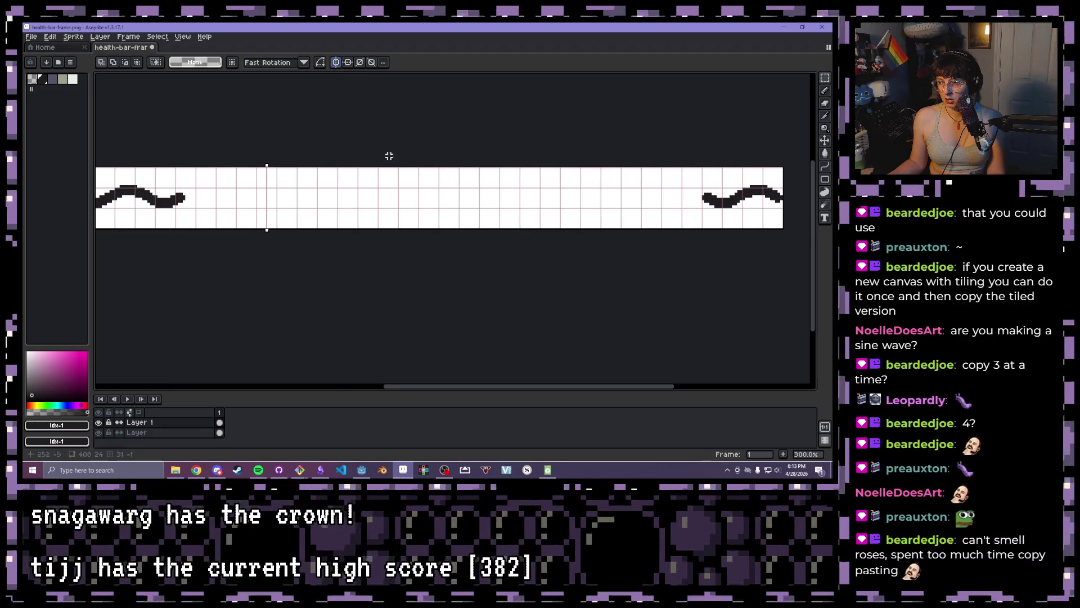
pyautogui.scroll(-1, 414, 199)
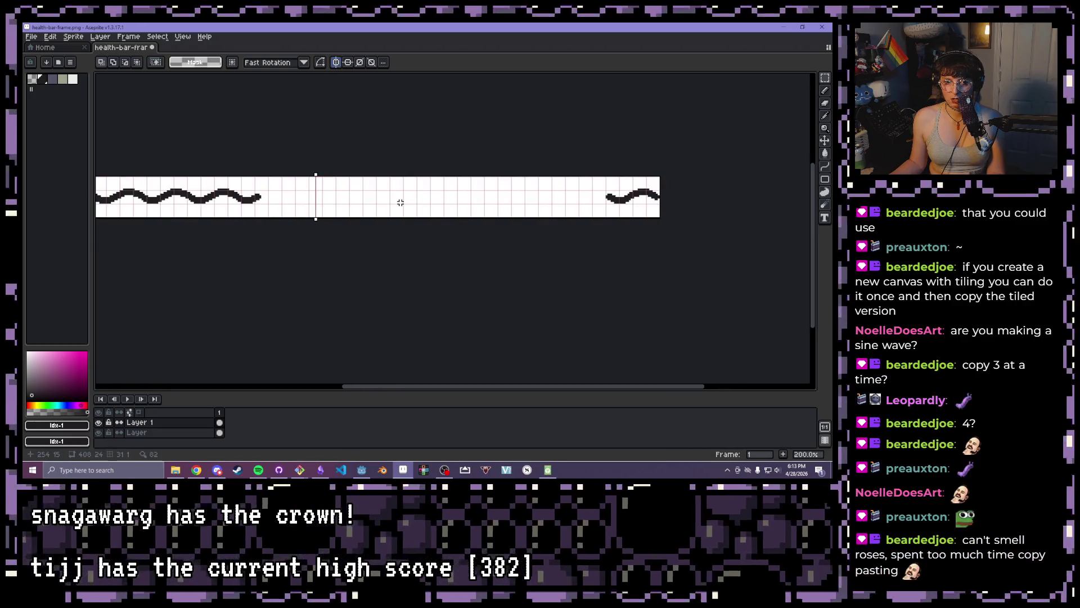
pyautogui.moveTo(319, 202)
pyautogui.mouseDown()
pyautogui.moveTo(490, 183)
pyautogui.moveTo(377, 190)
pyautogui.mouseUp()
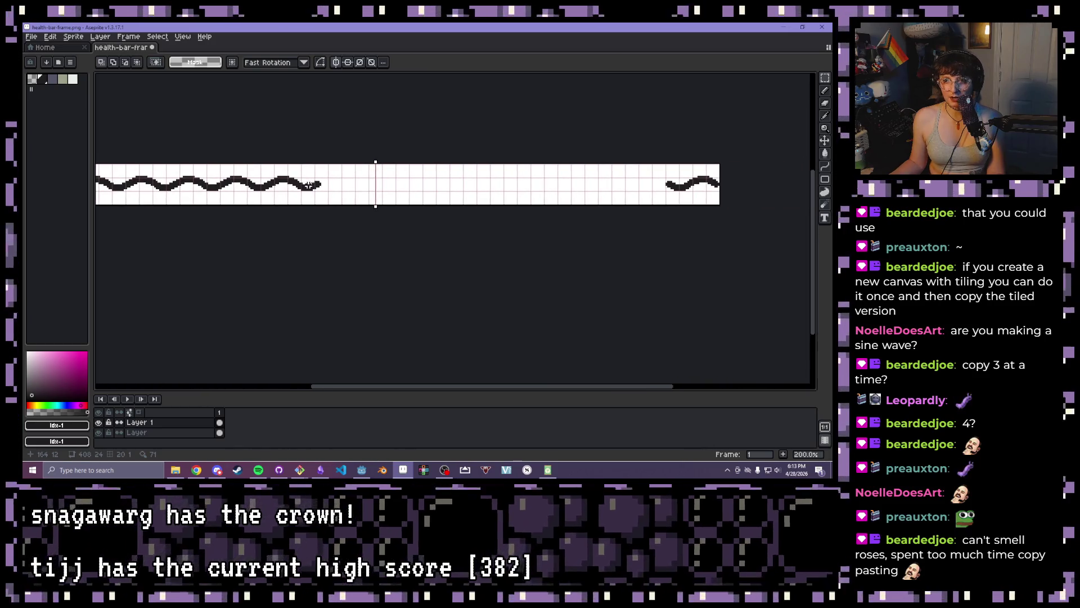
pyautogui.moveTo(268, 176); pyautogui.dragTo(370, 176)
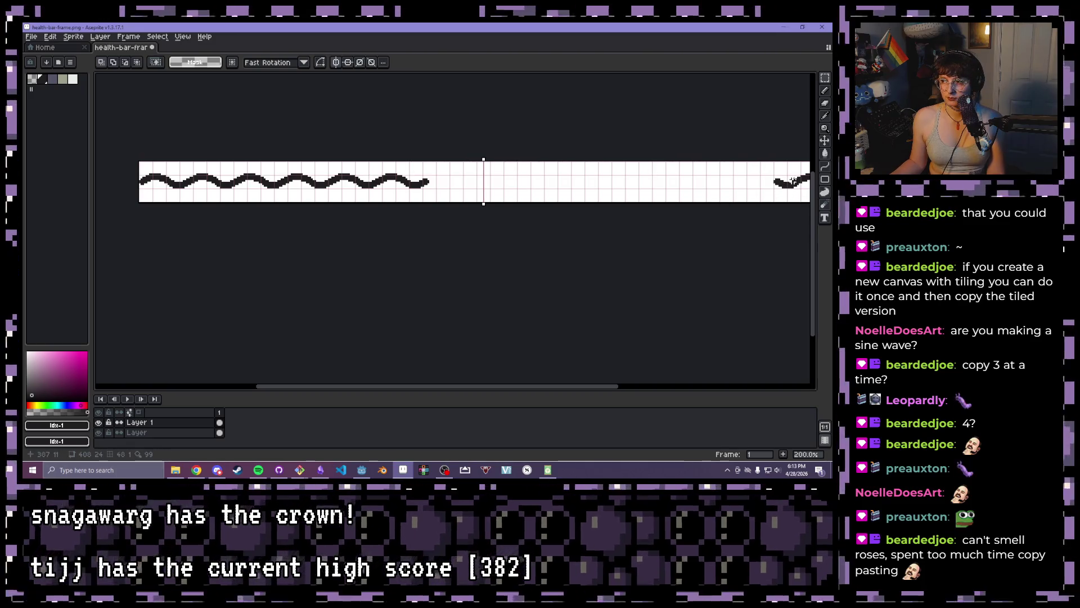
pyautogui.moveTo(790, 185)
pyautogui.mouseDown()
pyautogui.moveTo(400, 284)
pyautogui.moveTo(410, 281)
pyautogui.mouseUp()
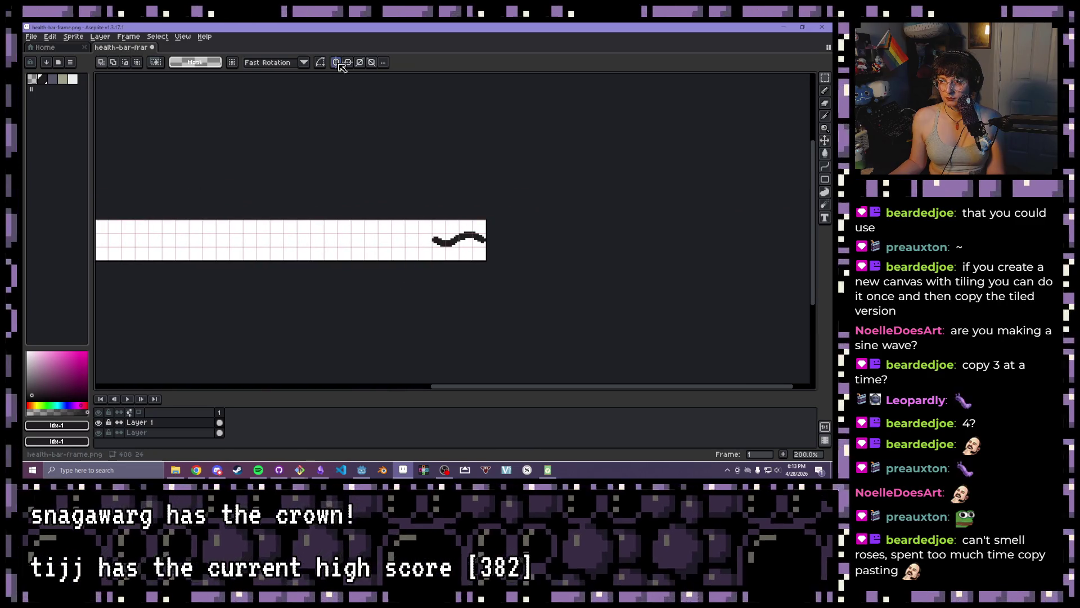
# Select the whole wave with the Magic Wand, after briefly erasing and restoring a piece
pyautogui.scroll(2, 446, 203)
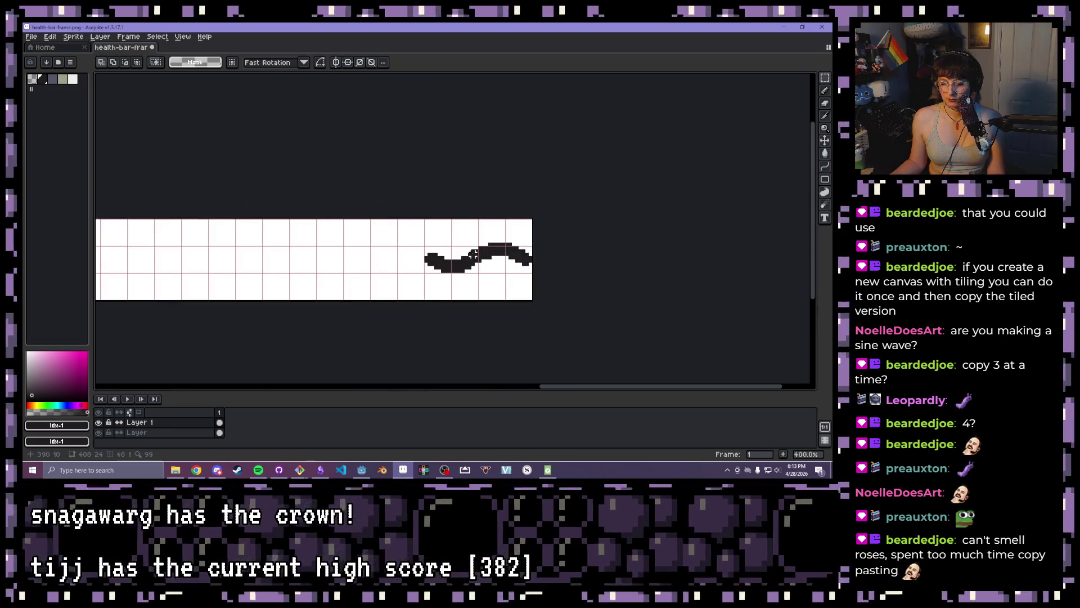
pyautogui.press('w')
pyautogui.press('Delete')
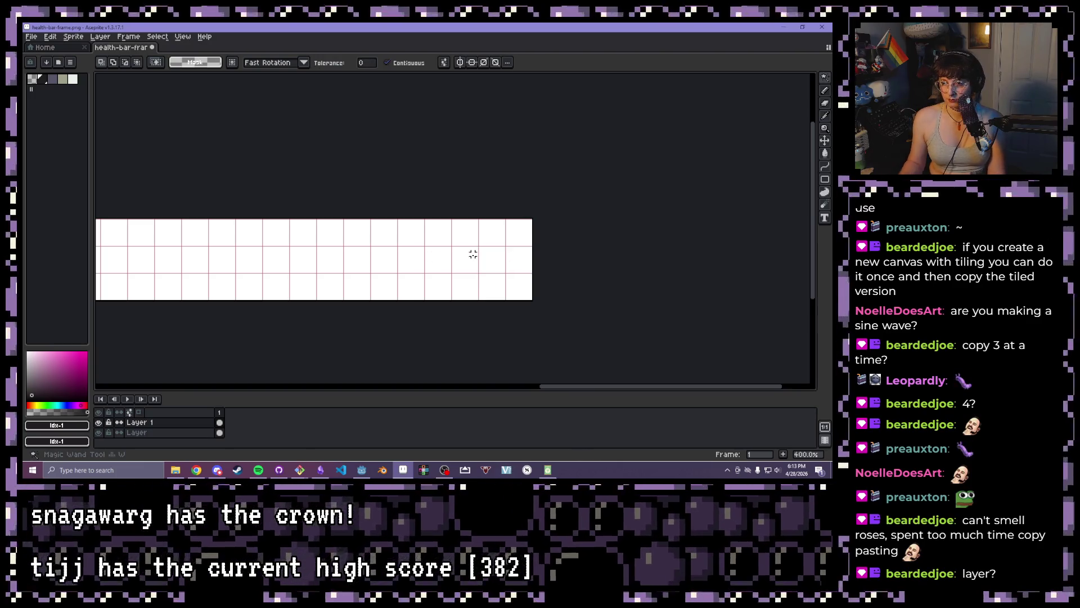
pyautogui.hotkey('ctrl', 'z')
pyautogui.scroll(-2, 609, 200)
pyautogui.scroll(1, 491, 204)
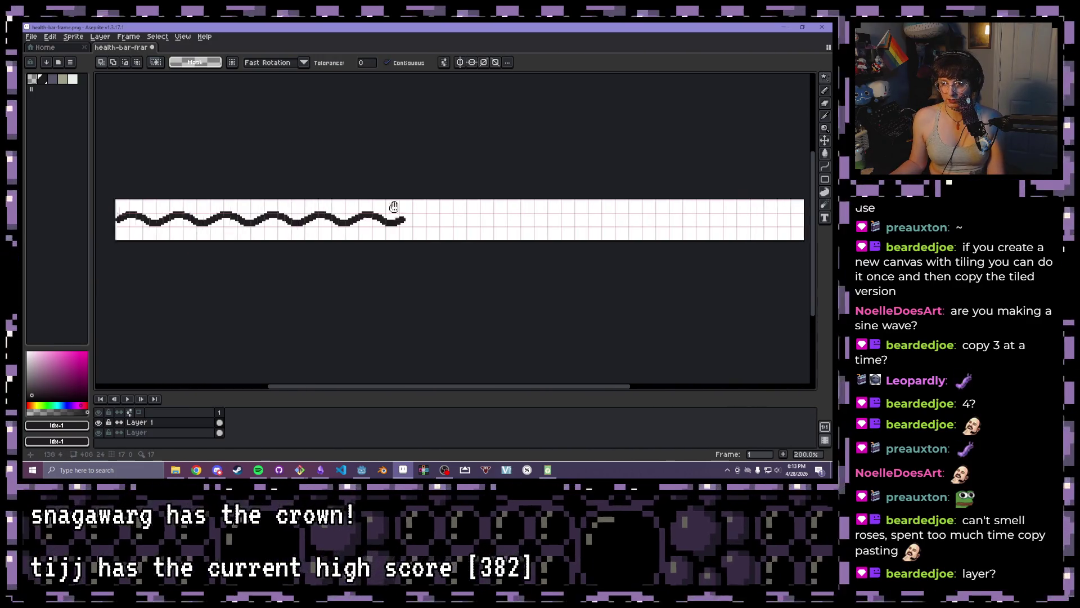
pyautogui.moveTo(394, 206); pyautogui.dragTo(537, 196)
pyautogui.press('m')
pyautogui.scroll(3, 329, 189)
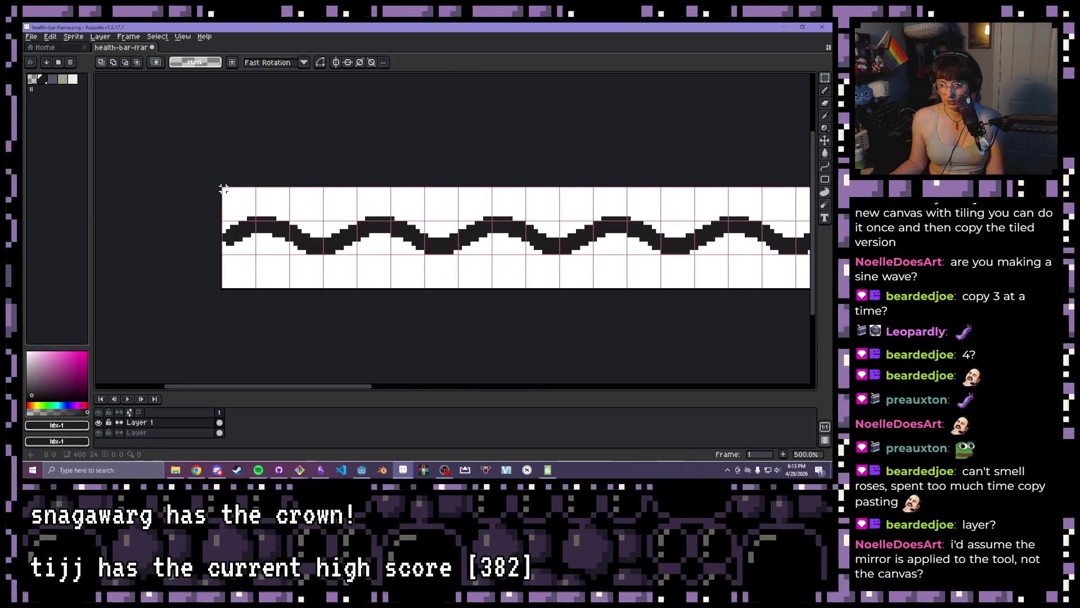
pyautogui.press('w')
pyautogui.click(248, 239)
pyautogui.scroll(-3, 403, 248)
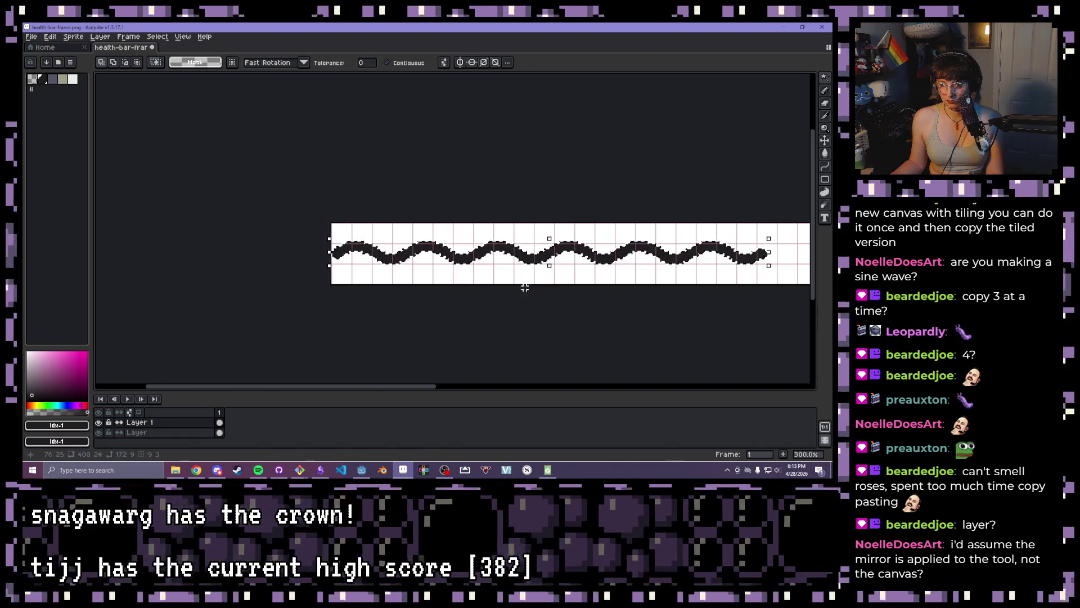
pyautogui.scroll(1, 388, 275)
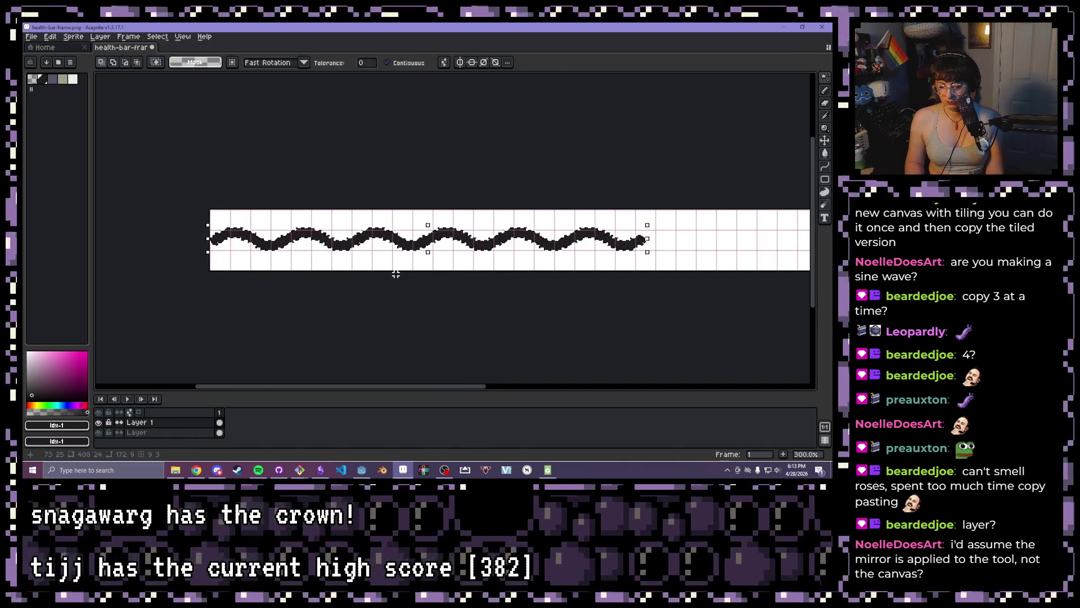
# Copy the wave and paste a copy, nudging it one pixel right before dropping it
pyautogui.hotkey('ctrl', 'c')
pyautogui.hotkey('ctrl', 'v')
pyautogui.press('Right')
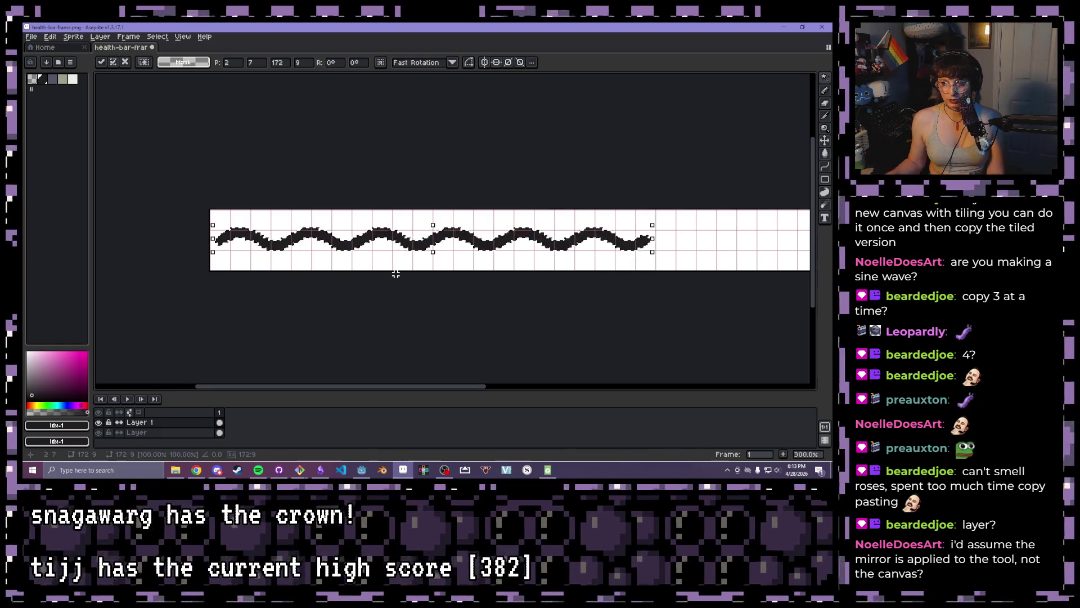
pyautogui.moveTo(509, 332); pyautogui.dragTo(398, 320)
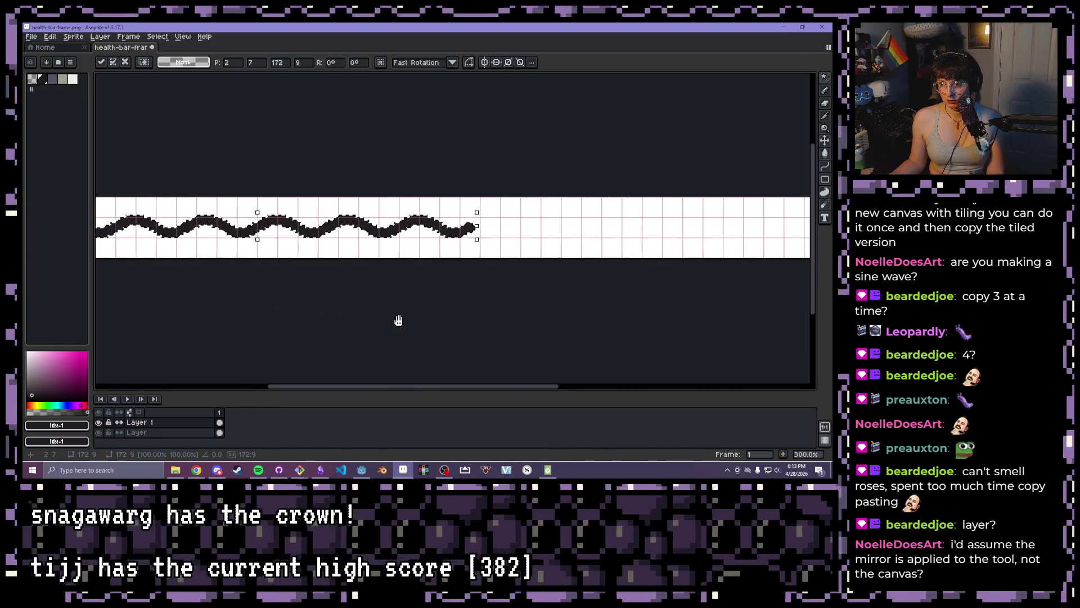
pyautogui.scroll(-1, 282, 268)
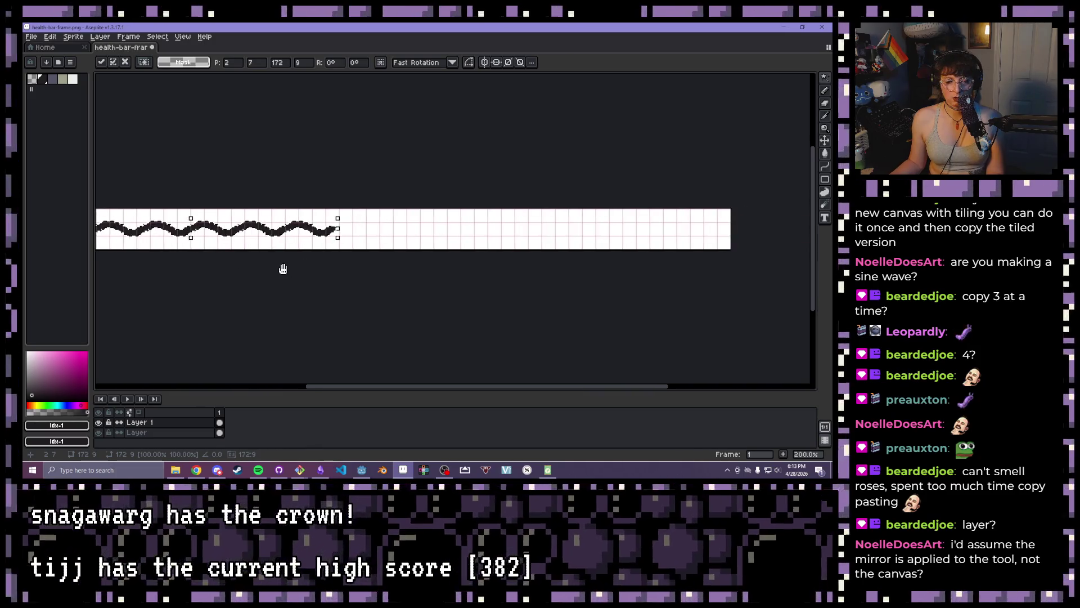
pyautogui.press('Return')
# Paste another wave copy and drag it right after the first wave
pyautogui.hotkey('ctrl', 'v')
pyautogui.moveTo(285, 273)
pyautogui.mouseDown()
pyautogui.moveTo(344, 289)
pyautogui.moveTo(320, 302)
pyautogui.moveTo(309, 260)
pyautogui.moveTo(473, 268)
pyautogui.mouseUp()
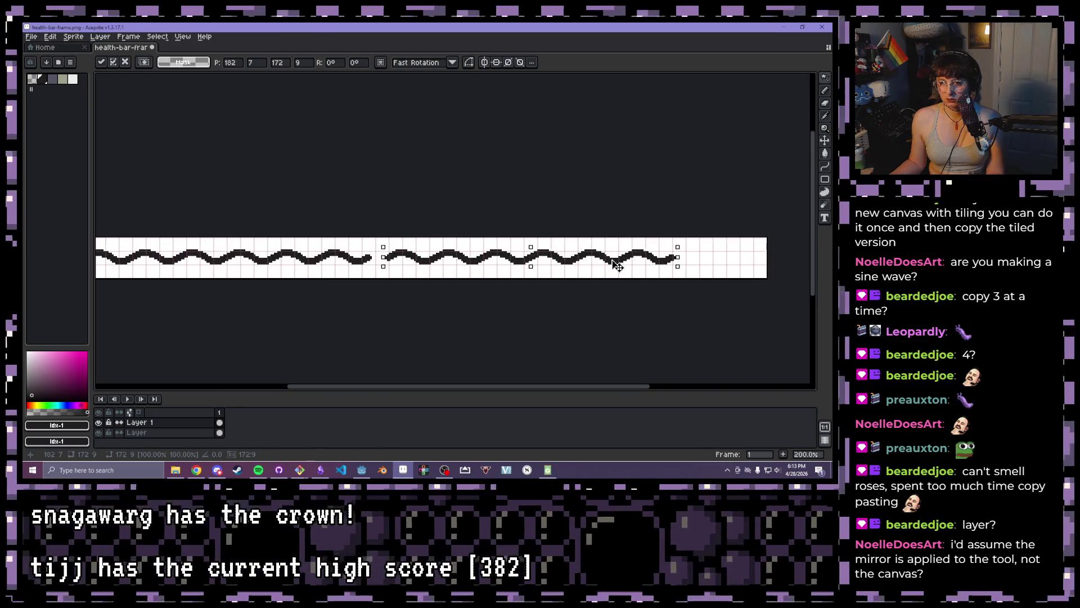
pyautogui.scroll(7, 349, 282)
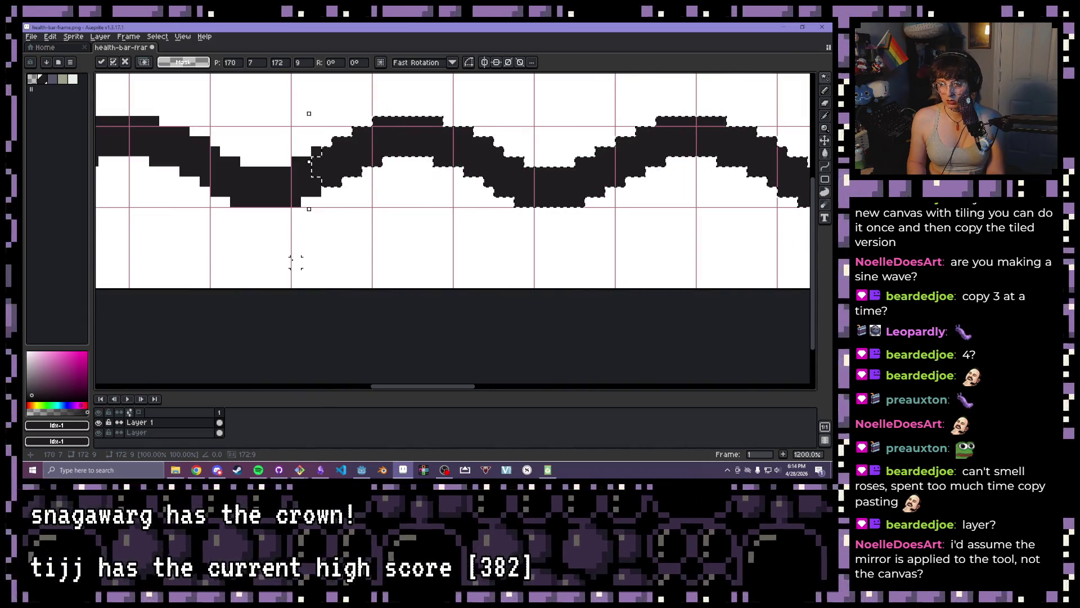
pyautogui.scroll(-6, 478, 253)
pyautogui.scroll(-2, 545, 253)
pyautogui.moveTo(644, 303)
pyautogui.mouseDown()
pyautogui.moveTo(574, 292)
pyautogui.moveTo(474, 308)
pyautogui.mouseUp()
pyautogui.scroll(1, 471, 306)
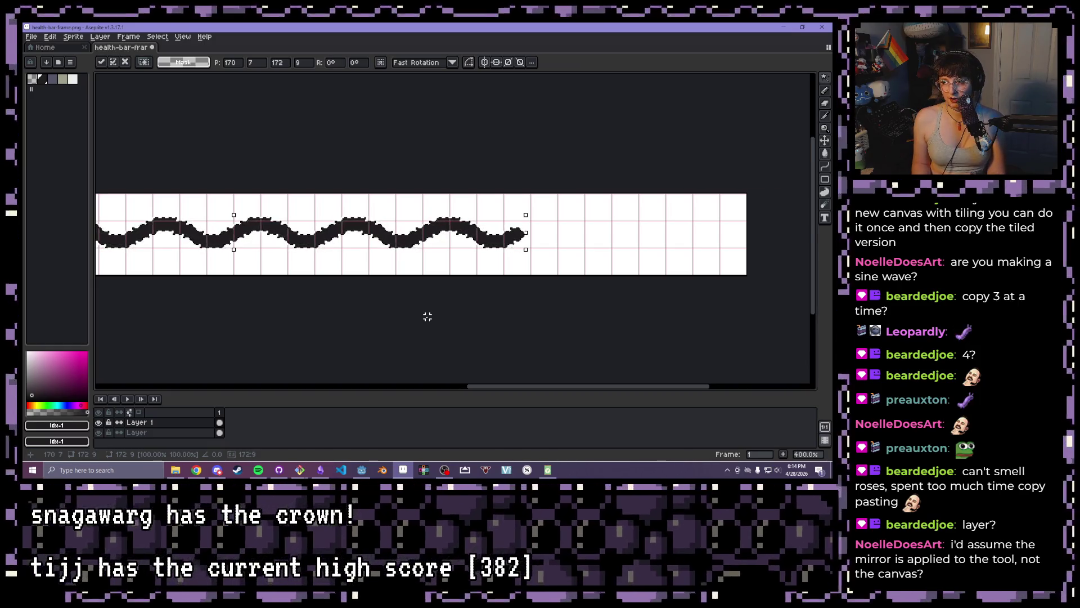
# Nudge the pasted copy one pixel right and drop it in place
pyautogui.press('Right')
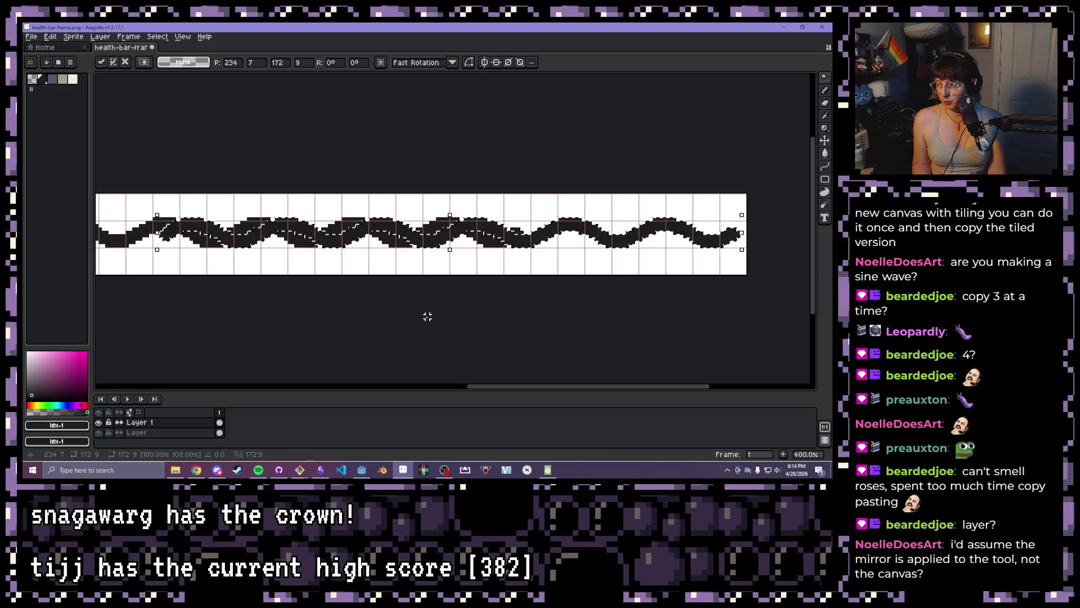
pyautogui.scroll(-2, 374, 246)
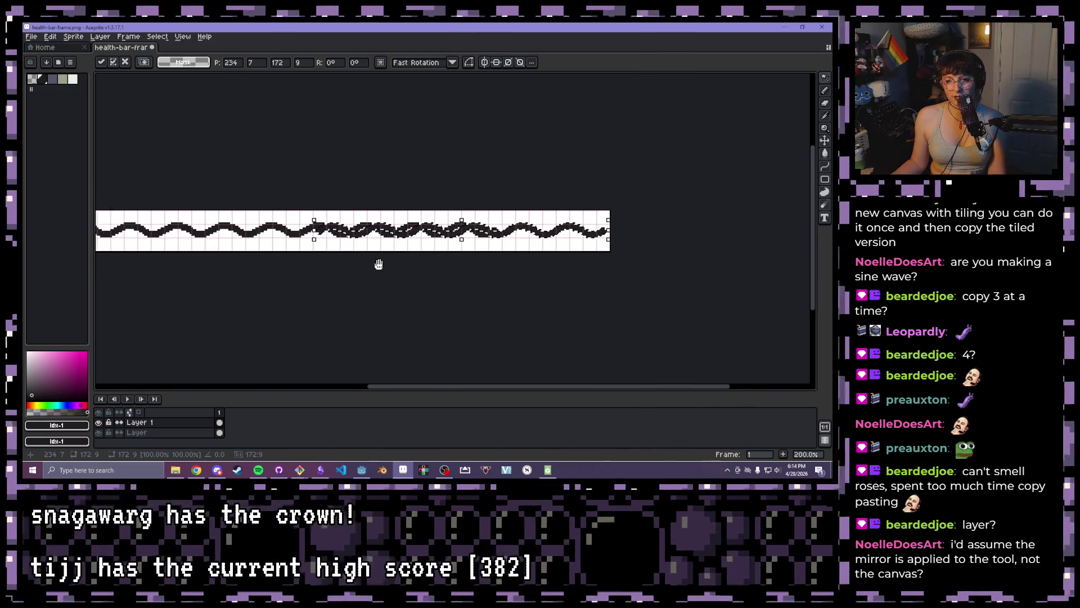
pyautogui.scroll(1, 385, 266)
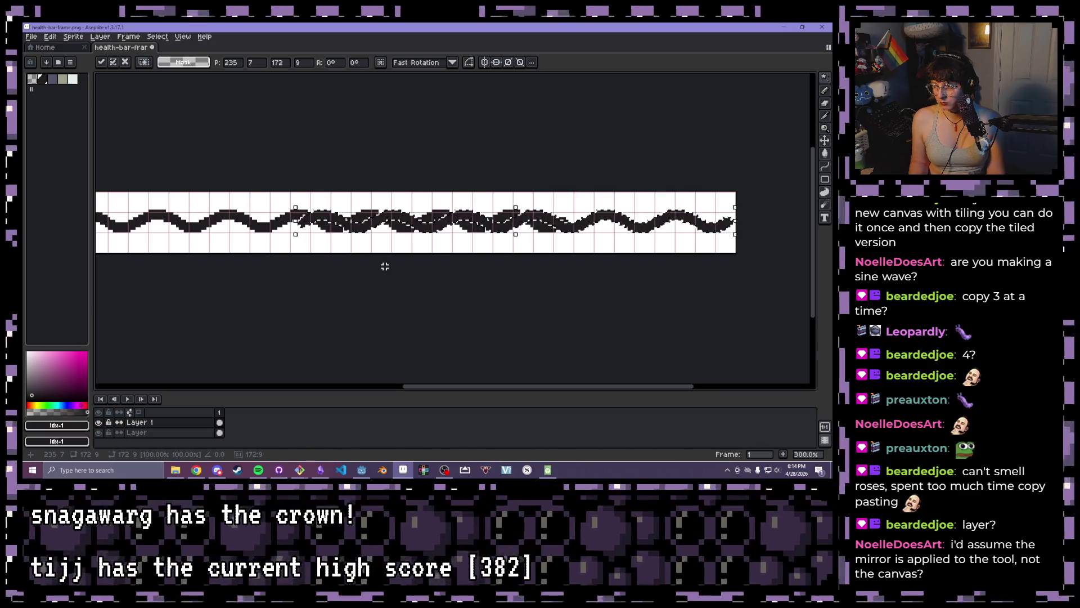
pyautogui.scroll(6, 638, 239)
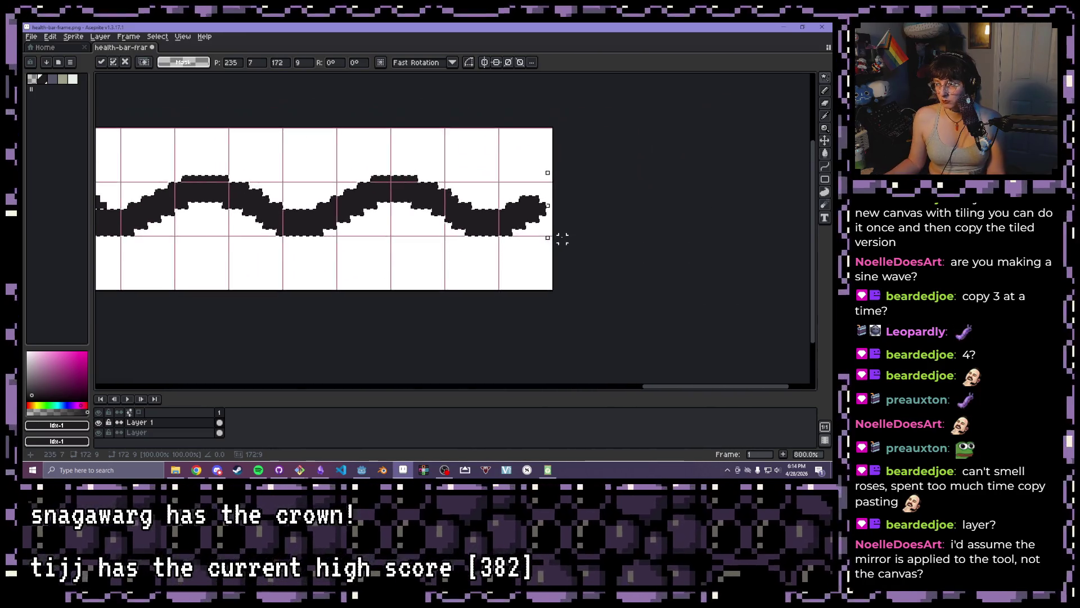
pyautogui.scroll(-6, 562, 239)
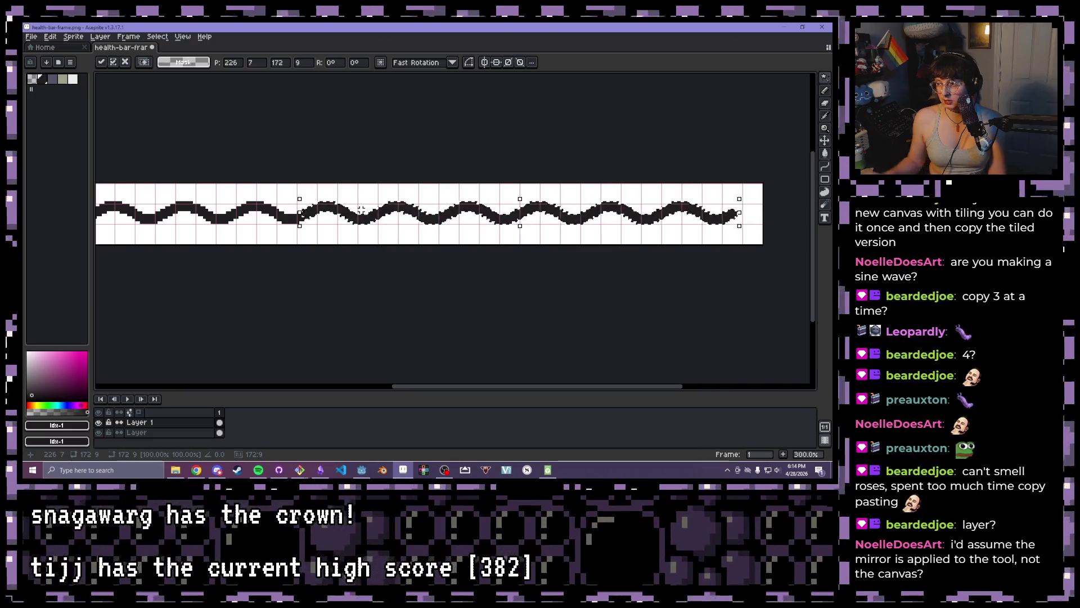
pyautogui.click(605, 275)
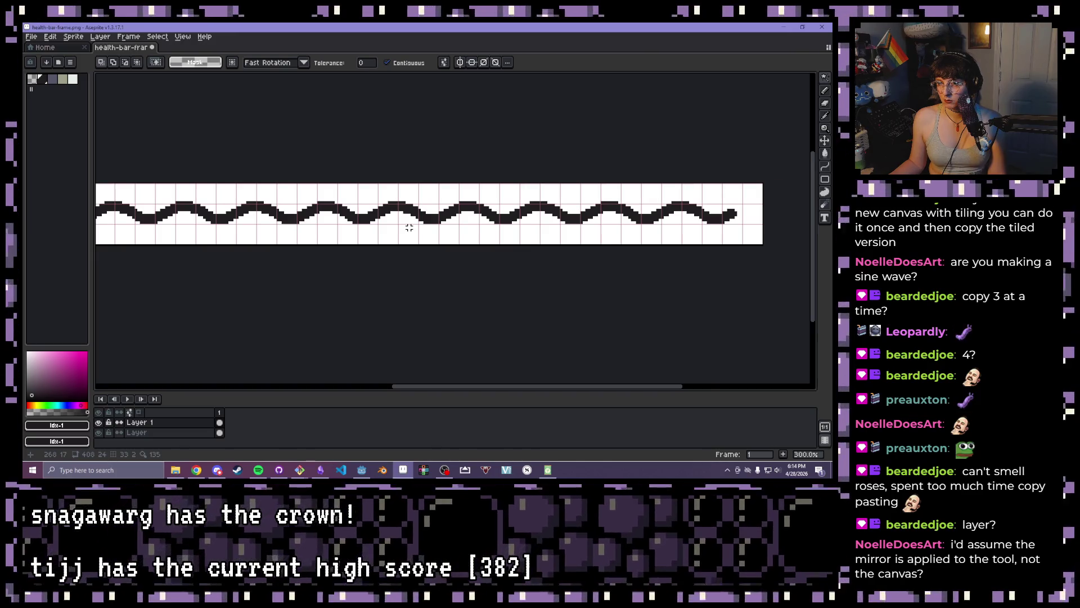
pyautogui.scroll(-4, 409, 227)
pyautogui.scroll(3, 422, 230)
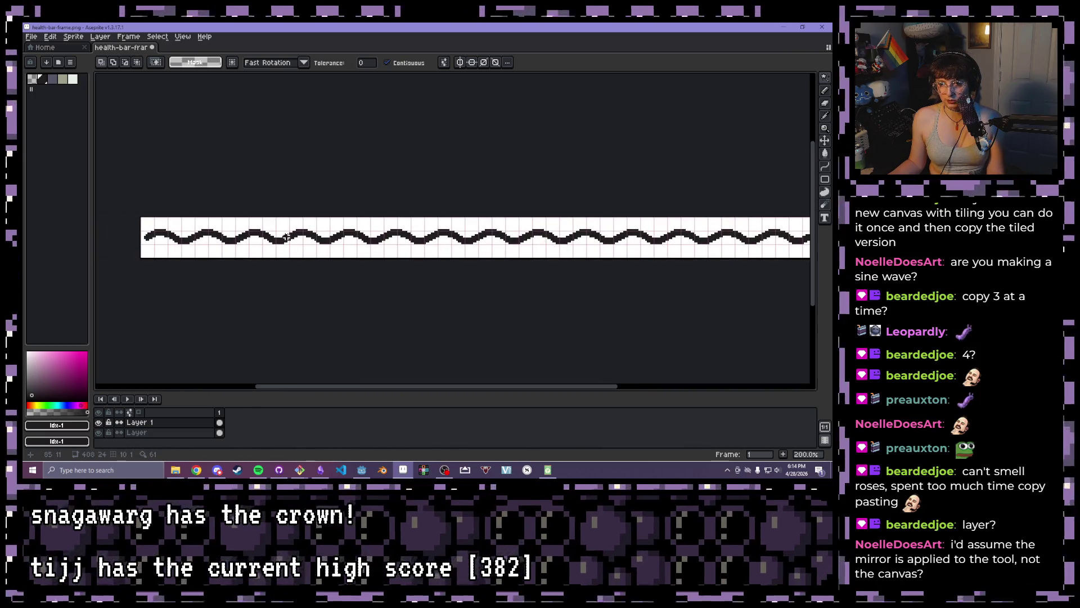
# Paste the longer wave again, move it further along the strip, nudge it six pixels right and commit
pyautogui.hotkey('ctrl', 'v')
pyautogui.moveTo(287, 236); pyautogui.dragTo(573, 236)
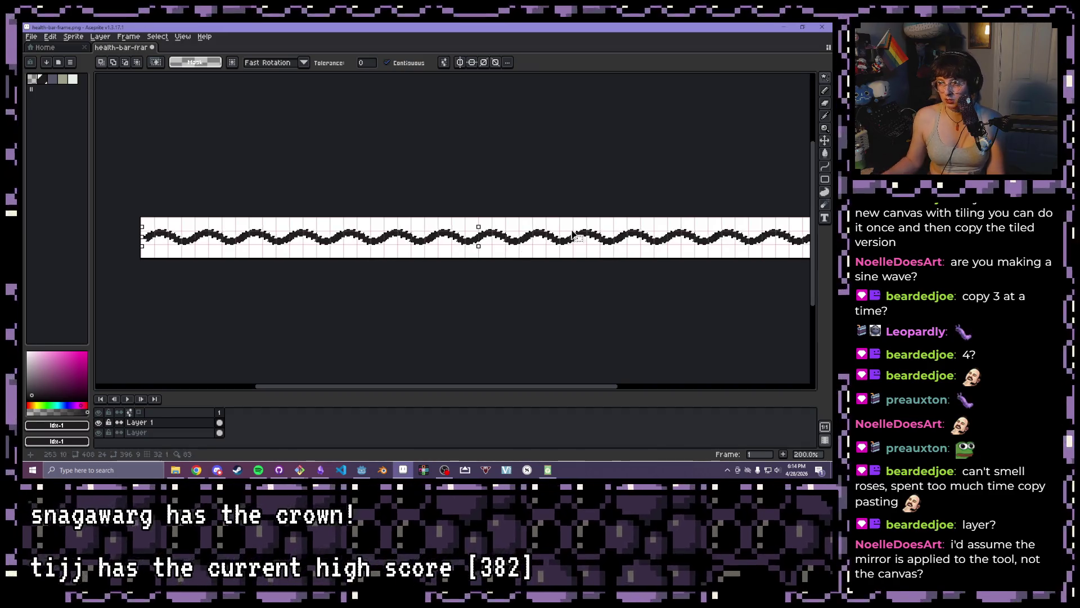
pyautogui.scroll(5, 378, 160)
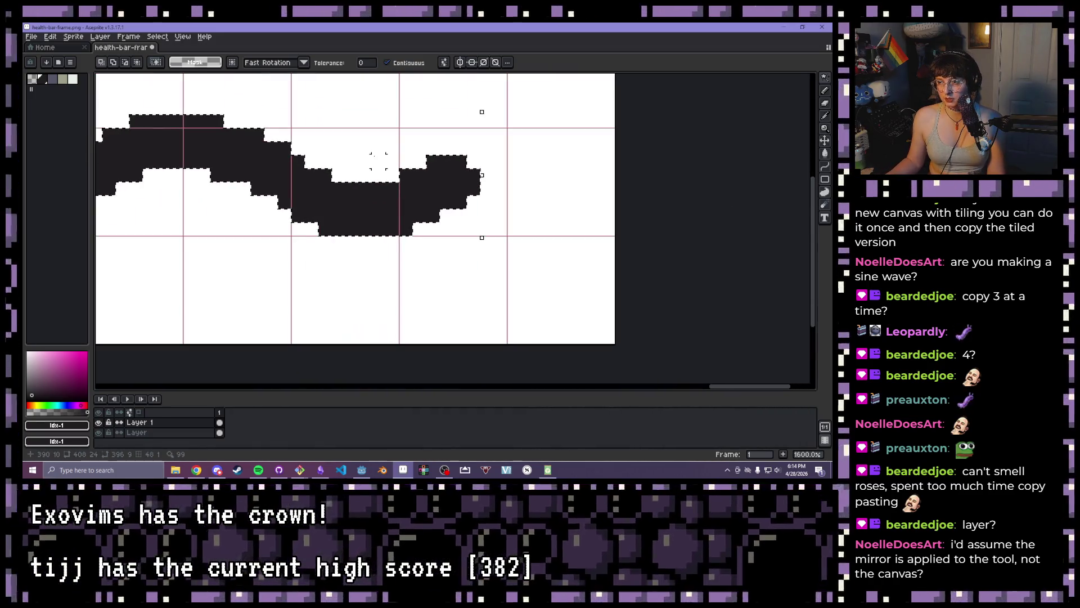
pyautogui.scroll(-1, 378, 160)
pyautogui.press('Right')
pyautogui.press('Right')
pyautogui.press('Right')
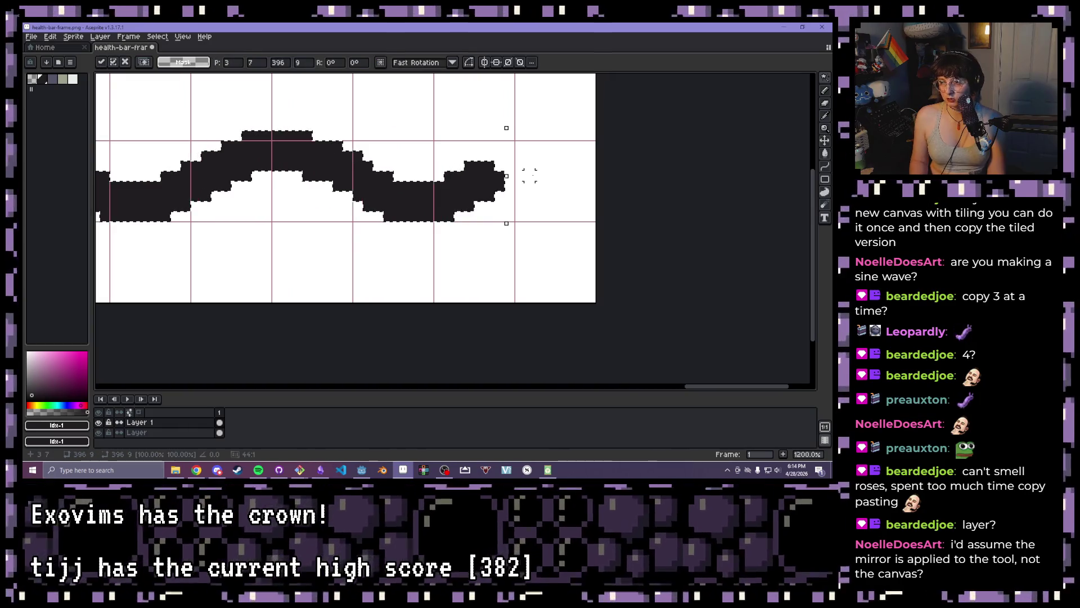
pyautogui.press('Right')
pyautogui.press('Right')
pyautogui.press('Right')
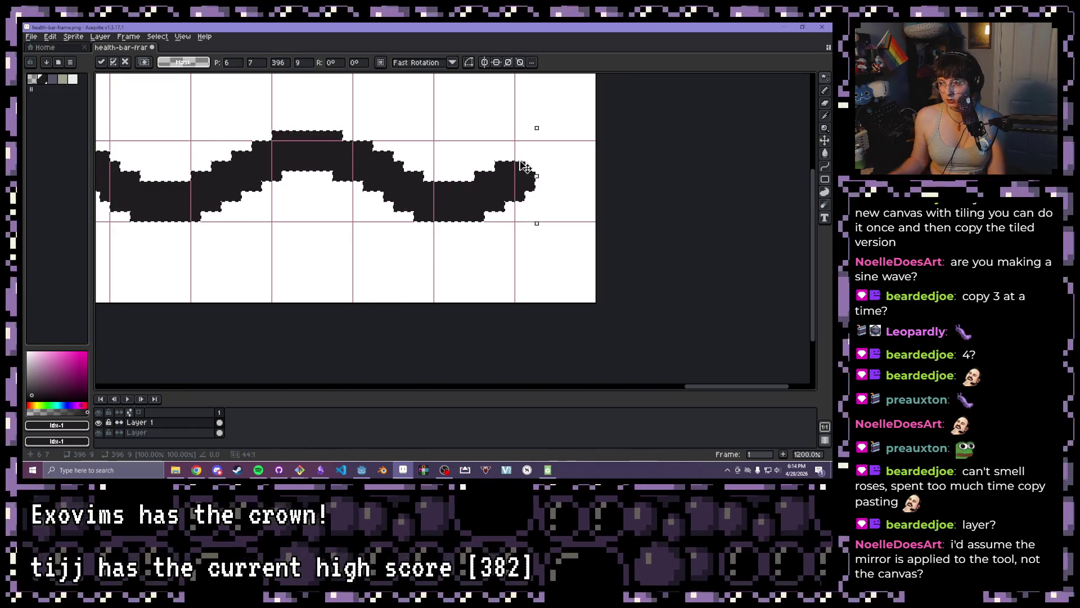
pyautogui.scroll(-6, 523, 166)
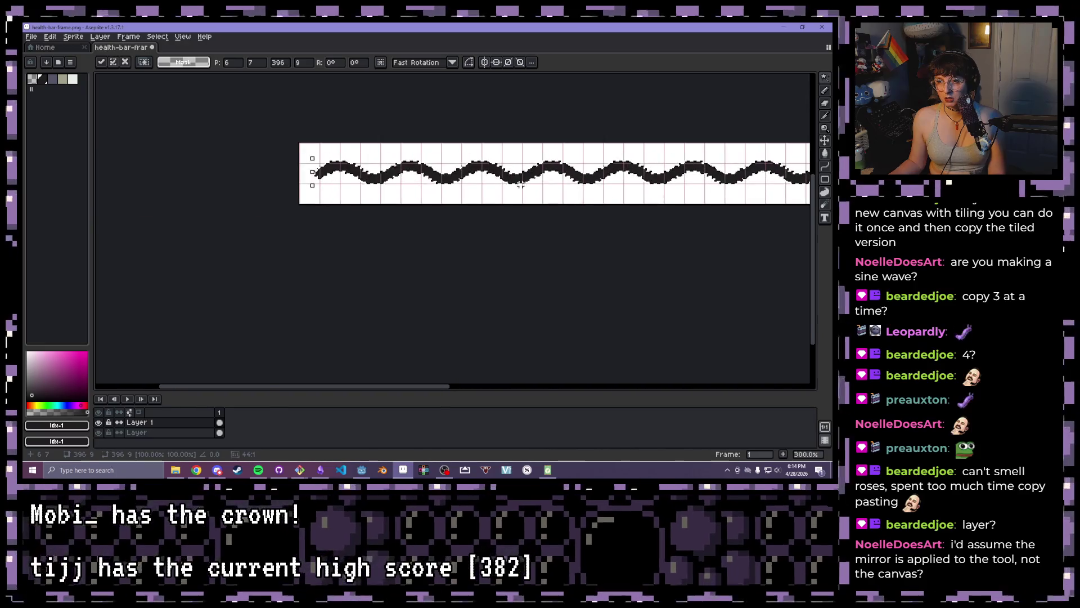
pyautogui.press('Return')
pyautogui.scroll(-3, 480, 254)
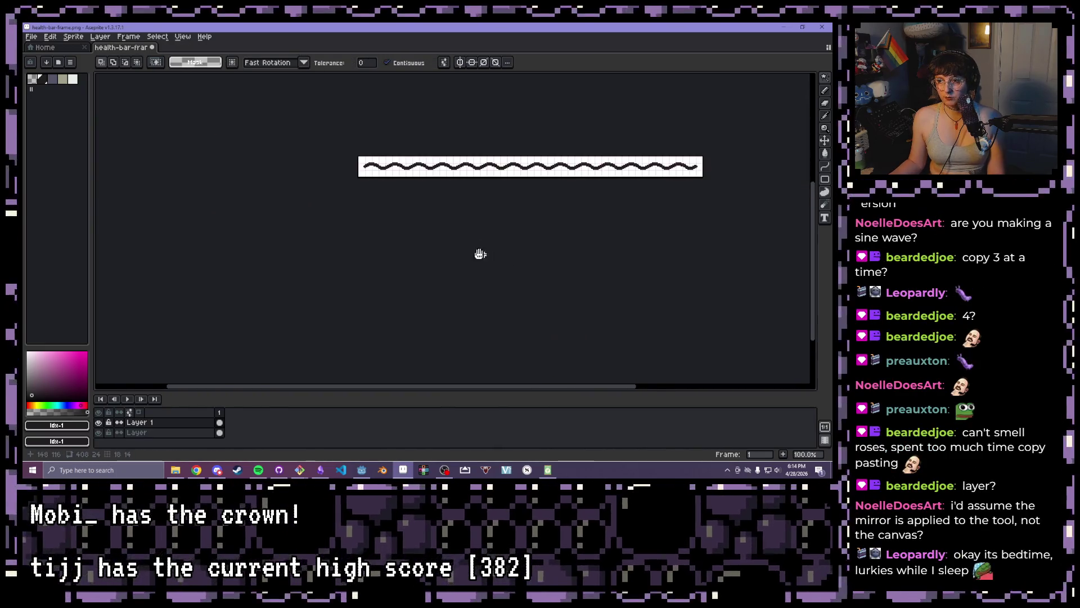
# Merge the wave layer down into the base layer, select the wave pixels, and switch back to Godot
pyautogui.moveTo(480, 253); pyautogui.dragTo(429, 281)
pyautogui.scroll(1, 422, 273)
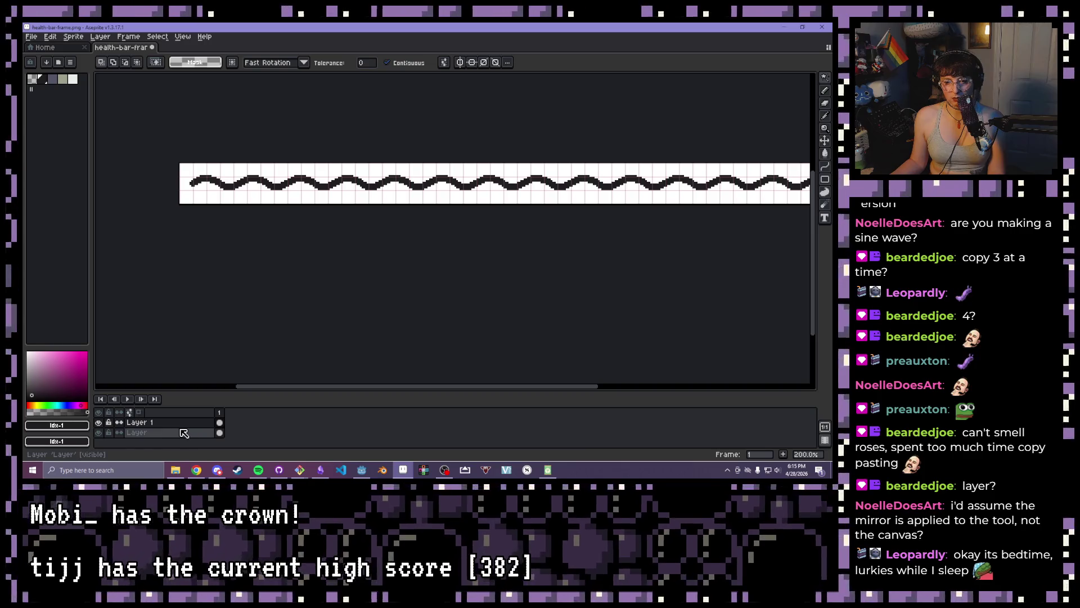
pyautogui.rightClick(184, 432)
pyautogui.click(197, 426)
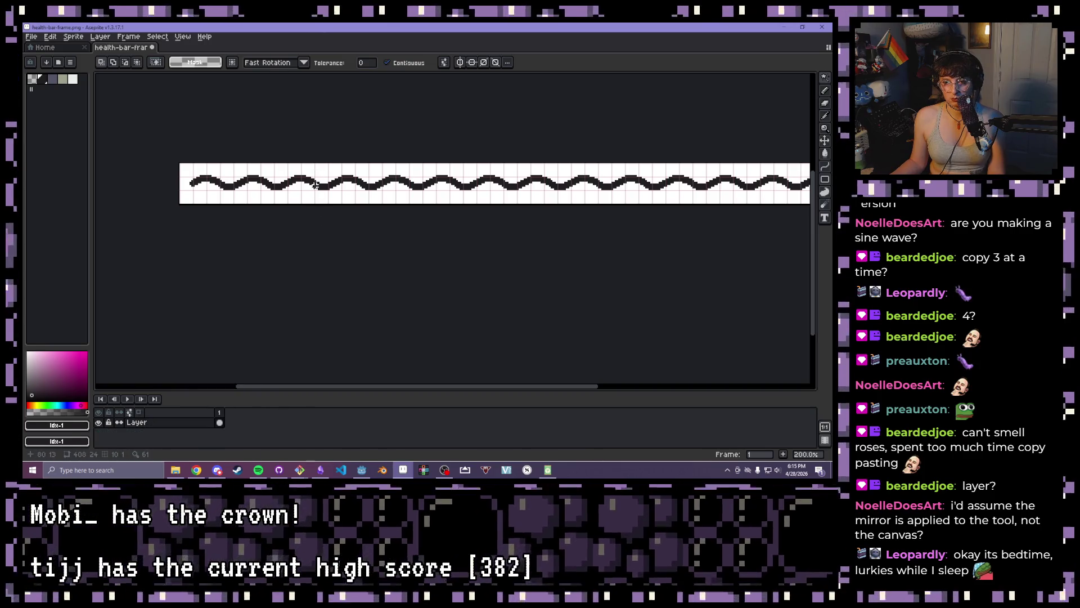
pyautogui.click(315, 185)
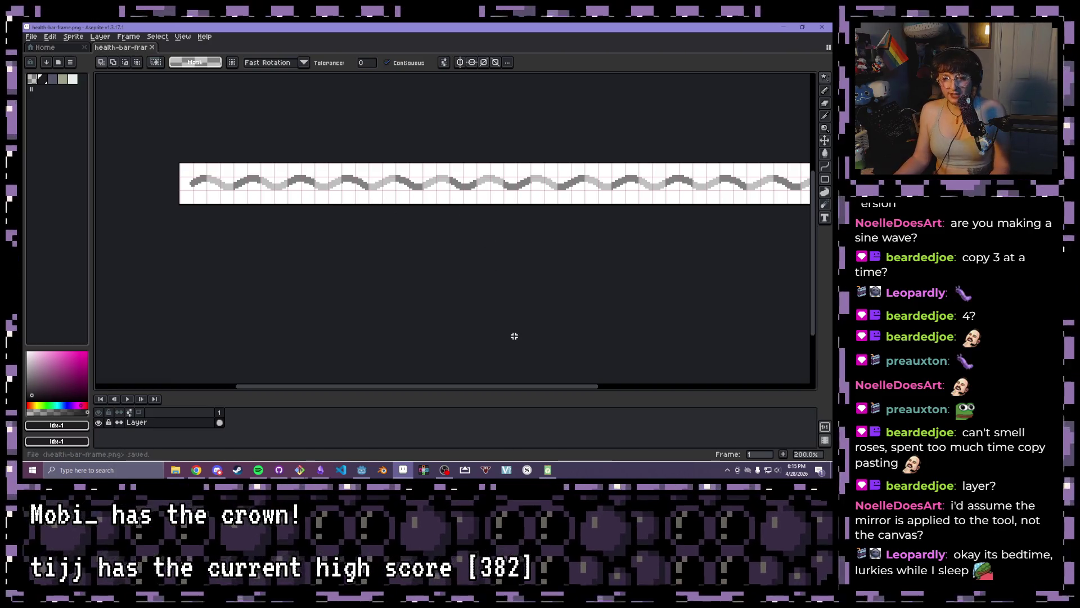
pyautogui.click(362, 470)
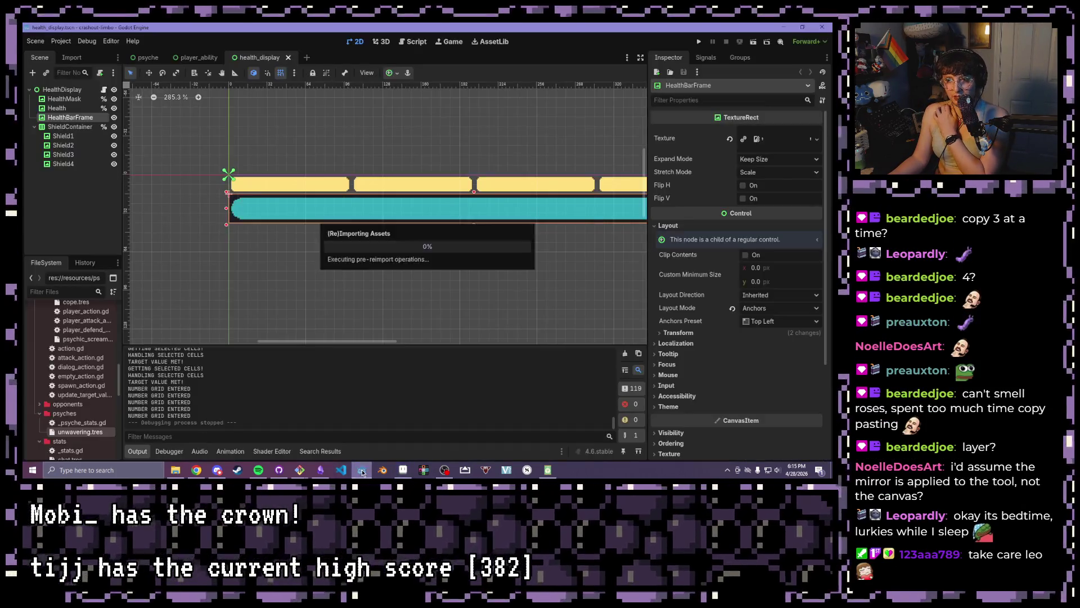
# Zoom out to see the whole reimported wavy frame and run the project
pyautogui.scroll(-2, 294, 239)
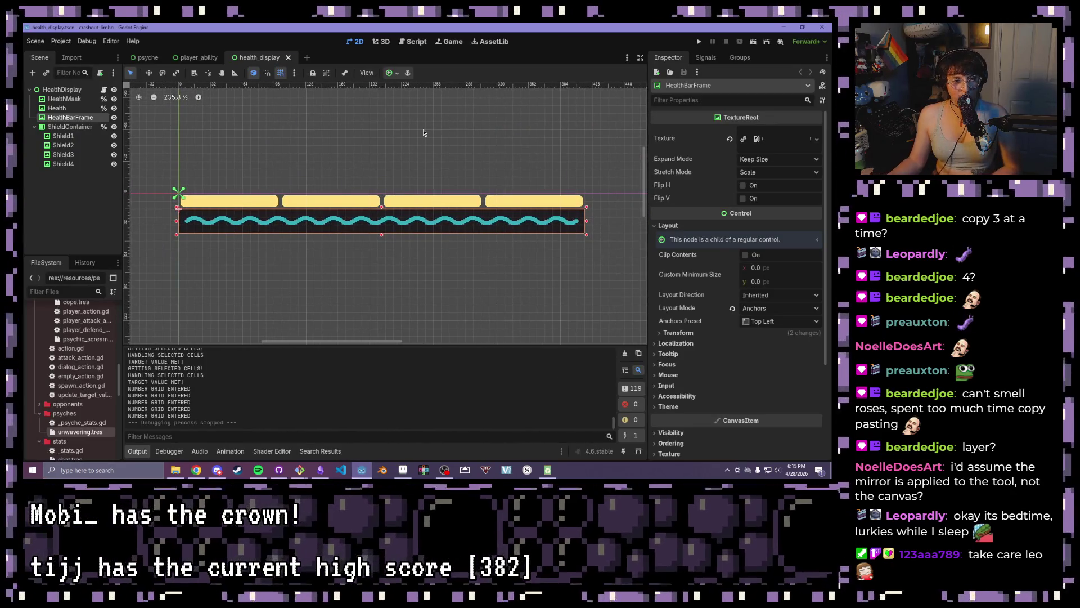
pyautogui.click(701, 42)
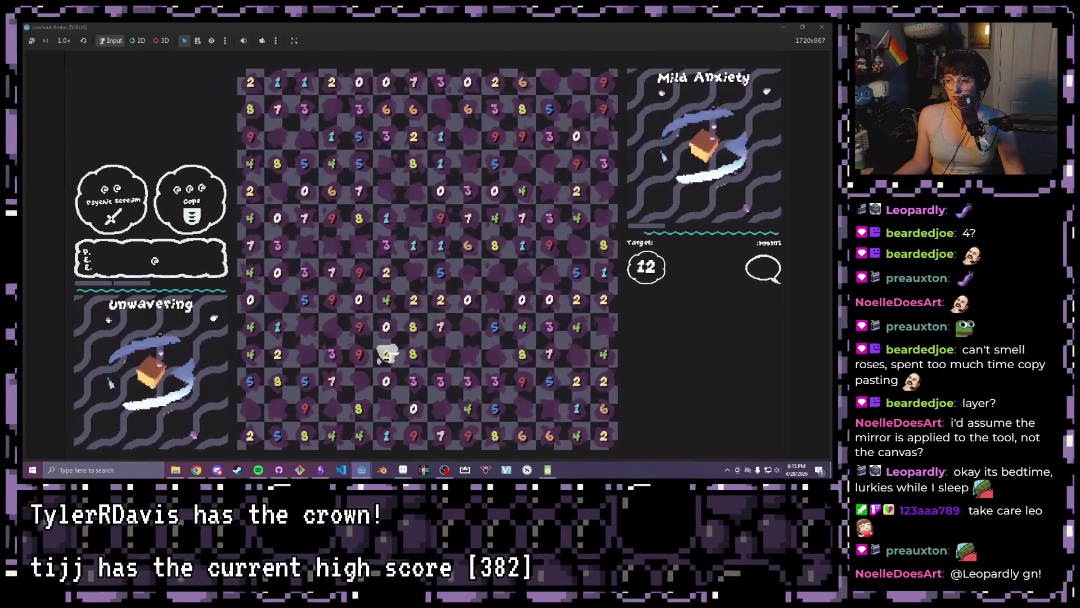
# Pick the adjacent 5, 4, 3 cells summing to 12, close the game, and switch to the psyche scene
pyautogui.moveTo(495, 327); pyautogui.dragTo(546, 333)
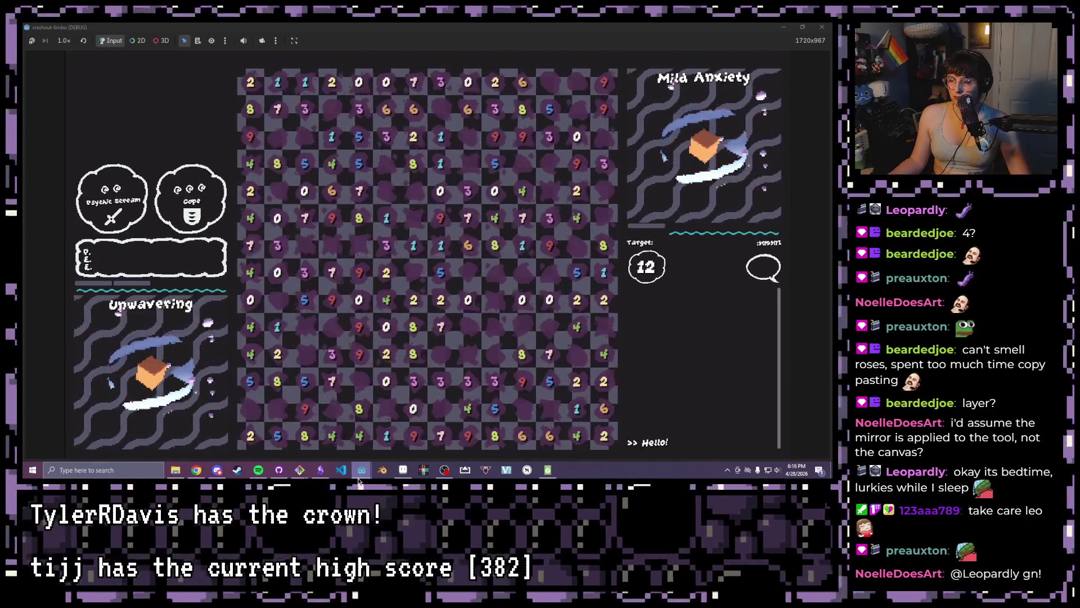
pyautogui.moveTo(364, 472)
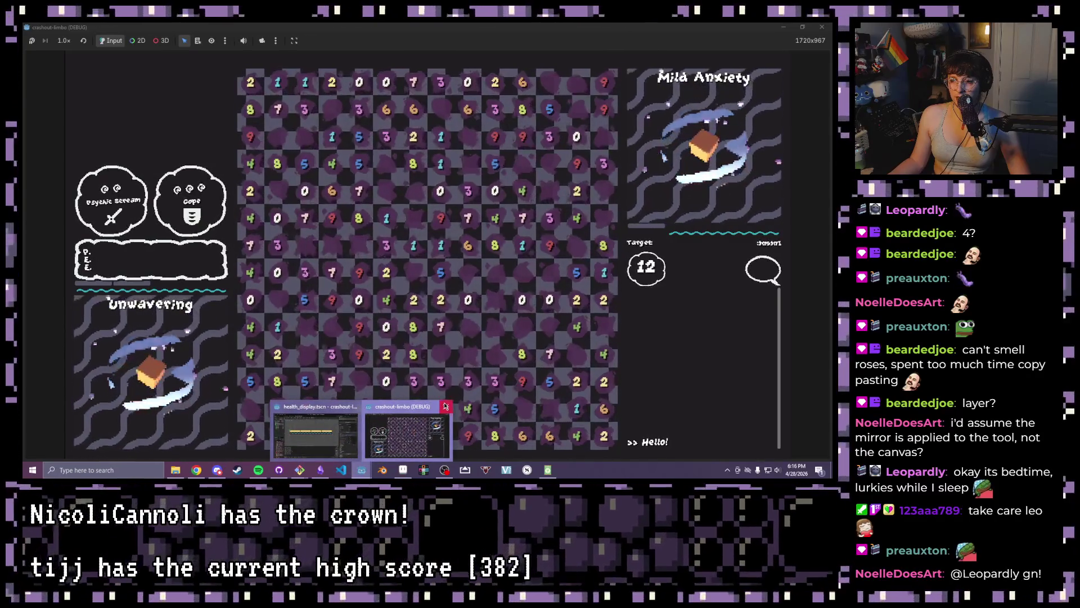
pyautogui.click(445, 405)
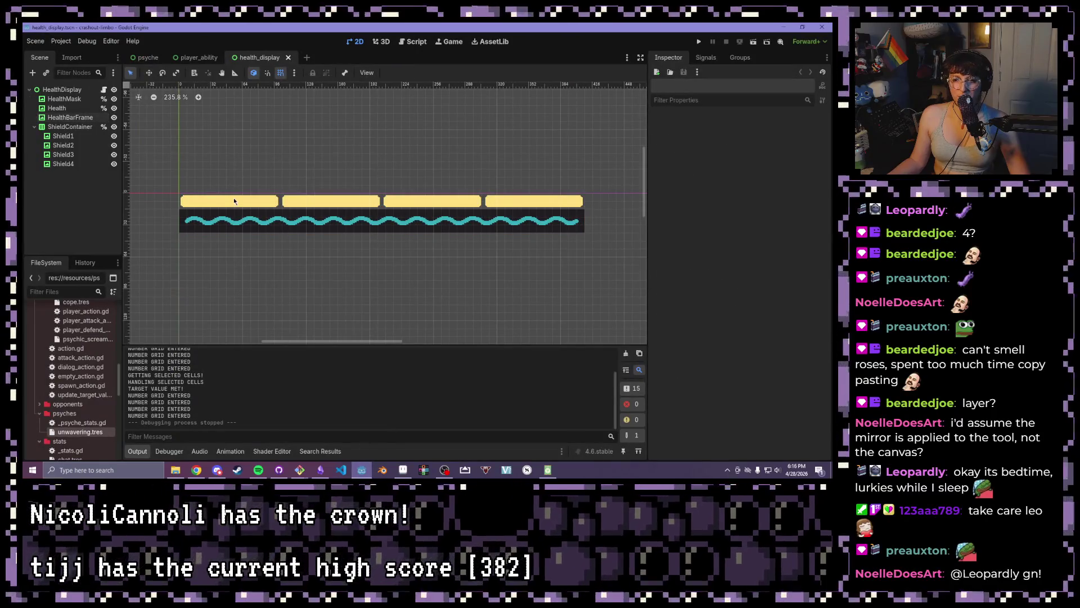
pyautogui.hotkey('ctrl', 'Tab')
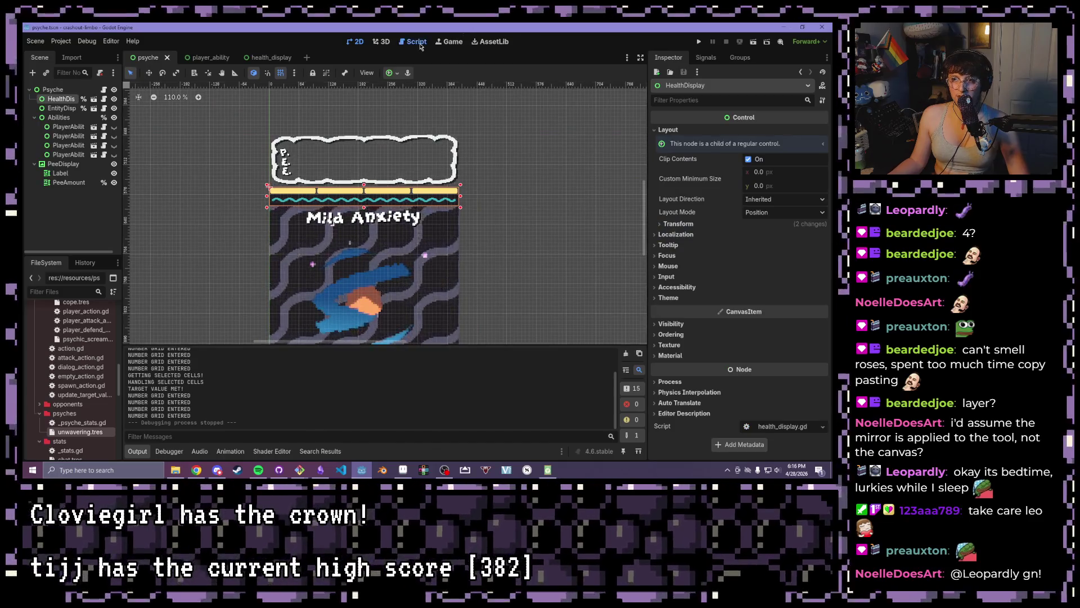
pyautogui.hotkey('ctrl', 'F3')
pyautogui.scroll(2, 377, 181)
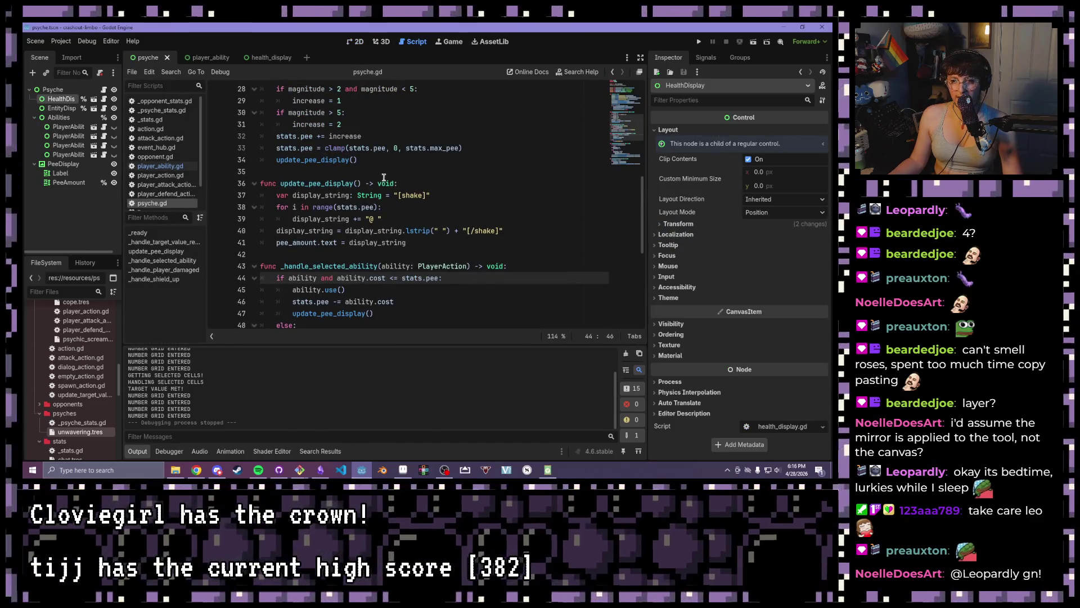
pyautogui.scroll(7, 384, 178)
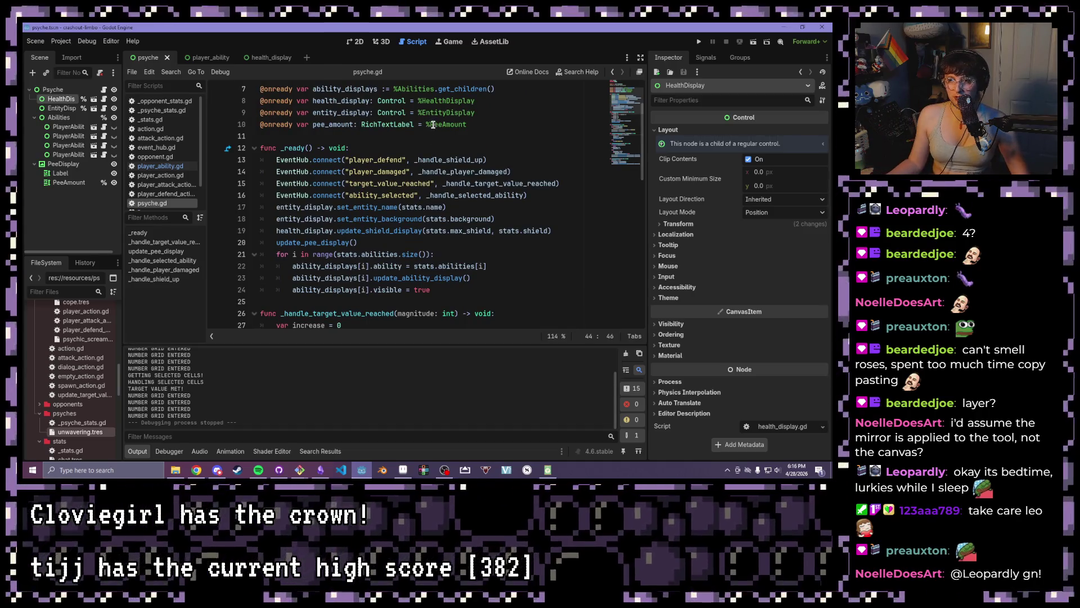
pyautogui.scroll(2, 434, 124)
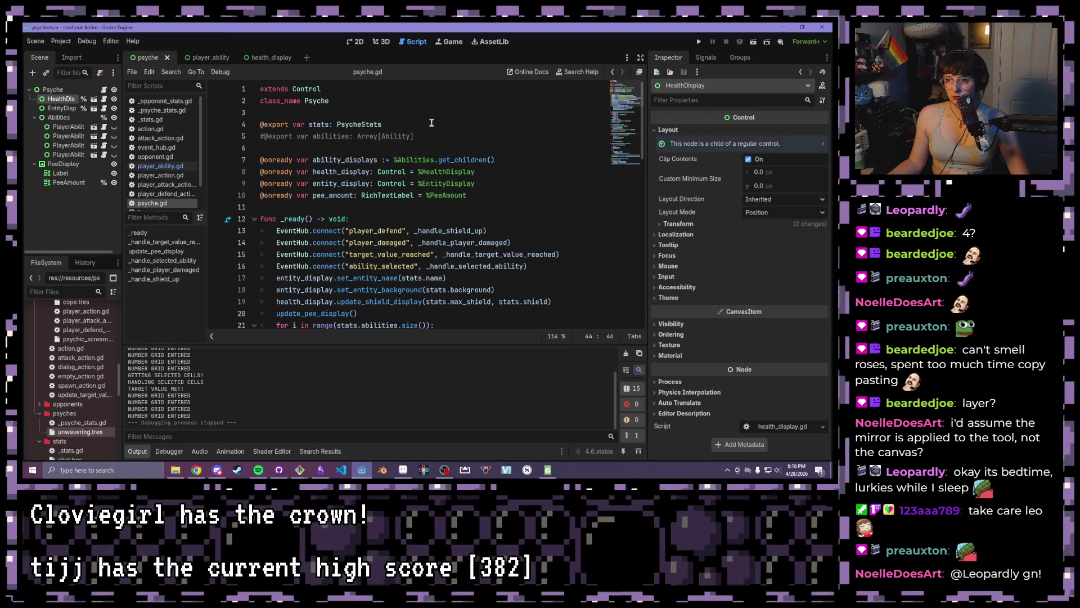
pyautogui.moveTo(431, 132); pyautogui.dragTo(248, 136)
pyautogui.press('BackSpace')
pyautogui.press('BackSpace')
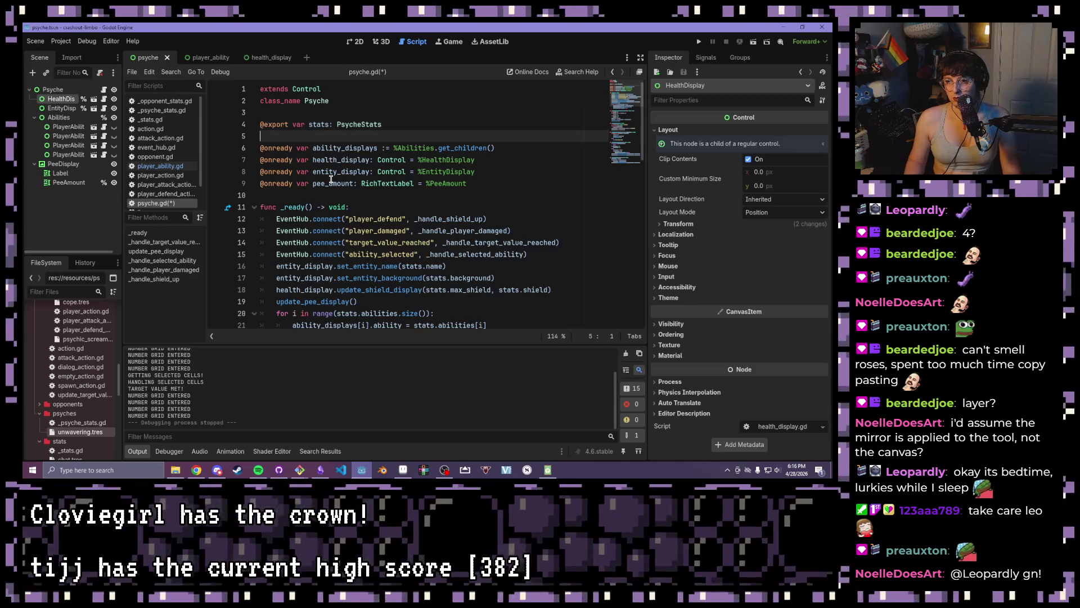
pyautogui.press('Delete')
pyautogui.hotkey('ctrl', 's')
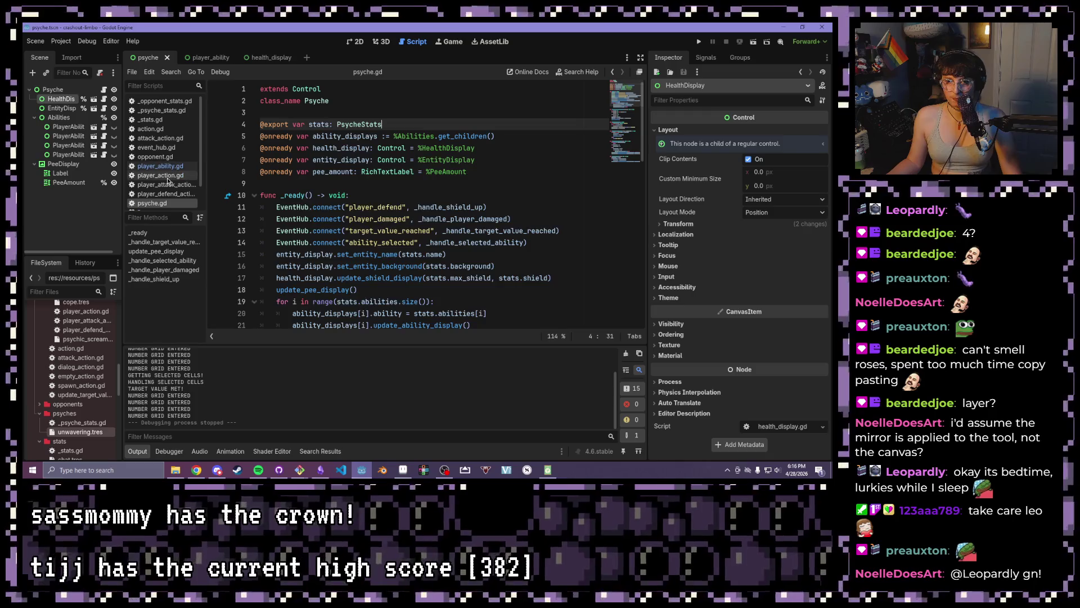
pyautogui.click(167, 177)
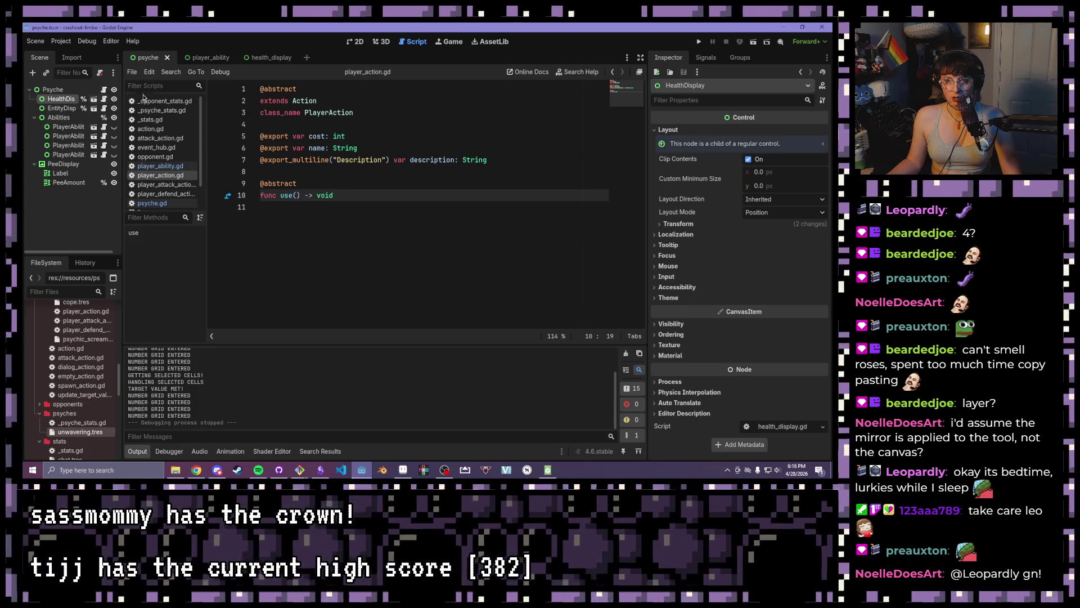
# Open health_display.gd in the health_display scene and select tween lines 15–16 to review them
pyautogui.click(265, 58)
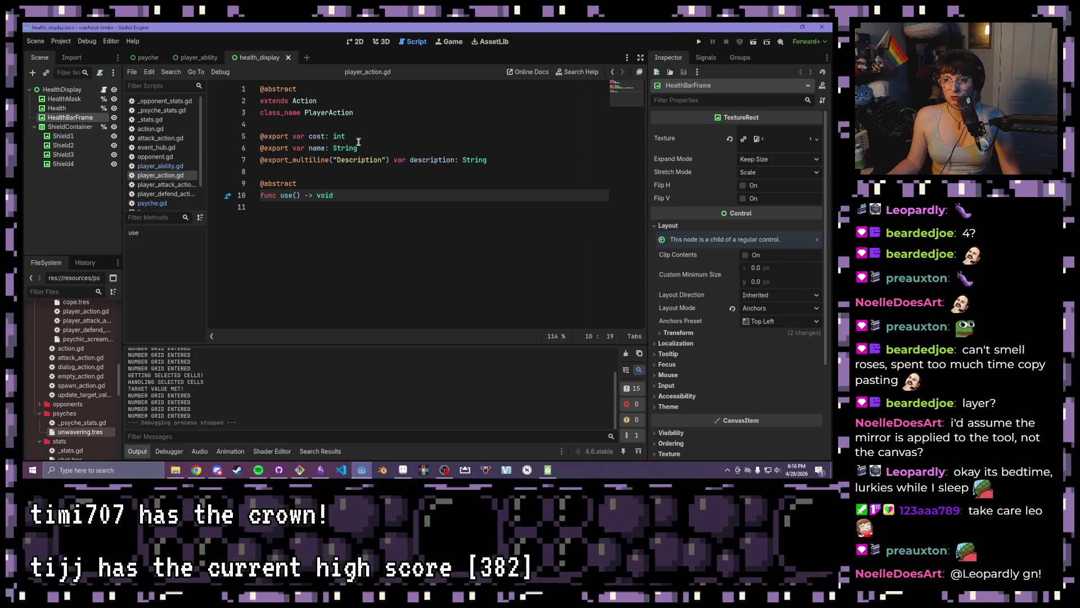
pyautogui.click(103, 90)
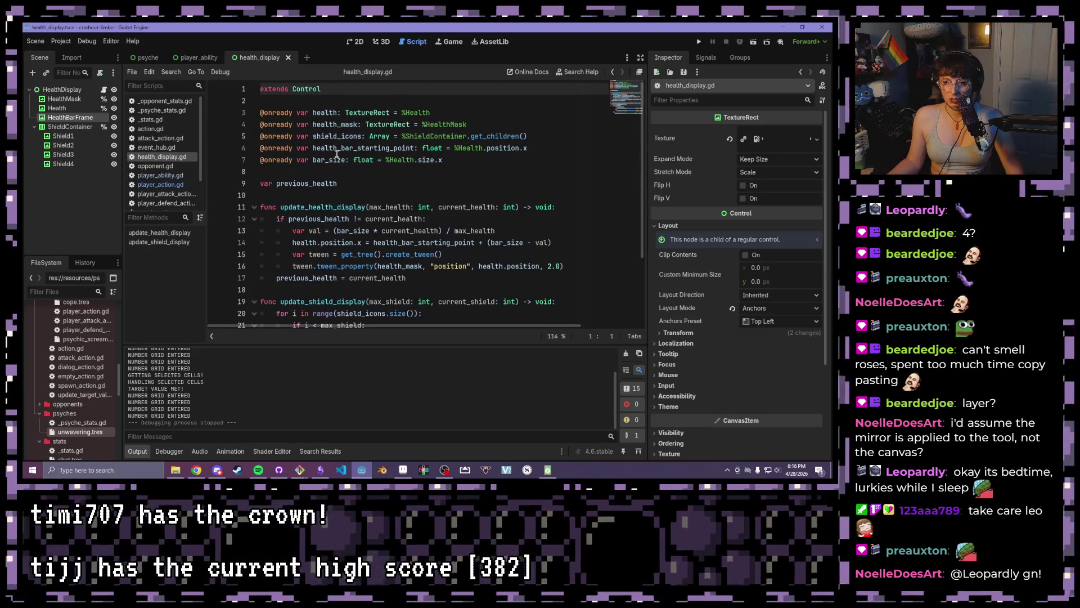
pyautogui.click(525, 243)
pyautogui.moveTo(292, 254); pyautogui.dragTo(563, 266)
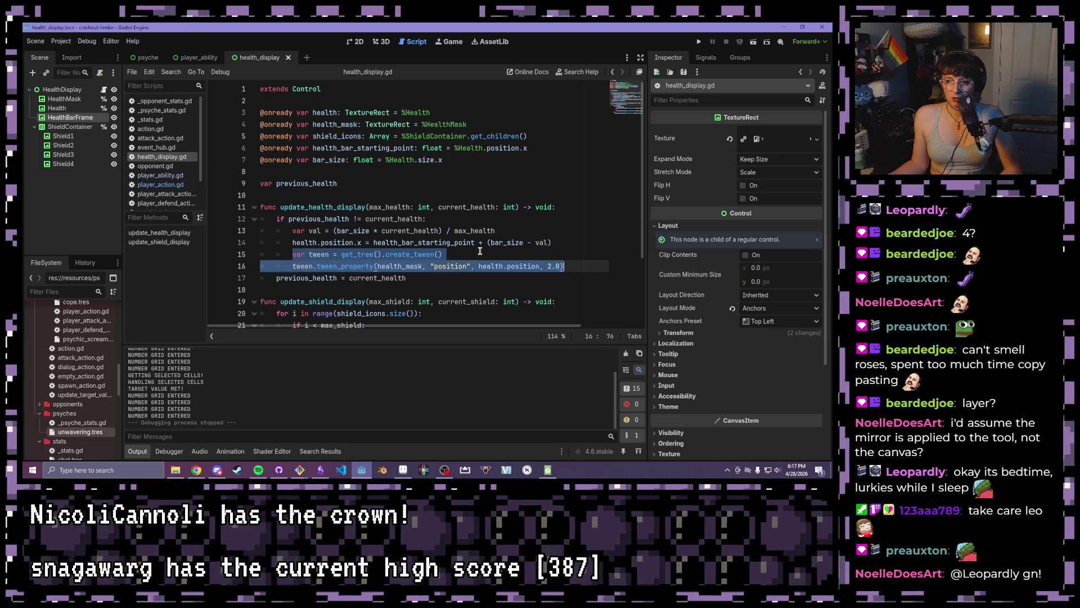
pyautogui.click(477, 250)
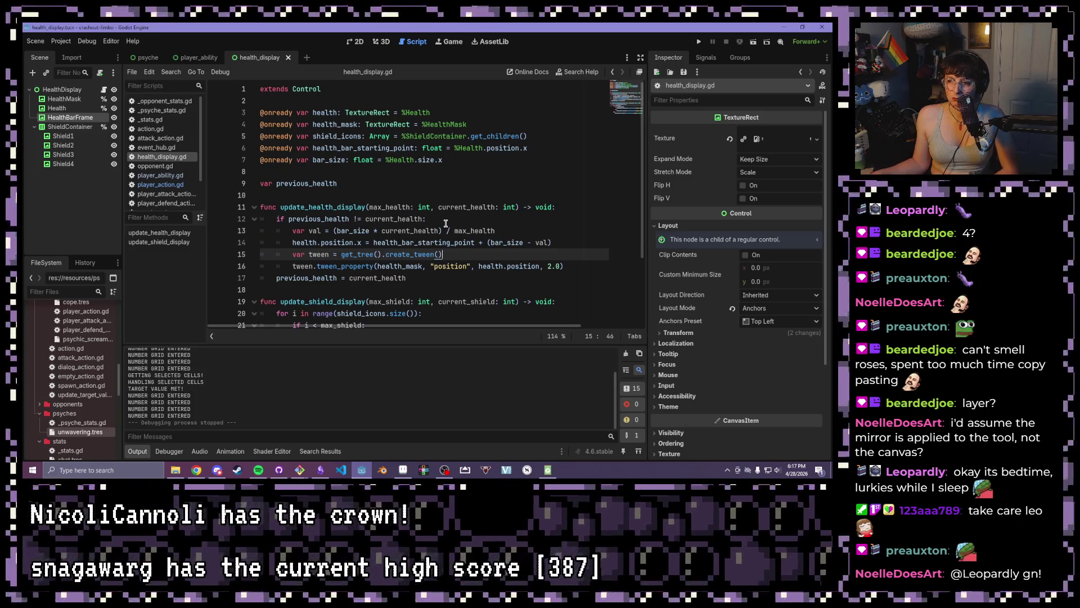
# Put the caret on line 14, then bring up the Obsidian task board
pyautogui.moveTo(426, 208)
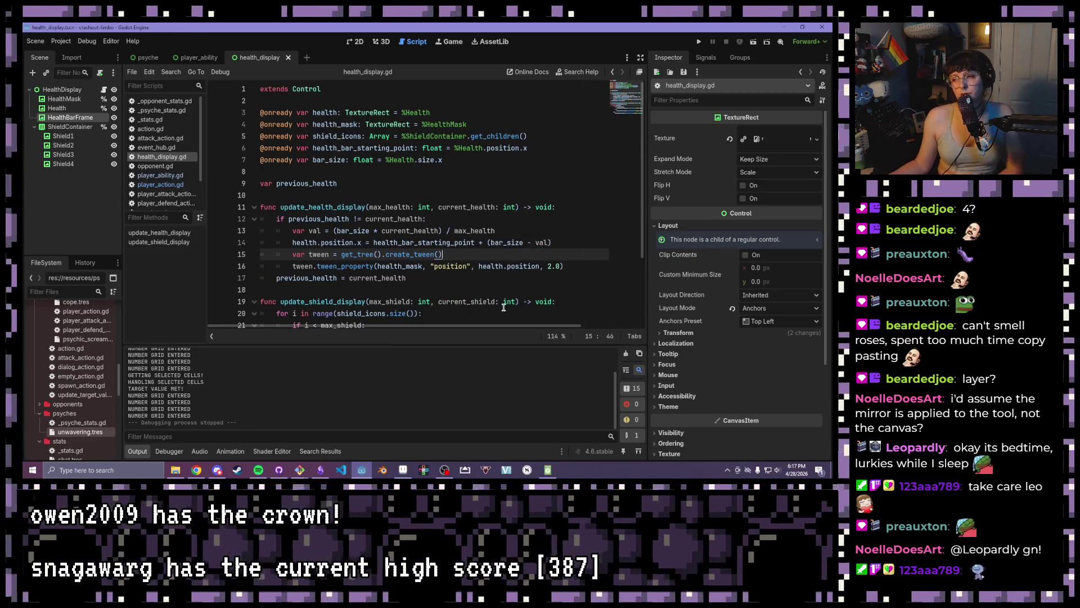
pyautogui.click(504, 243)
pyautogui.moveTo(504, 208)
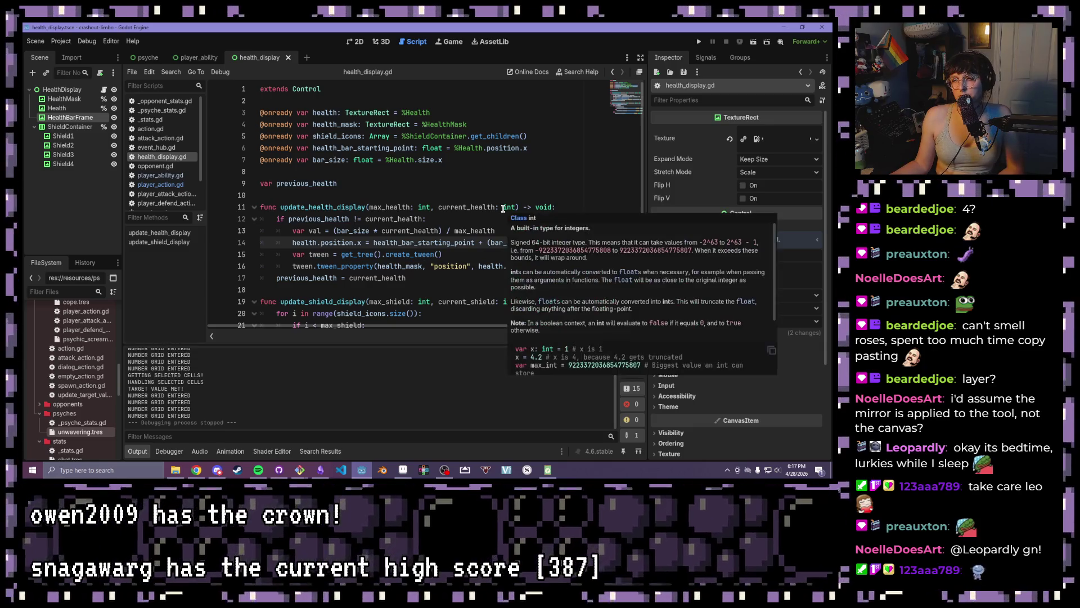
pyautogui.click(325, 473)
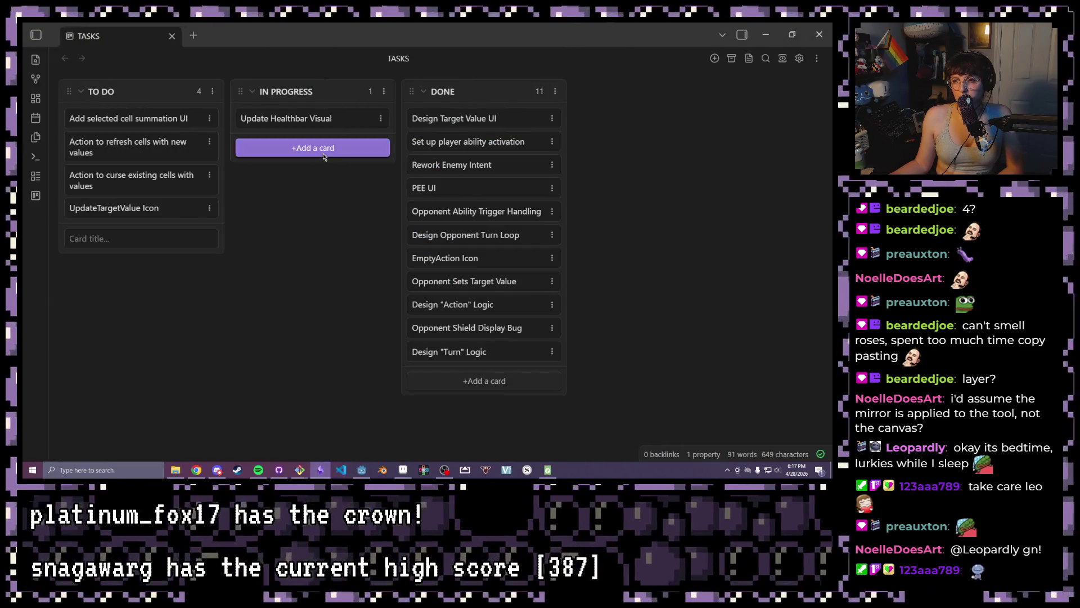
# Move the 'Update Healthbar Visual' card into DONE, discarding a half-typed card title
pyautogui.moveTo(322, 123); pyautogui.dragTo(495, 142)
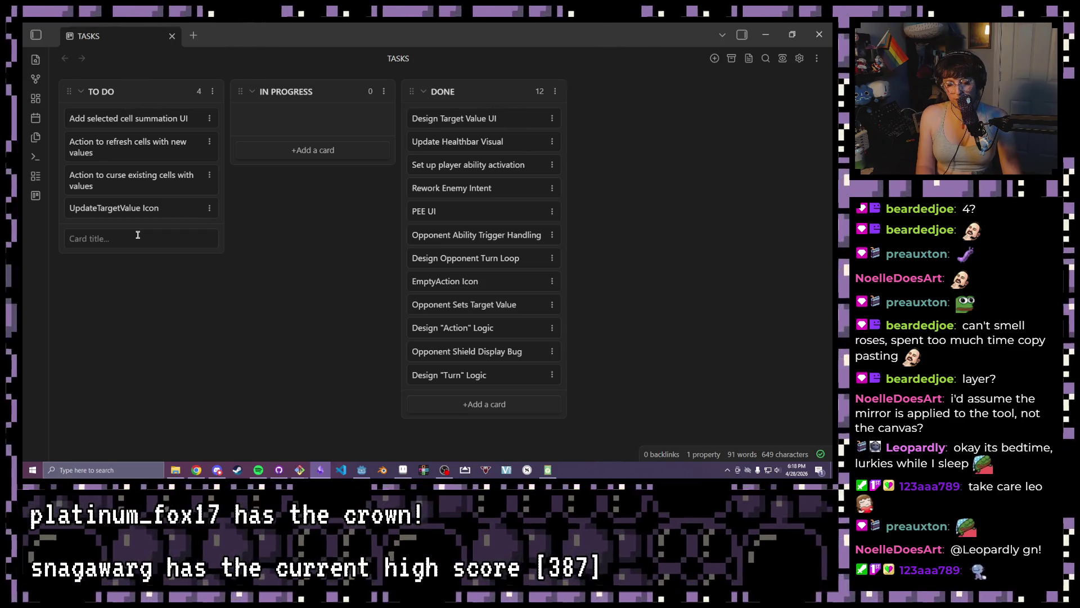
pyautogui.write('Adjust hea')
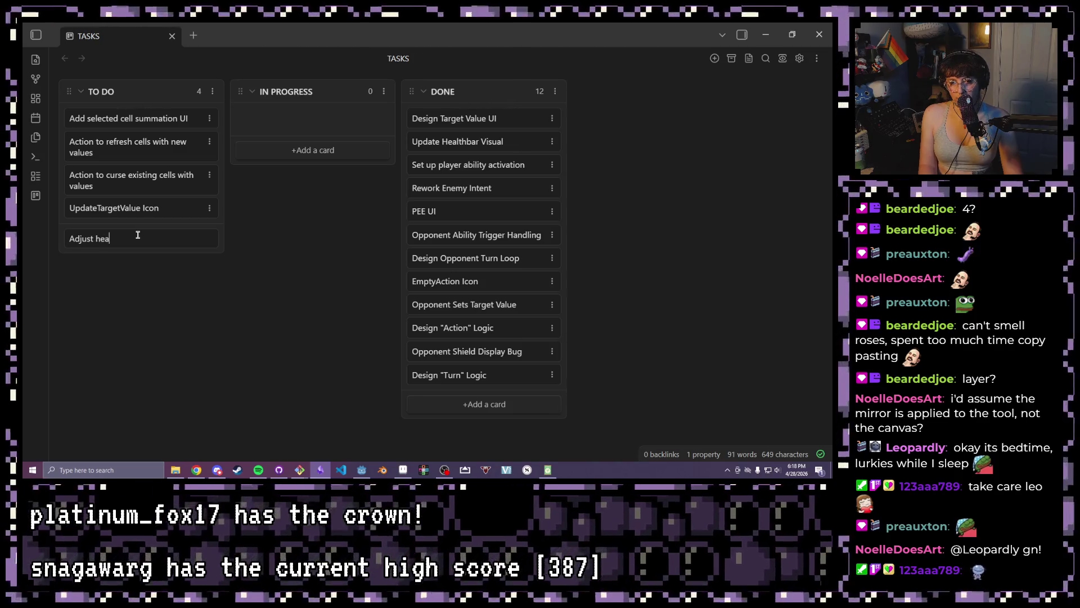
pyautogui.write('lth bar tween ')
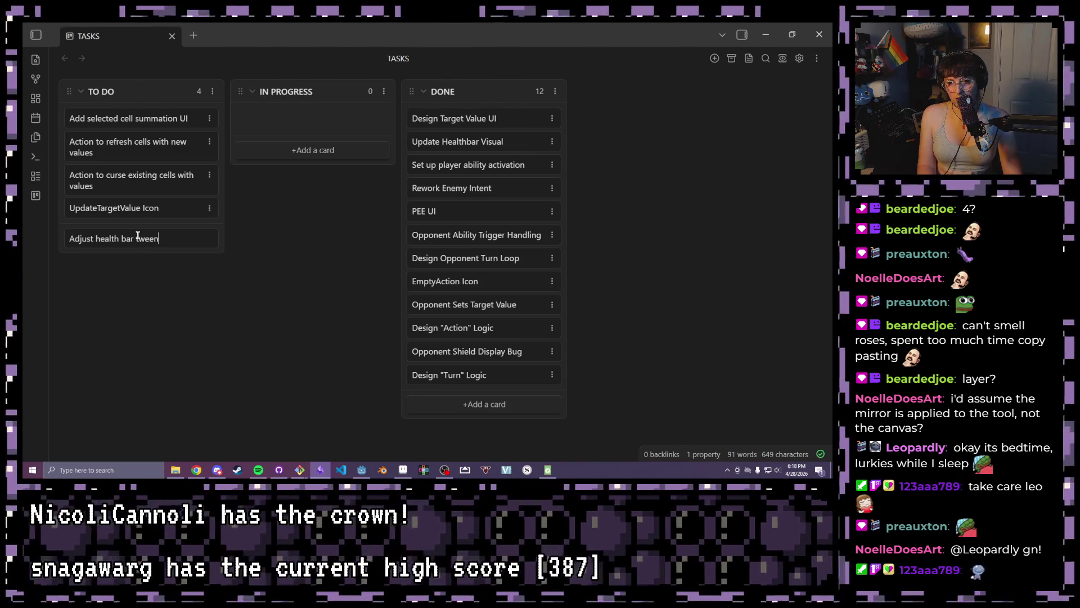
pyautogui.write('for delayed start')
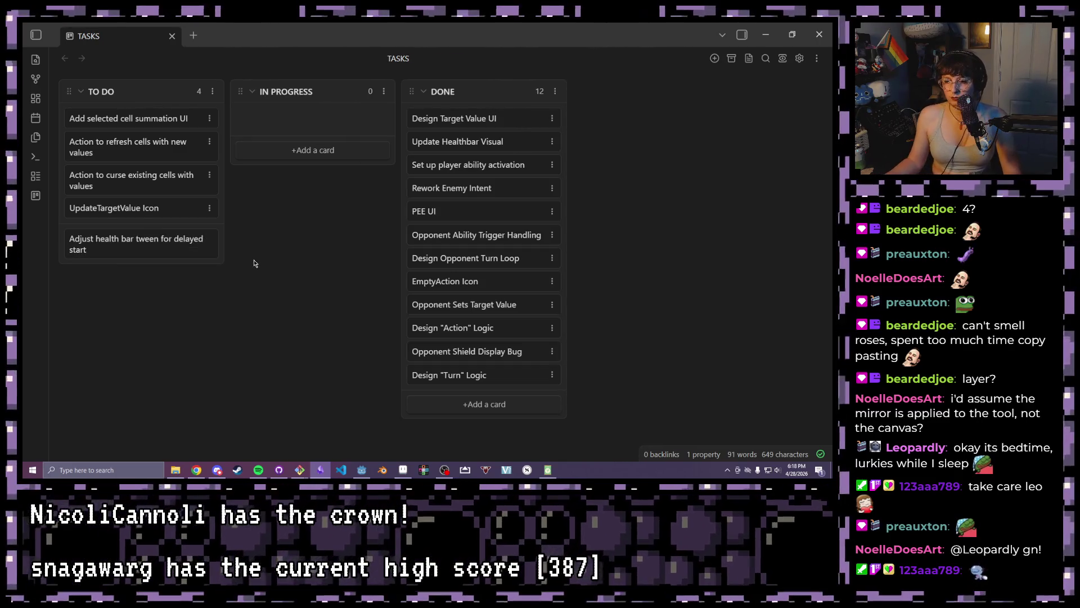
pyautogui.press('Escape')
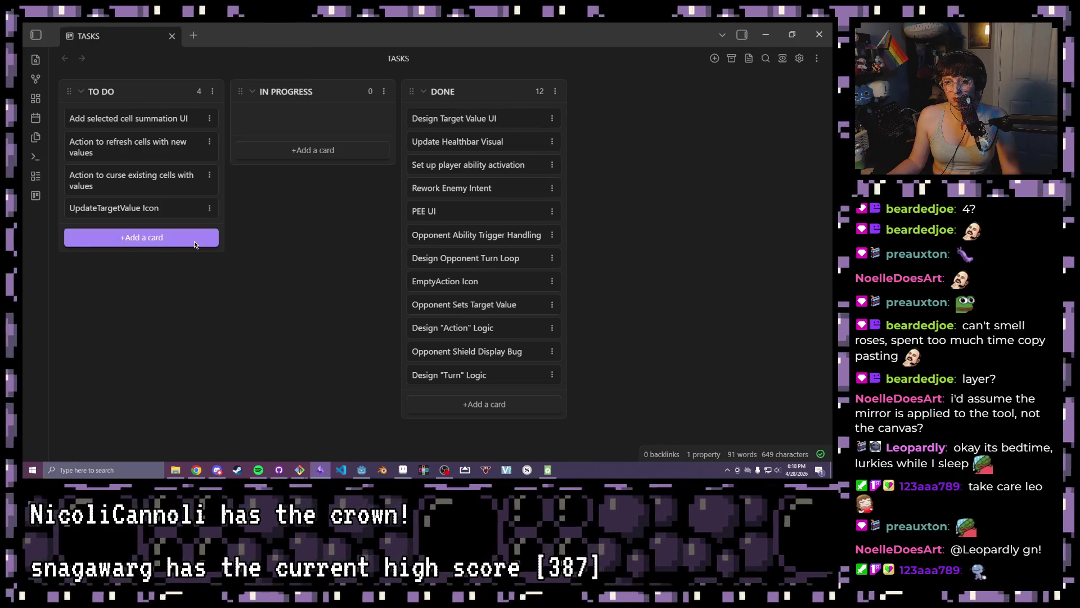
# Add a to-do card 'adjust health bar display for delayed start' and return to Godot
pyautogui.click(150, 235)
pyautogui.write('adjust health bar display for delayed start')
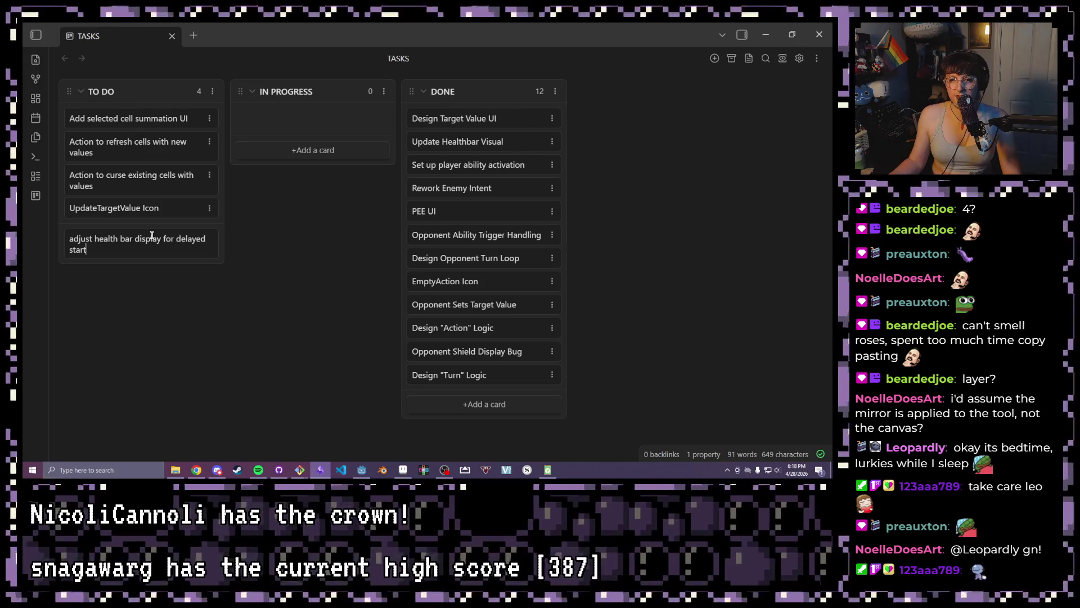
pyautogui.press('Return')
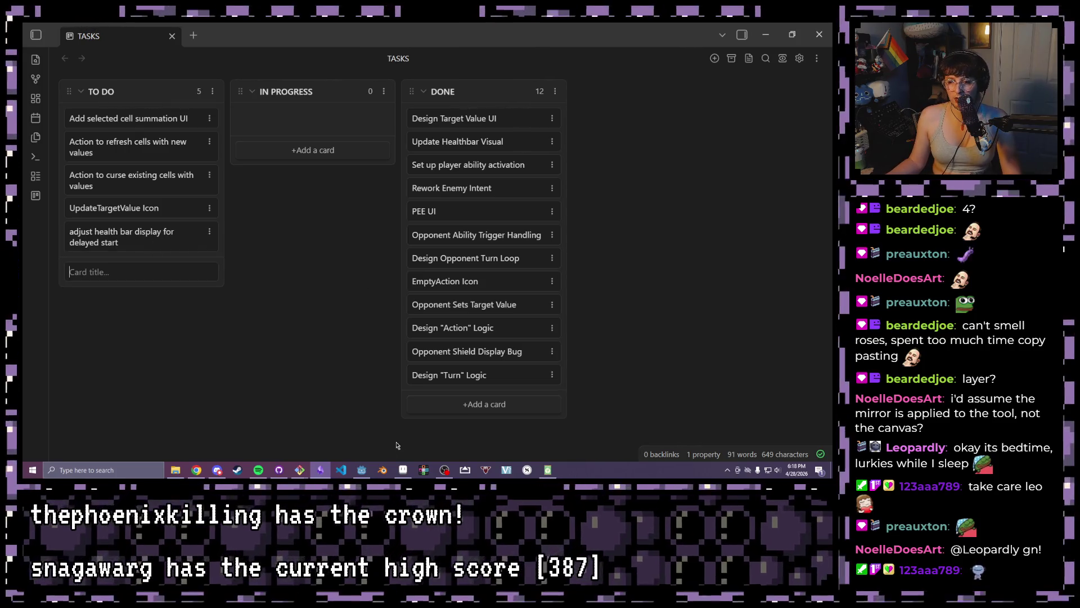
pyautogui.click(362, 470)
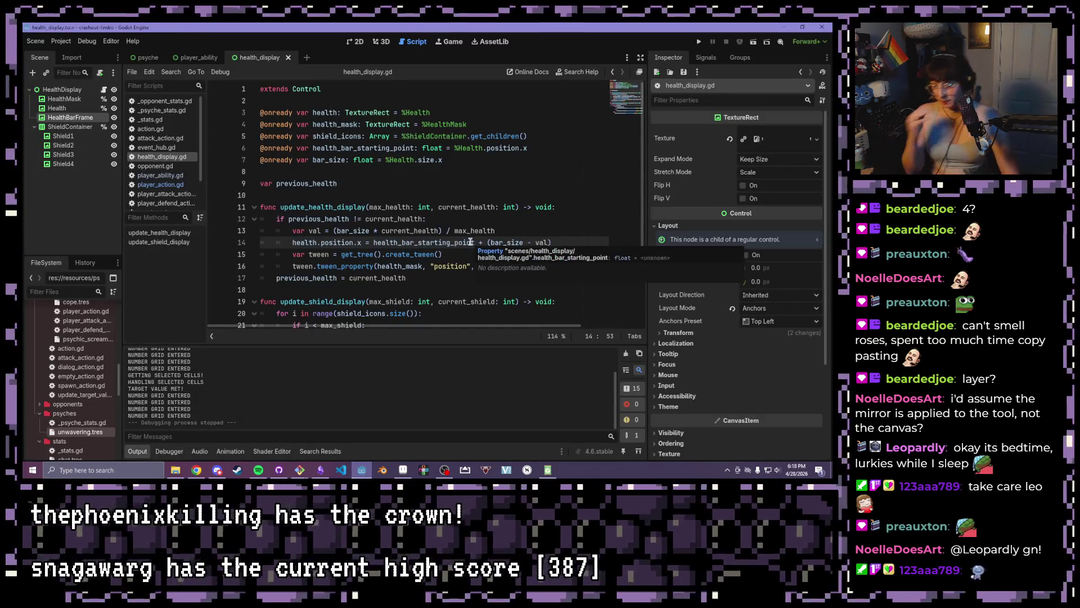
# Test-run the game, then set Shield from 1 to 0 in opponents/mild_anxiety.tres
pyautogui.press('F5')
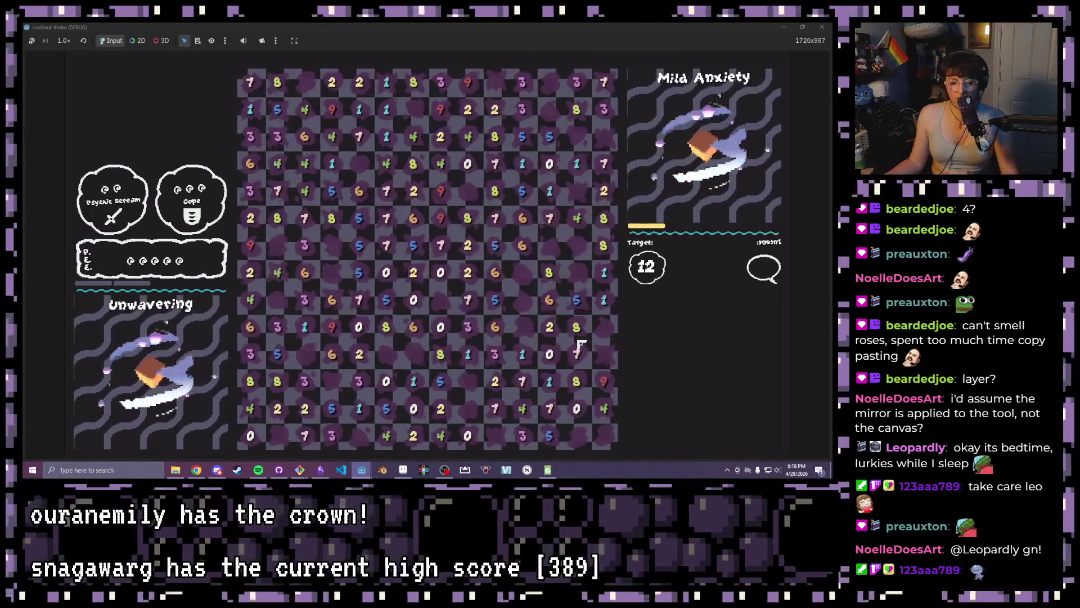
pyautogui.click(826, 28)
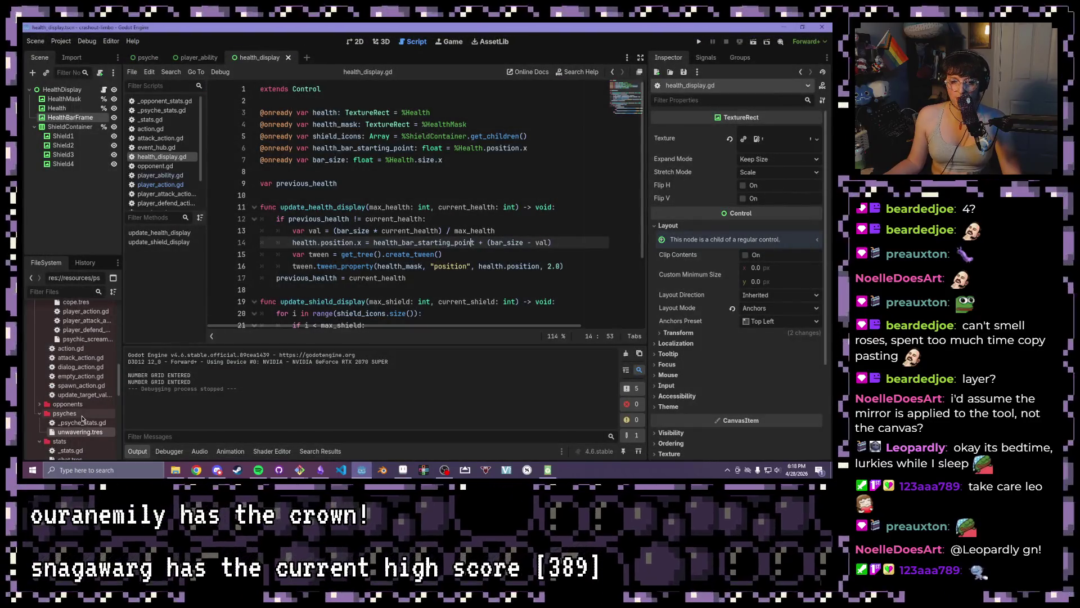
pyautogui.scroll(2, 77, 425)
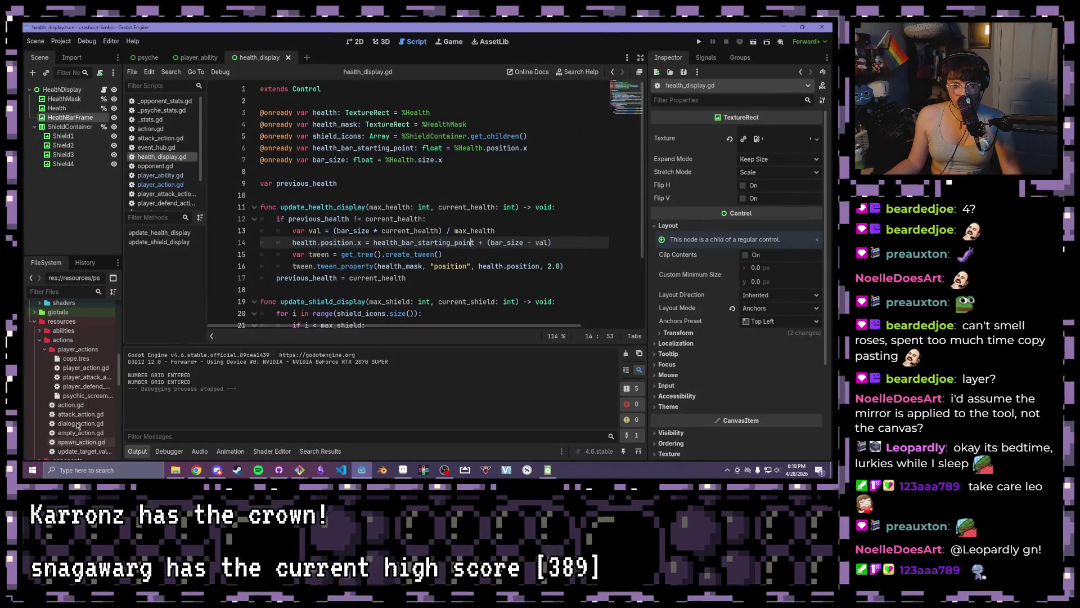
pyautogui.click(45, 350)
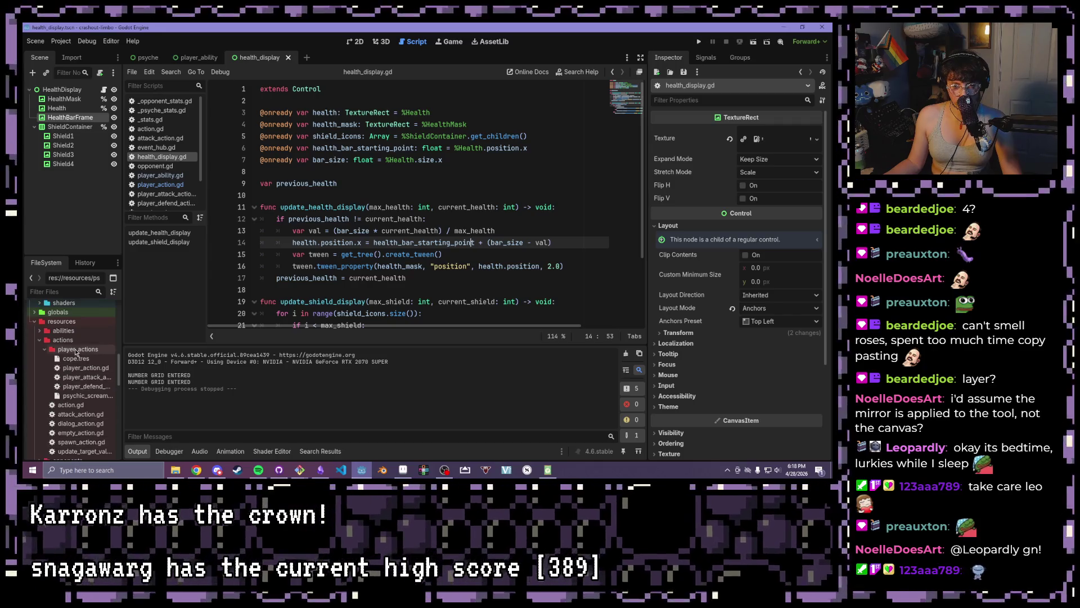
pyautogui.click(40, 414)
pyautogui.click(96, 433)
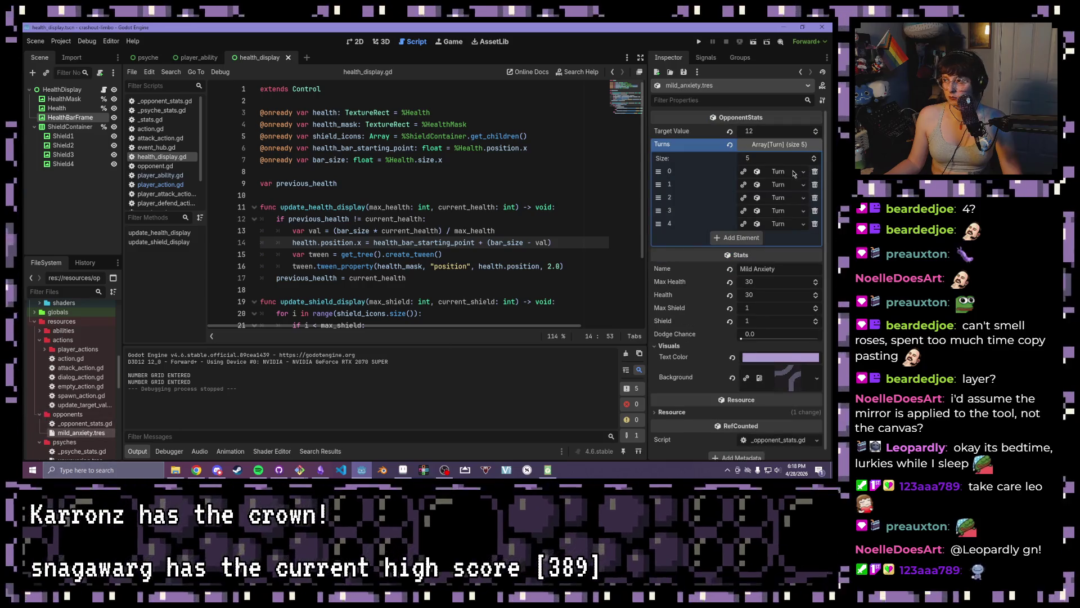
pyautogui.click(815, 323)
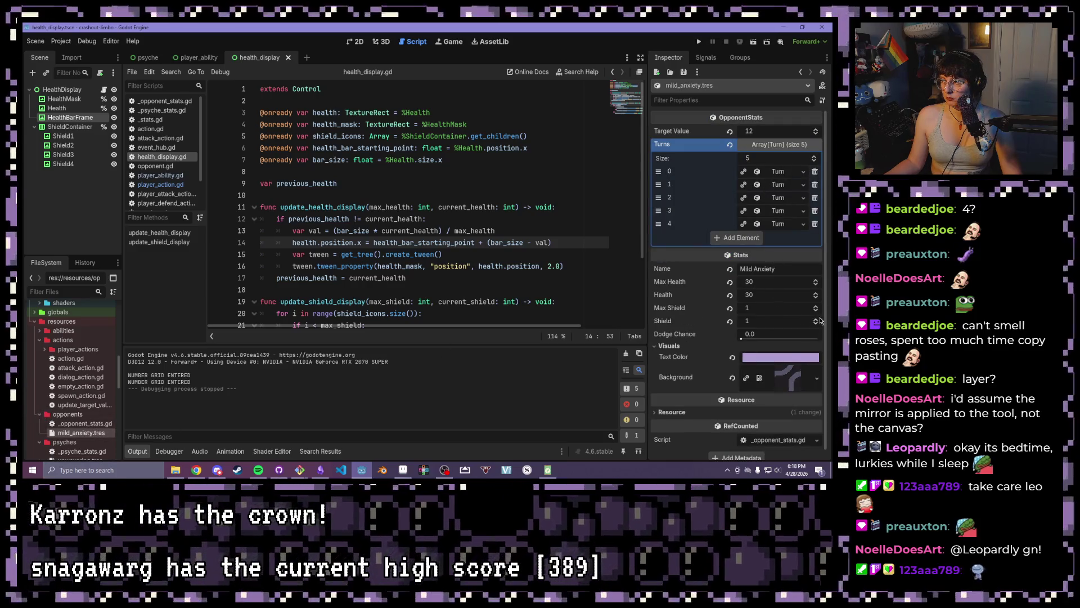
# Run the game again to check the zero shield, then switch to the Aseprite health-bar frame
pyautogui.click(696, 43)
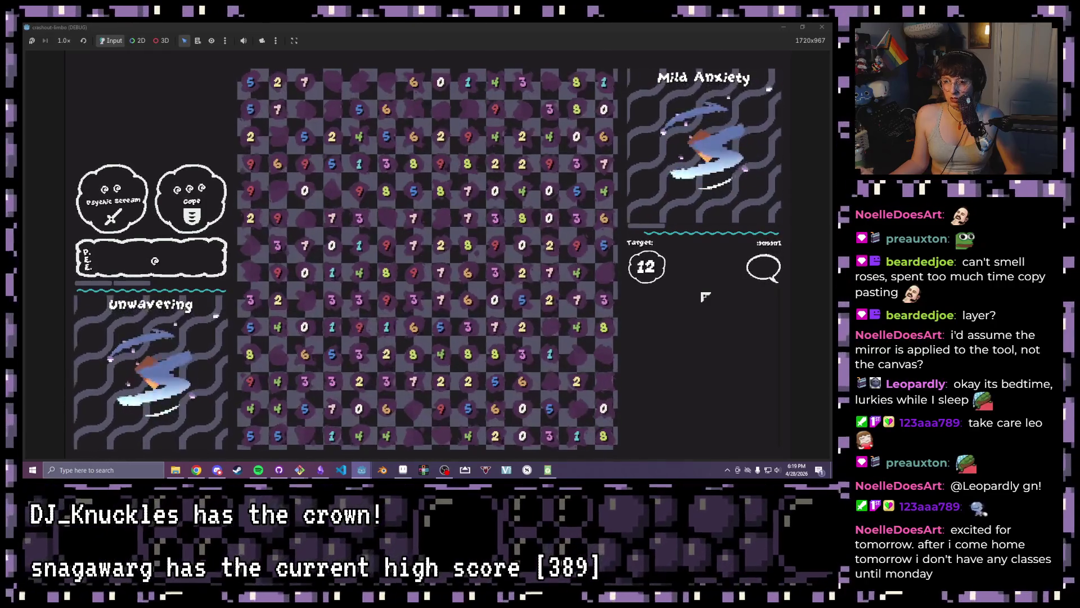
pyautogui.click(826, 26)
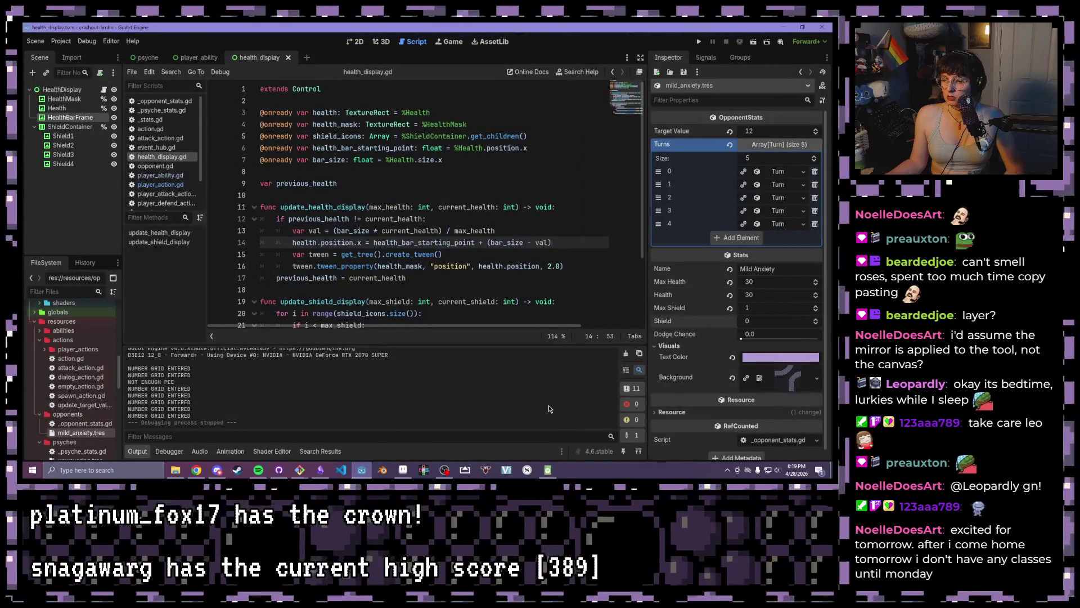
pyautogui.click(414, 478)
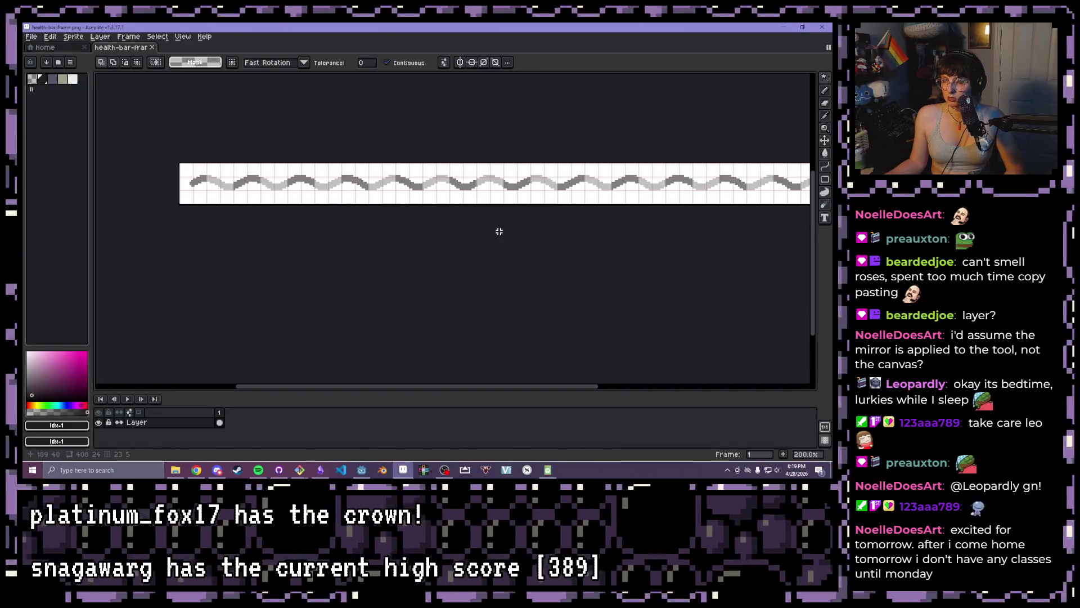
# Zoom the wavy health-bar frame out to 100% and switch back to Godot
pyautogui.scroll(-1, 499, 231)
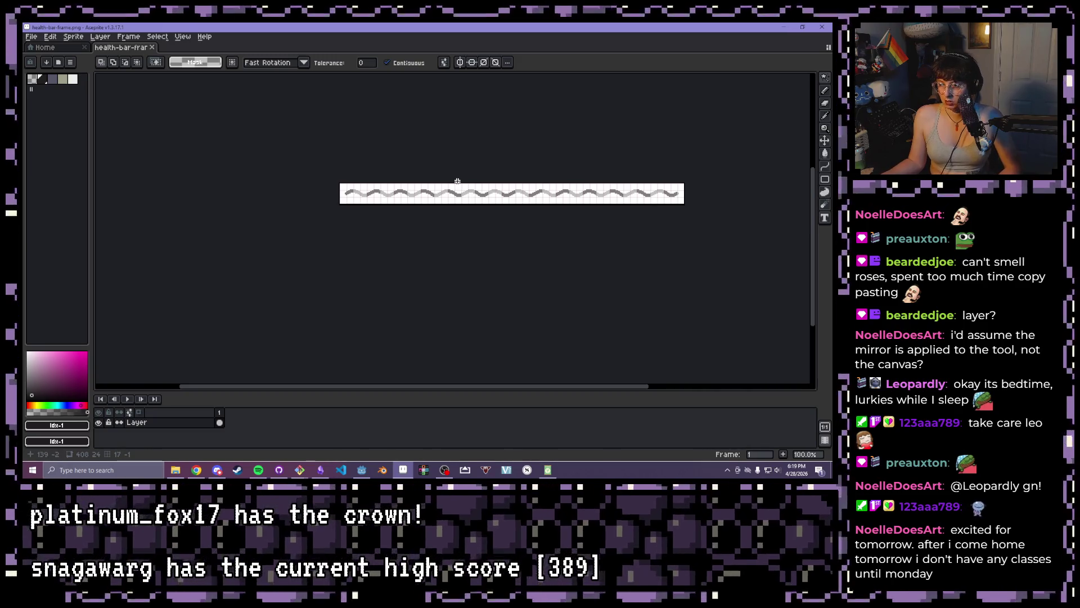
pyautogui.click(362, 476)
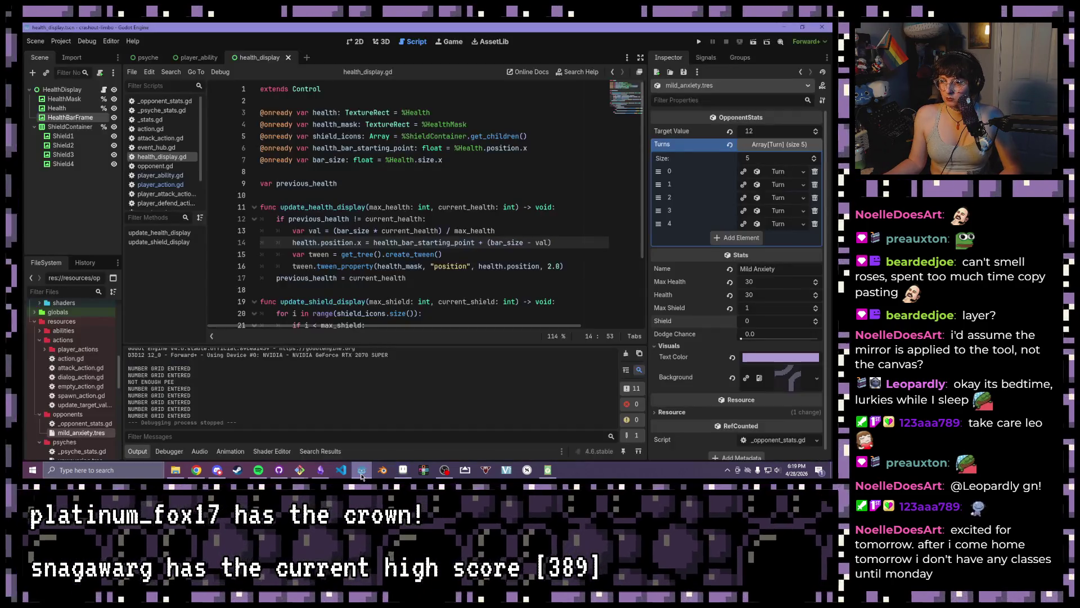
# Test-run the game, then open opponent.tscn and its intent_display scene in the 2D workspace
pyautogui.click(701, 41)
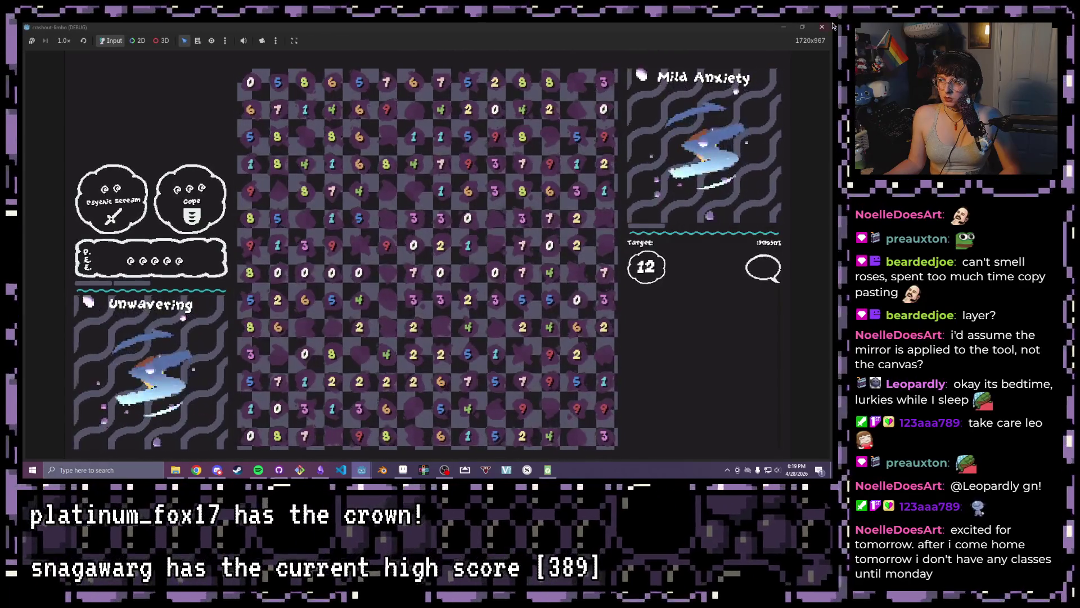
pyautogui.hotkey('alt', 'F4')
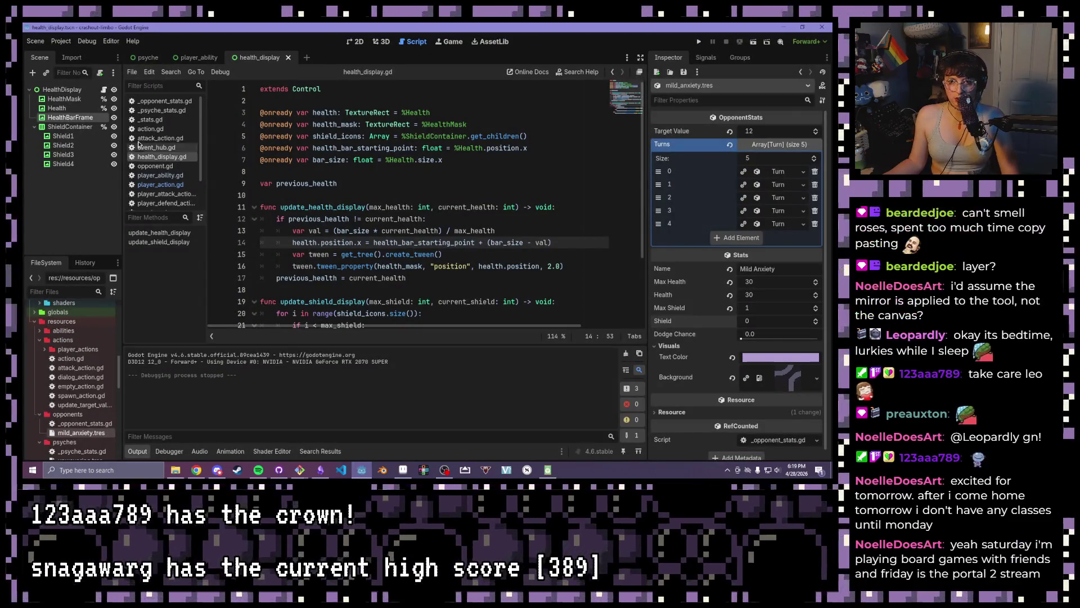
pyautogui.scroll(-5, 74, 364)
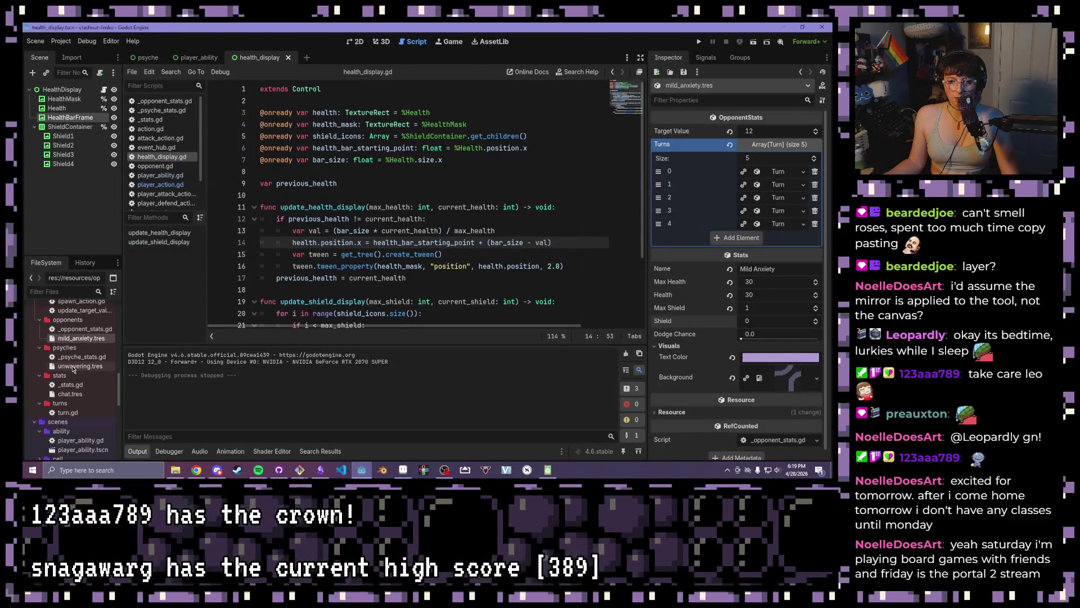
pyautogui.scroll(-8, 65, 397)
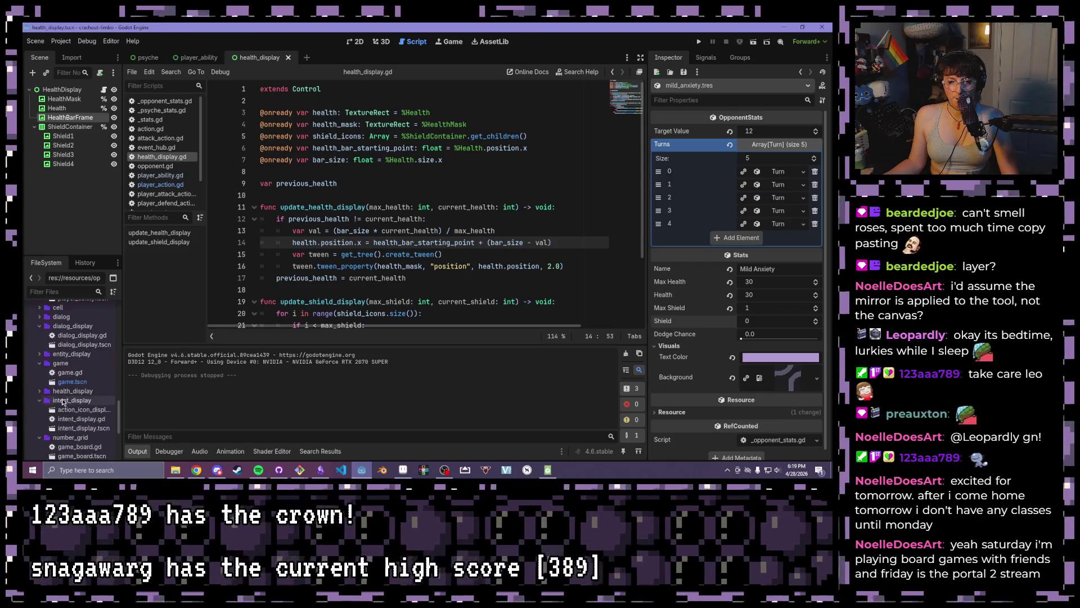
pyautogui.scroll(-3, 62, 377)
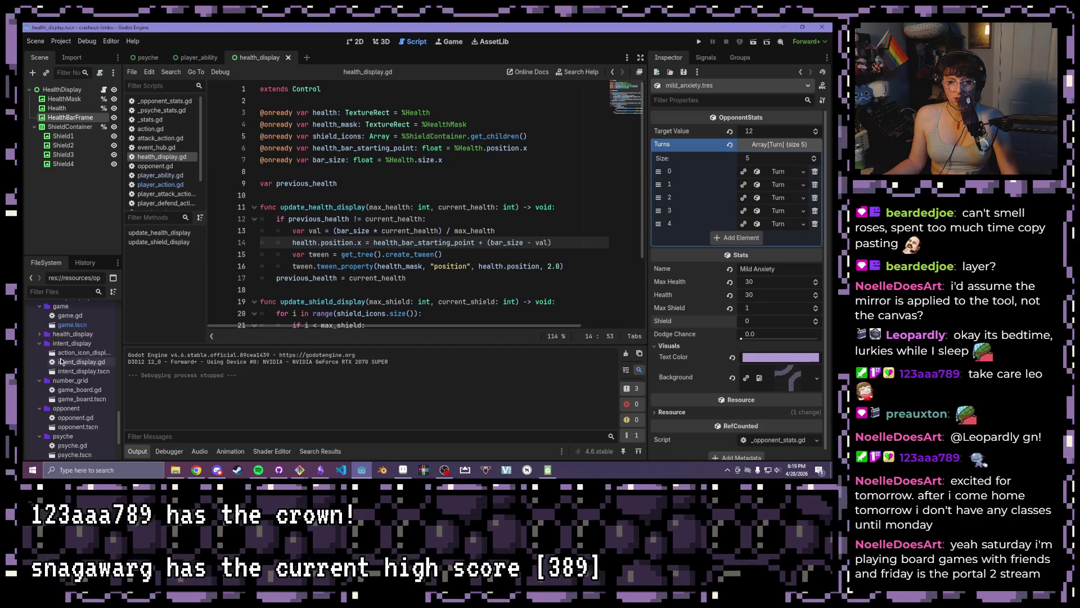
pyautogui.doubleClick(64, 428)
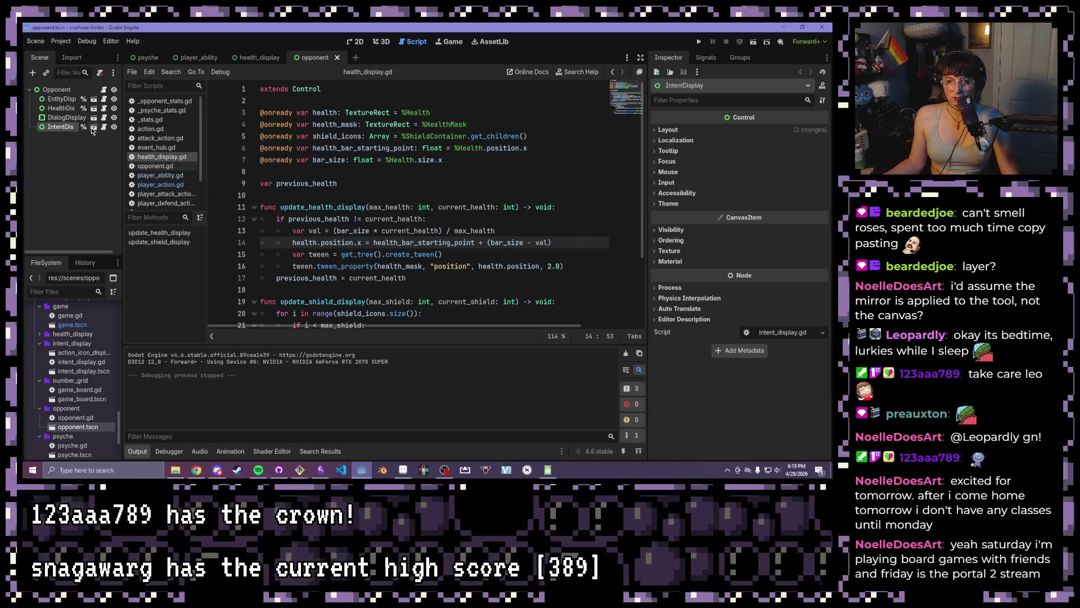
pyautogui.click(91, 127)
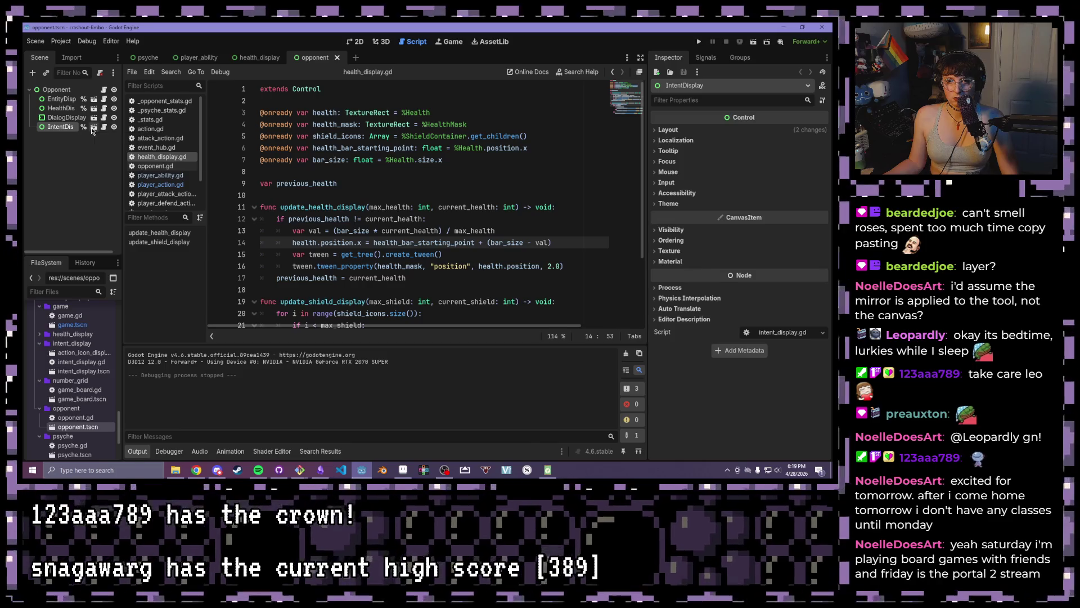
pyautogui.click(353, 42)
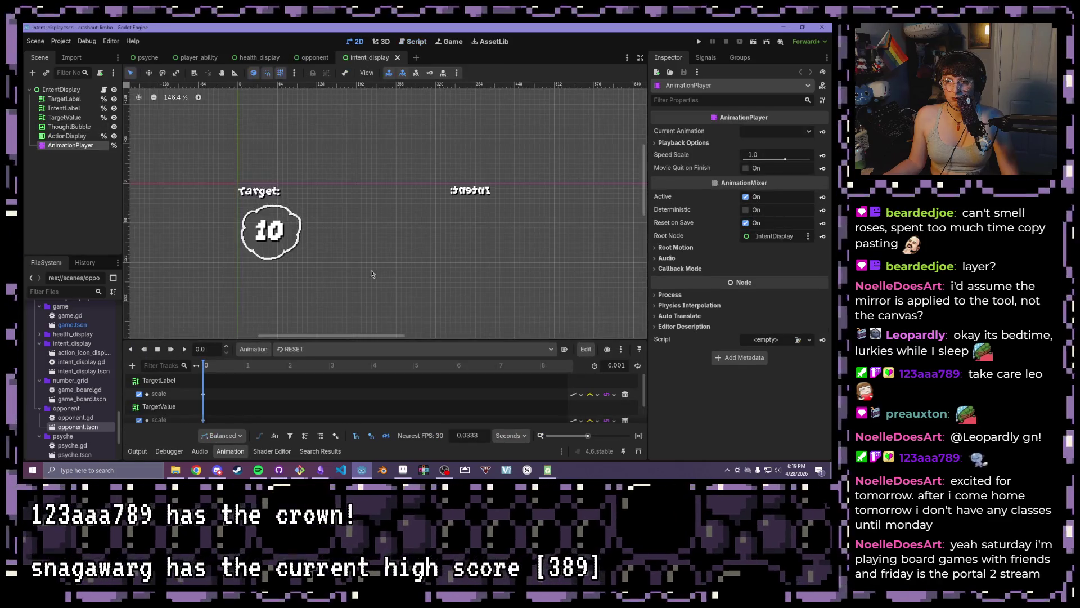
# Set the ActionDisplay BoxContainer Alignment from End to Center and run the game to check
pyautogui.click(63, 135)
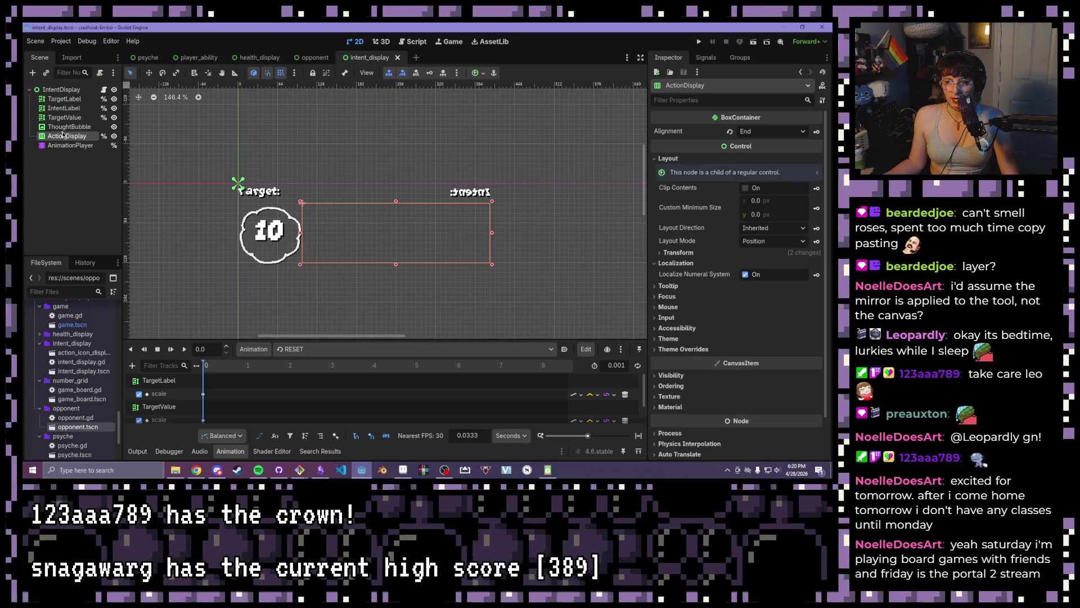
pyautogui.click(678, 253)
pyautogui.click(678, 253)
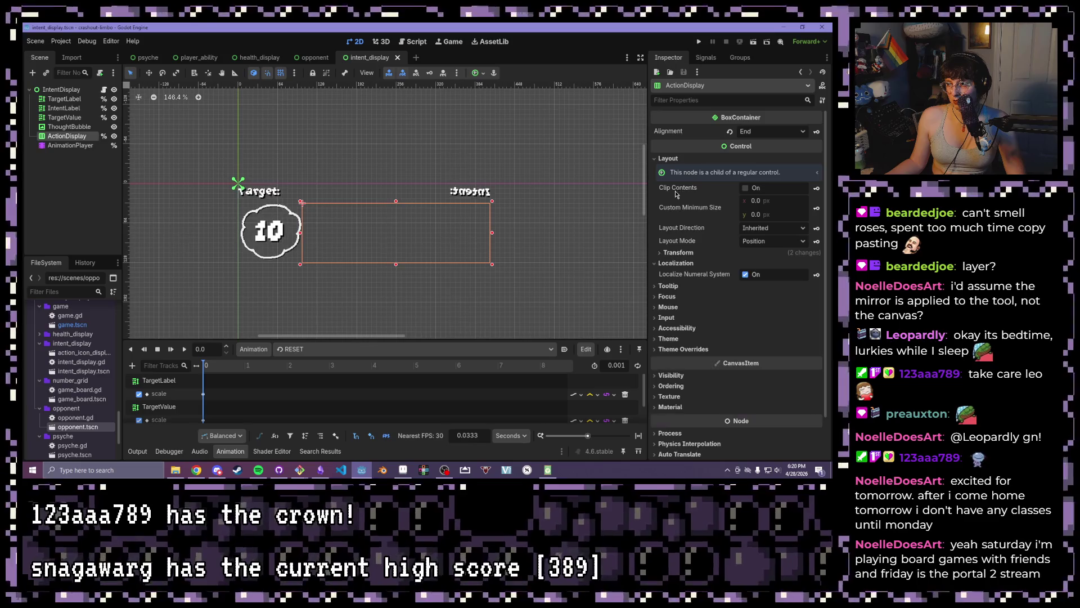
pyautogui.click(765, 131)
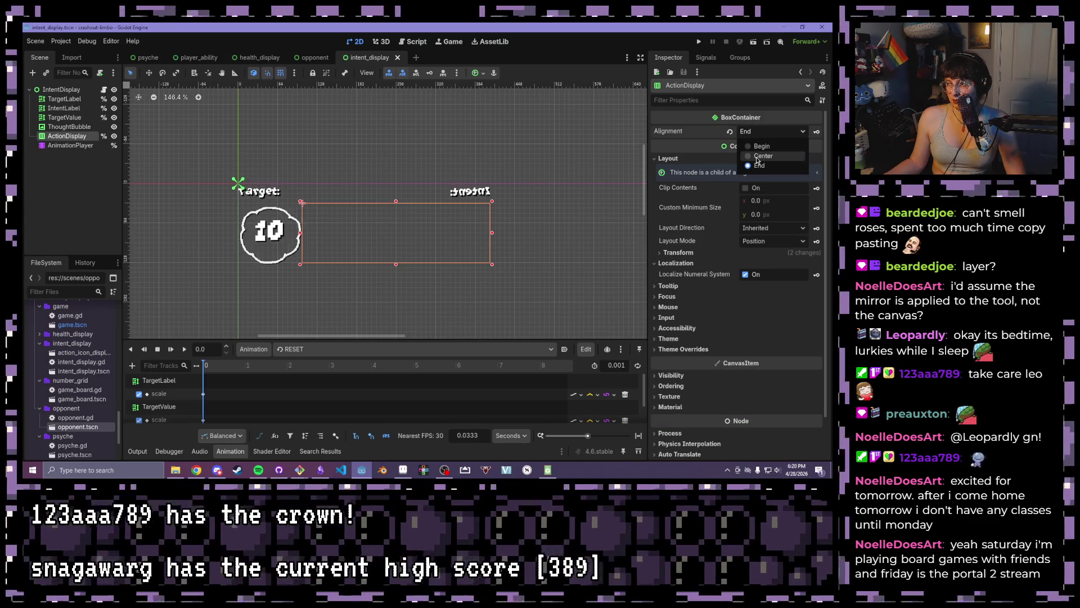
pyautogui.click(757, 156)
pyautogui.click(699, 41)
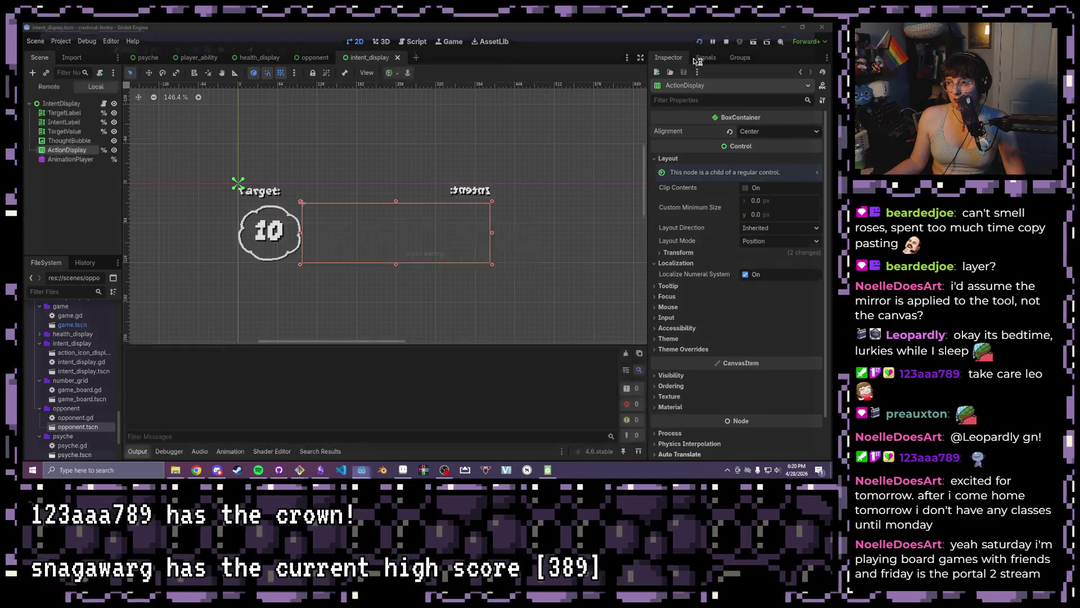